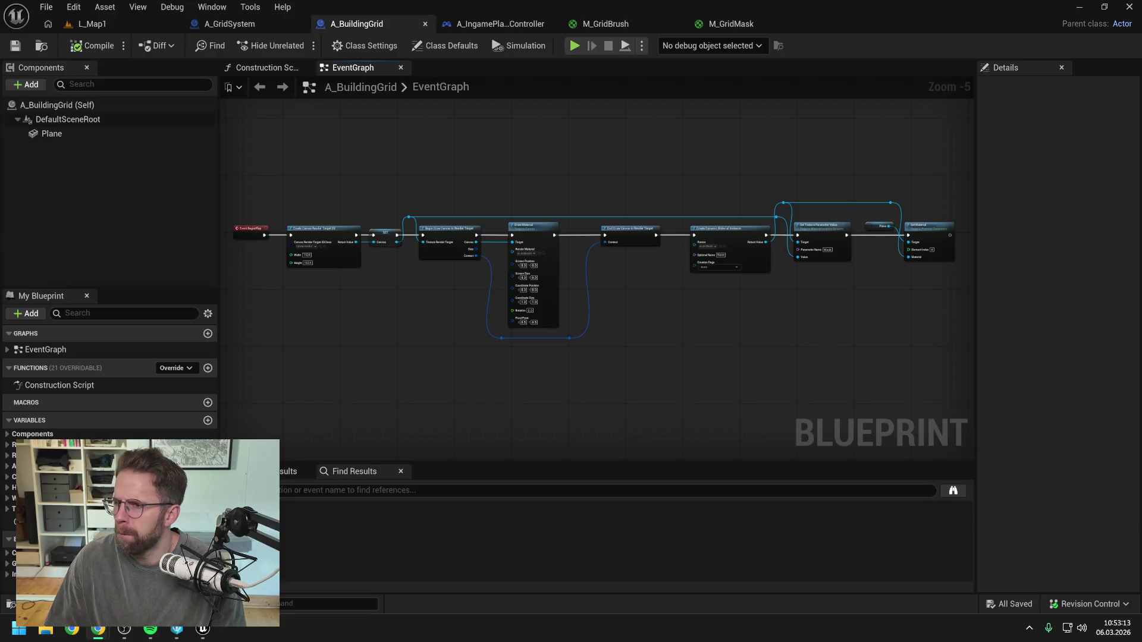
- Select the Plane component in A_BuildingGrid and widen the Details panel to check its 200 scale
{"action": "left_click", "coordinate": [115, 21]}
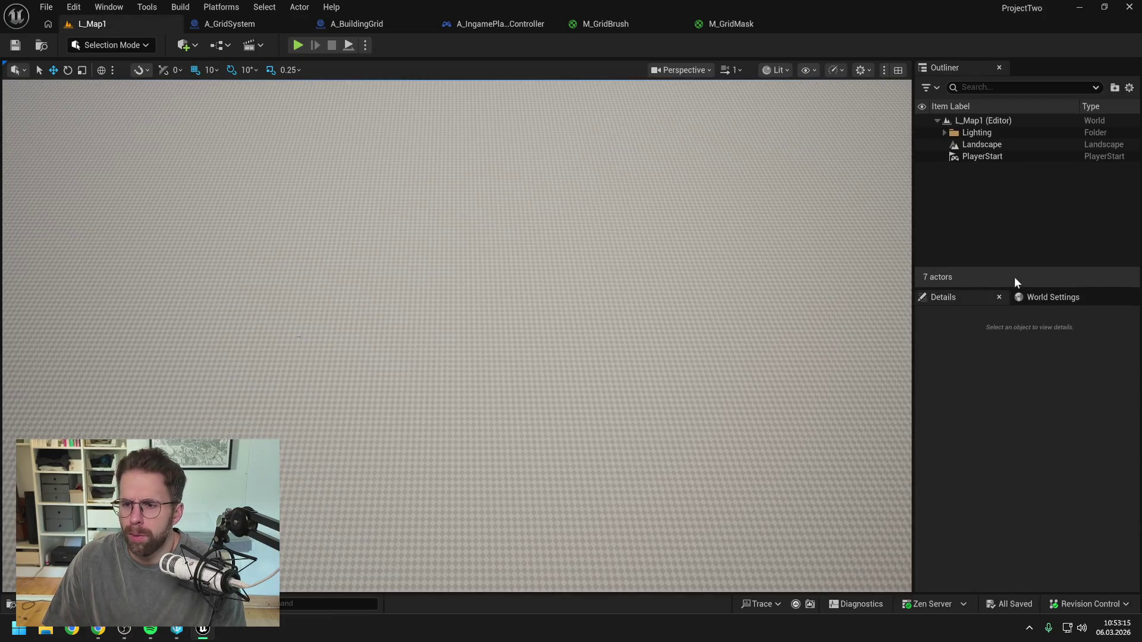
{"action": "left_click", "coordinate": [360, 21]}
{"action": "left_click", "coordinate": [120, 136]}
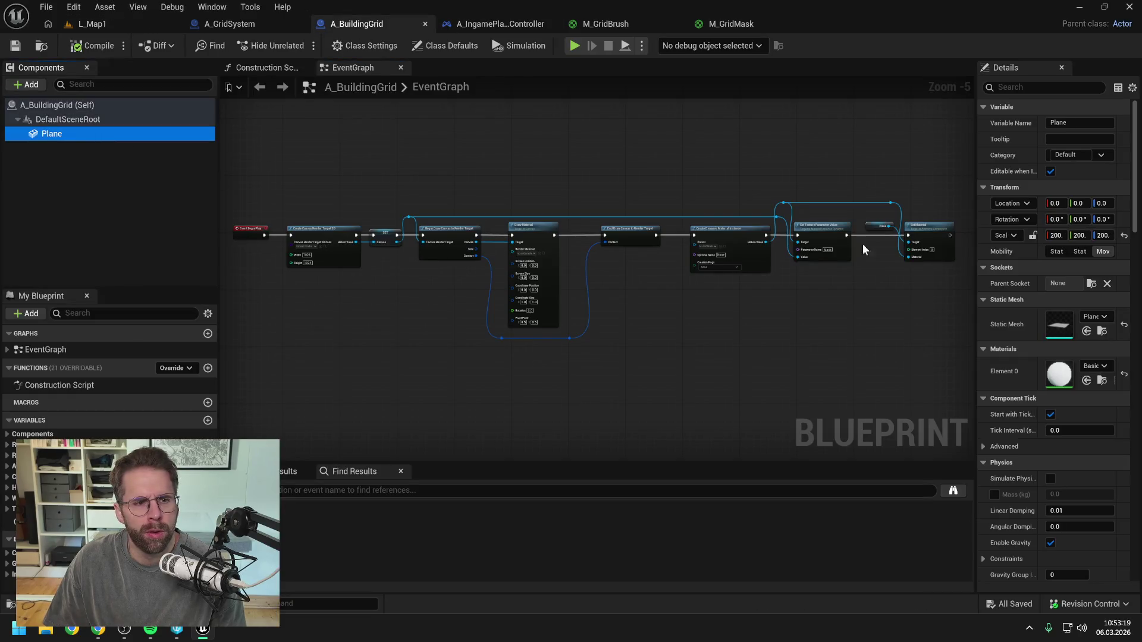
{"action": "mouse_move", "coordinate": [976, 284]}
{"action": "left_mouse_down"}
{"action": "mouse_move", "coordinate": [741, 285]}
{"action": "mouse_move", "coordinate": [774, 291]}
{"action": "left_mouse_up"}
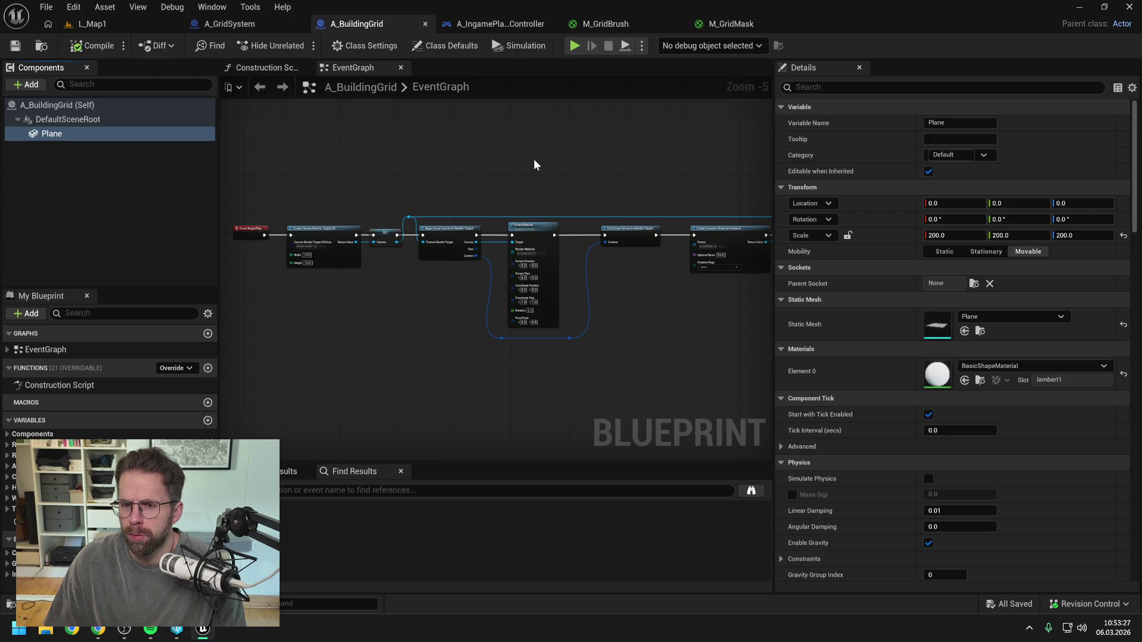
{"action": "left_click_drag", "start_coordinate": [771, 141], "coordinate": [689, 149]}
{"action": "left_click", "coordinate": [619, 152]}
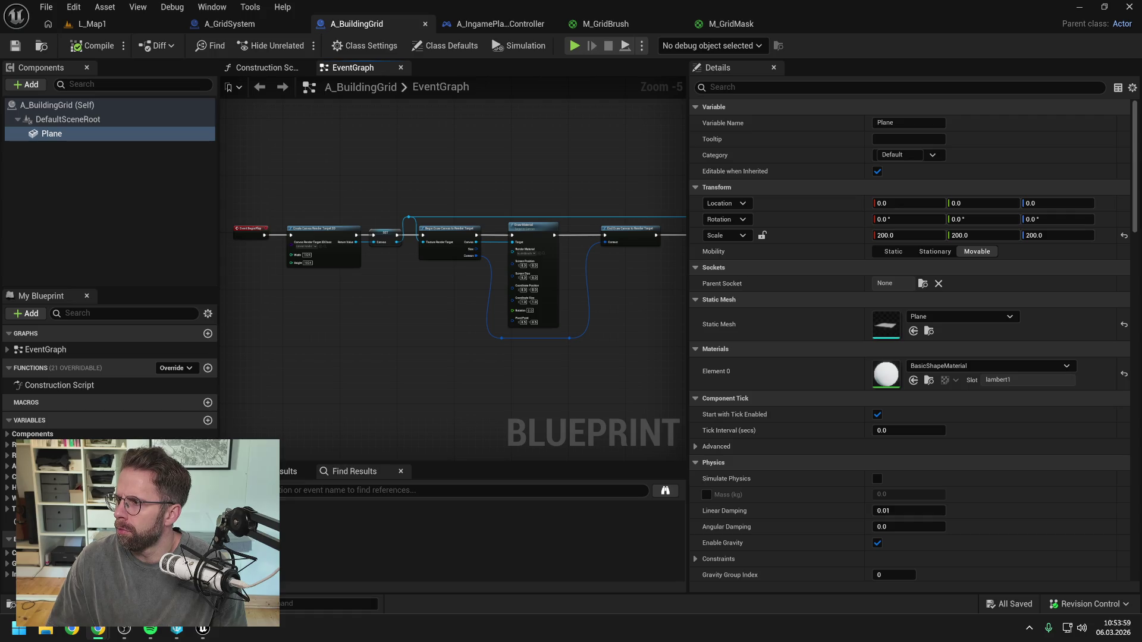
{"action": "key", "text": "alt+Tab"}
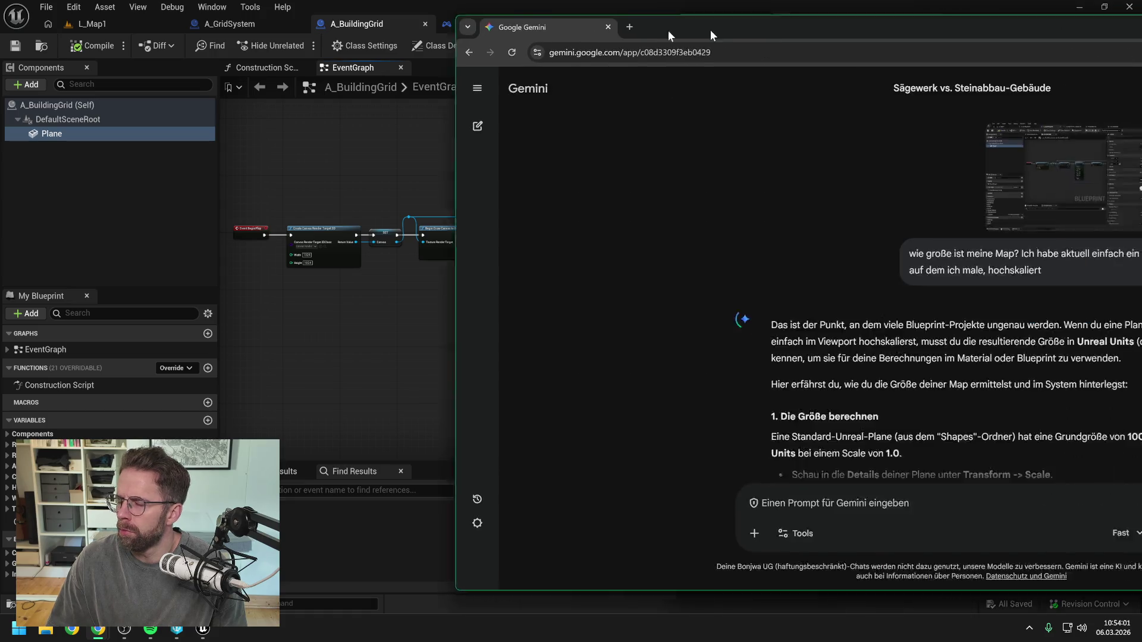
- Enlarge the Gemini window and read through its answer about plane size
{"action": "left_click_drag", "start_coordinate": [668, 30], "coordinate": [383, 22]}
{"action": "scroll", "coordinate": [677, 305], "scroll_direction": "down", "scroll_amount": 2}
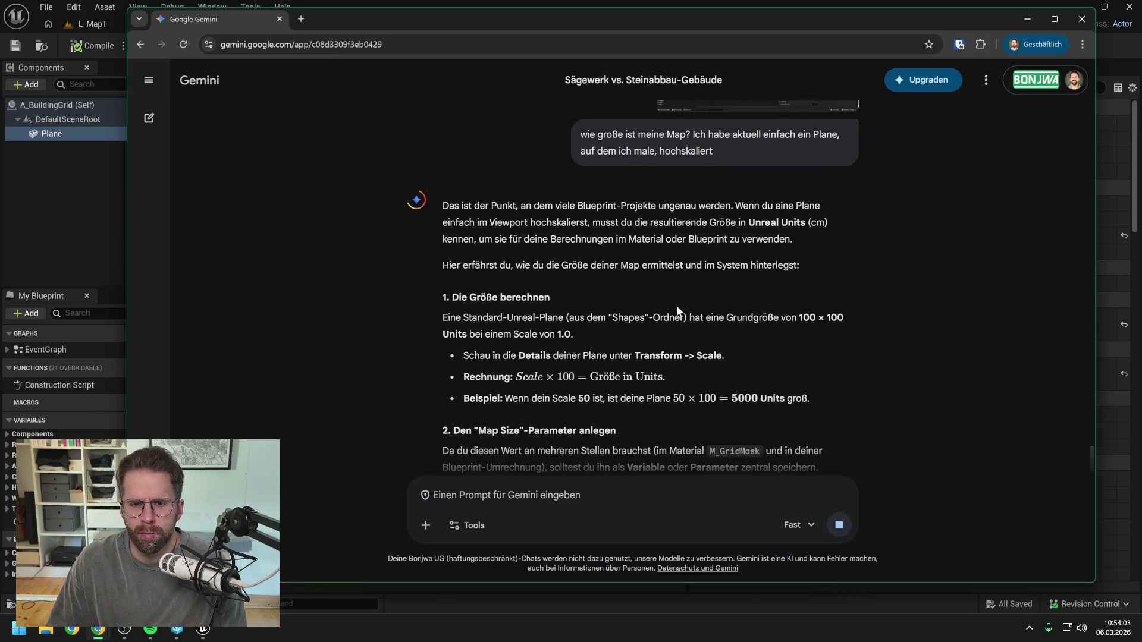
{"action": "scroll", "coordinate": [685, 295], "scroll_direction": "down", "scroll_amount": 1}
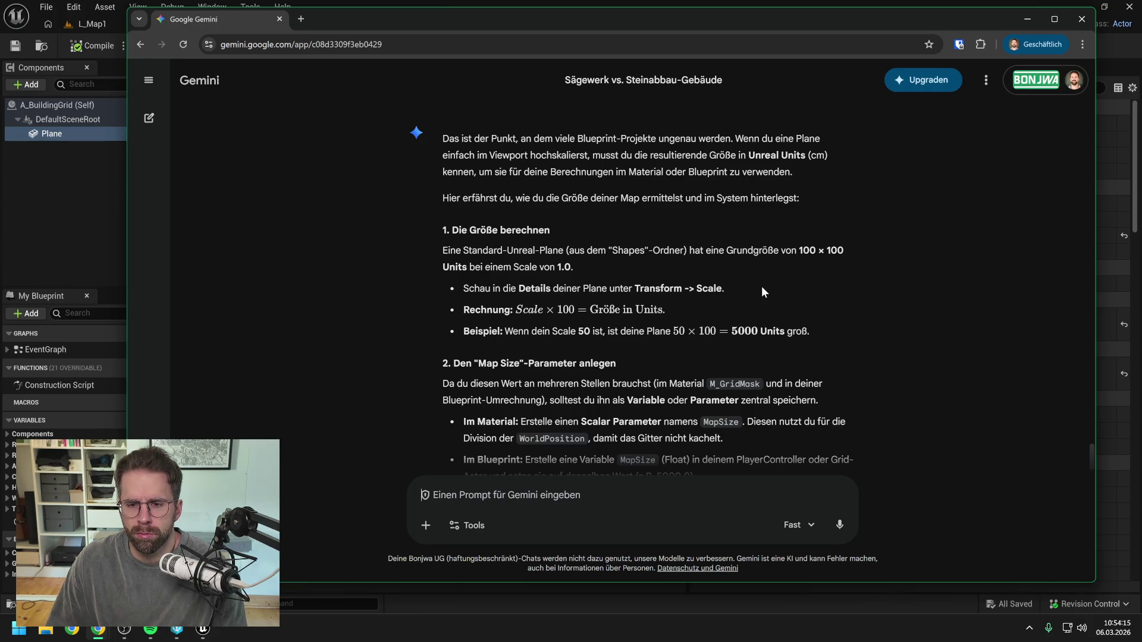
{"action": "scroll", "coordinate": [781, 288], "scroll_direction": "down", "scroll_amount": 3}
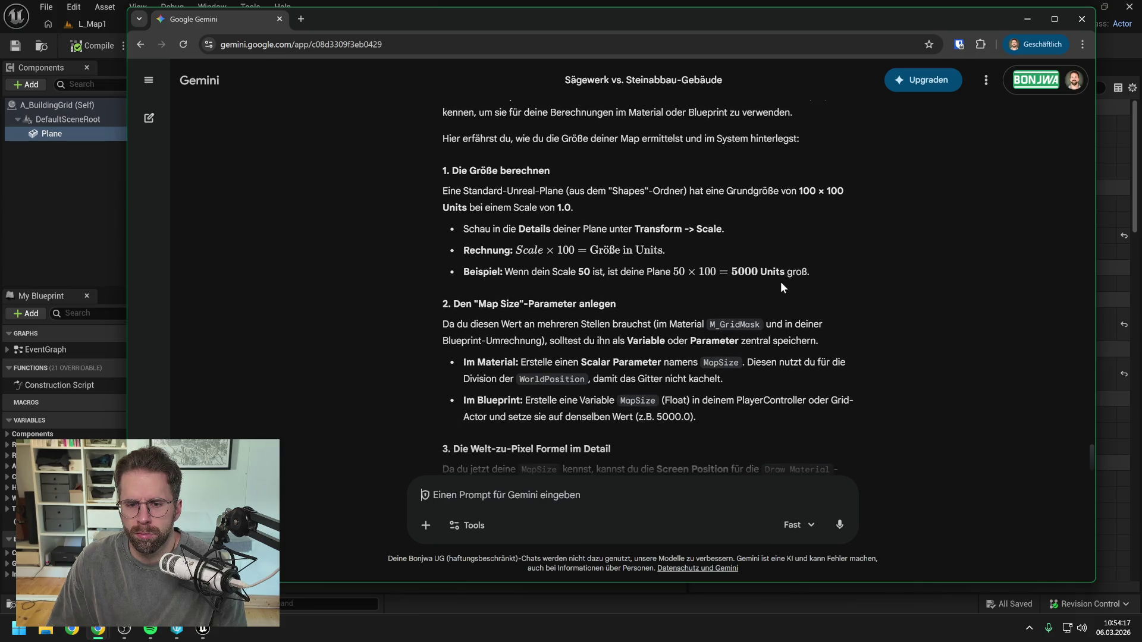
{"action": "scroll", "coordinate": [784, 288], "scroll_direction": "down", "scroll_amount": 2}
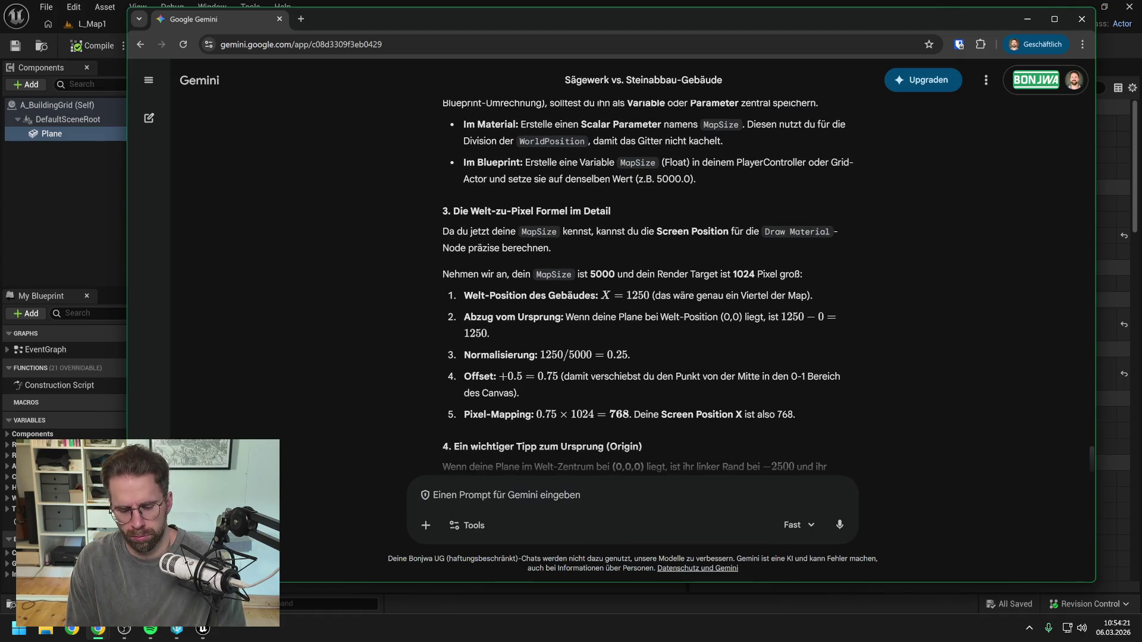
- Ask Gemini whether the plane's XY size could be obtained from its bounds, and read the reply
{"action": "type", "text": "ich könnte ja "}
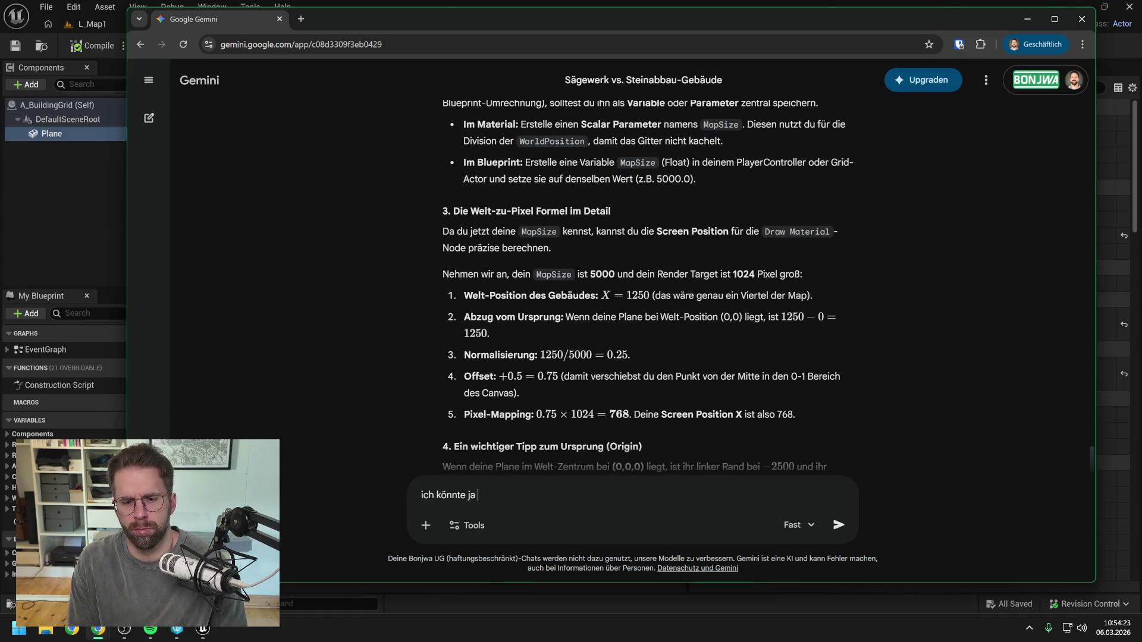
{"action": "type", "text": "die "}
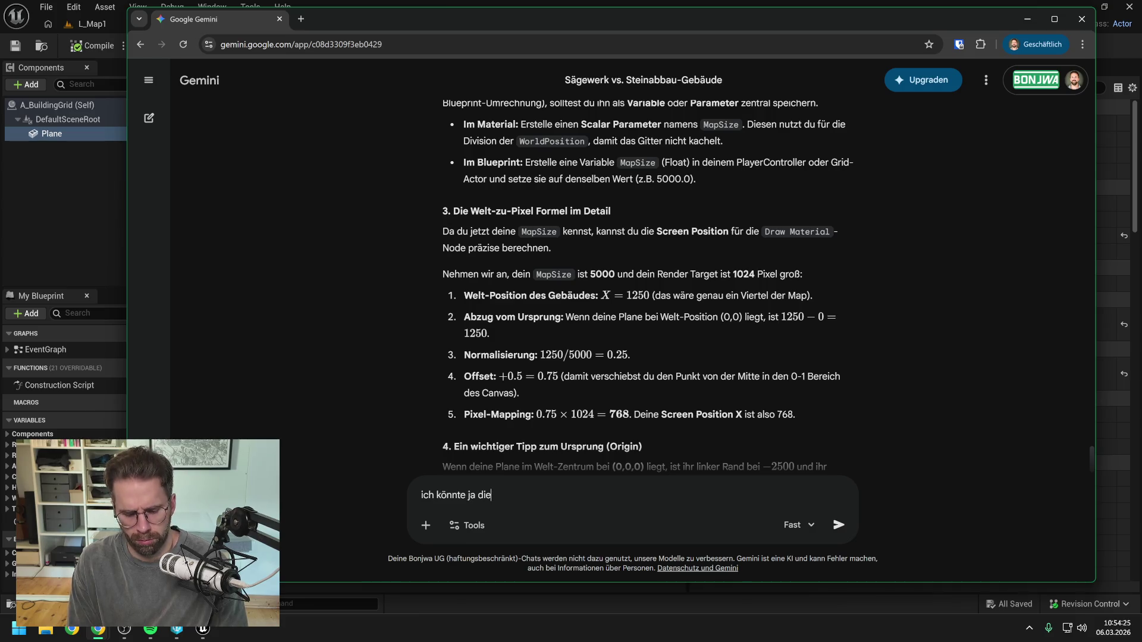
{"action": "type", "text": "xy größe des Planes mit bounds herausbekom"}
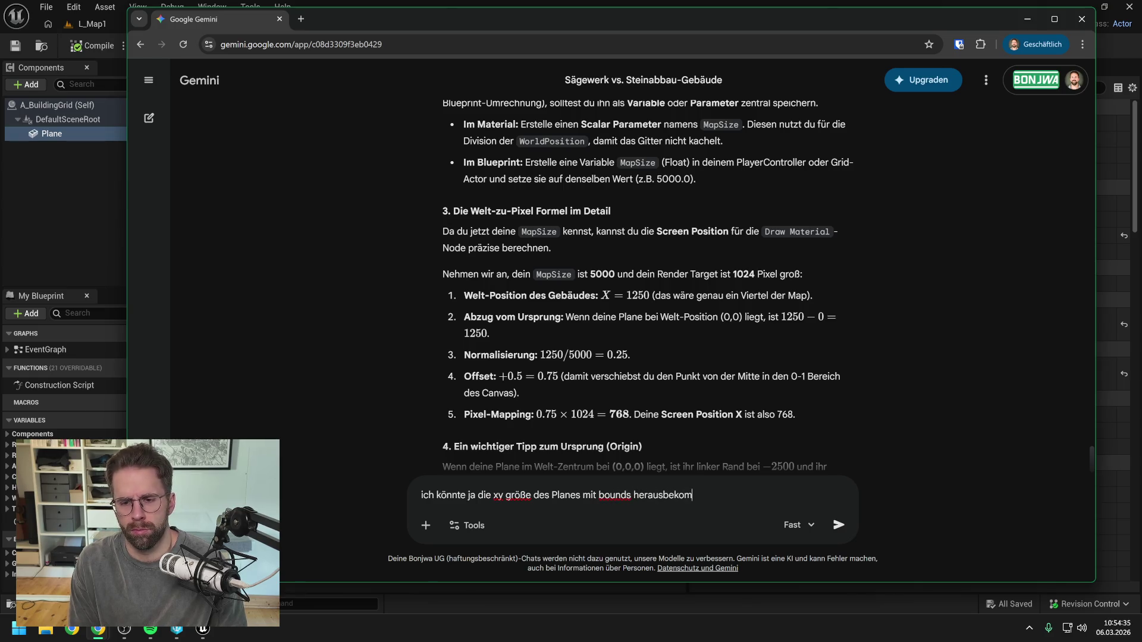
{"action": "type", "text": "men"}
{"action": "key", "text": "Return"}
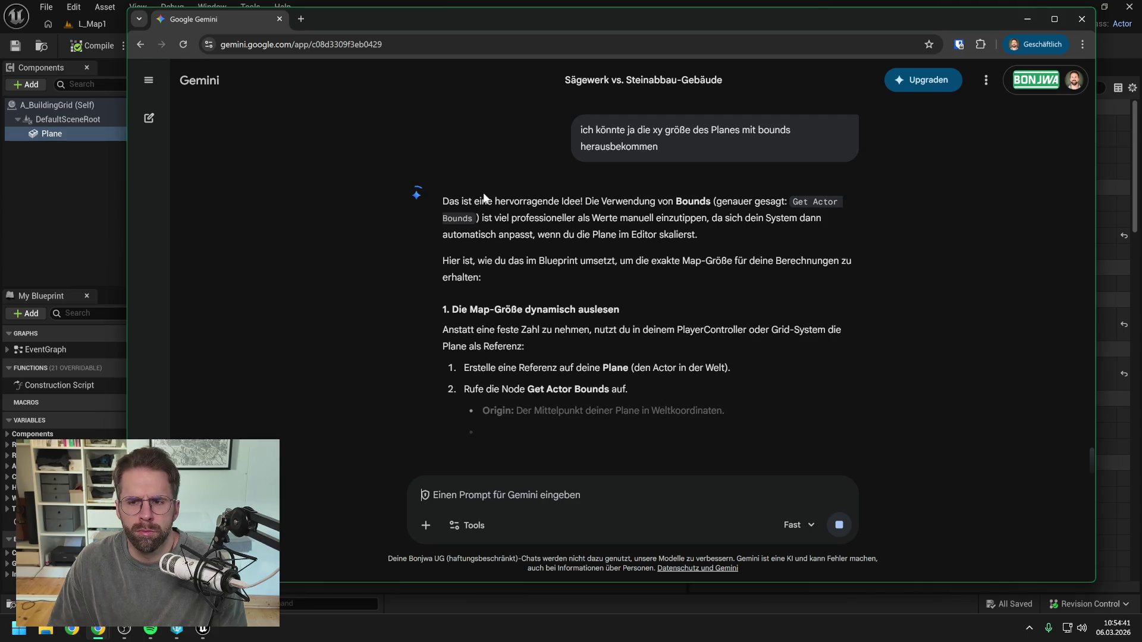
{"action": "scroll", "coordinate": [486, 168], "scroll_direction": "down", "scroll_amount": 1}
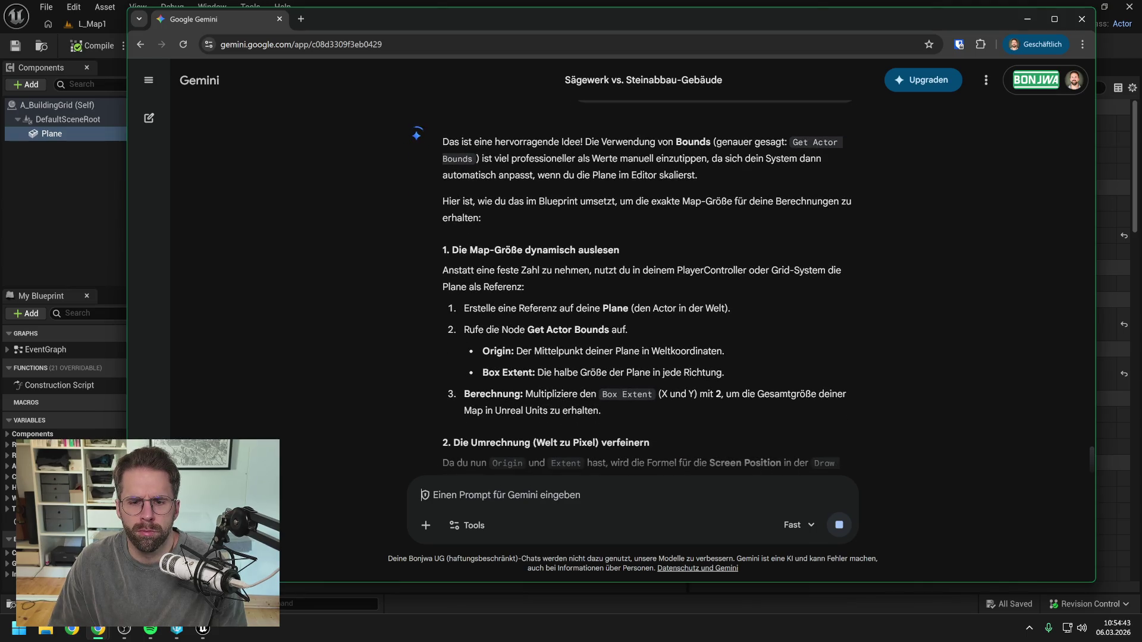
{"action": "scroll", "coordinate": [465, 169], "scroll_direction": "down", "scroll_amount": 2}
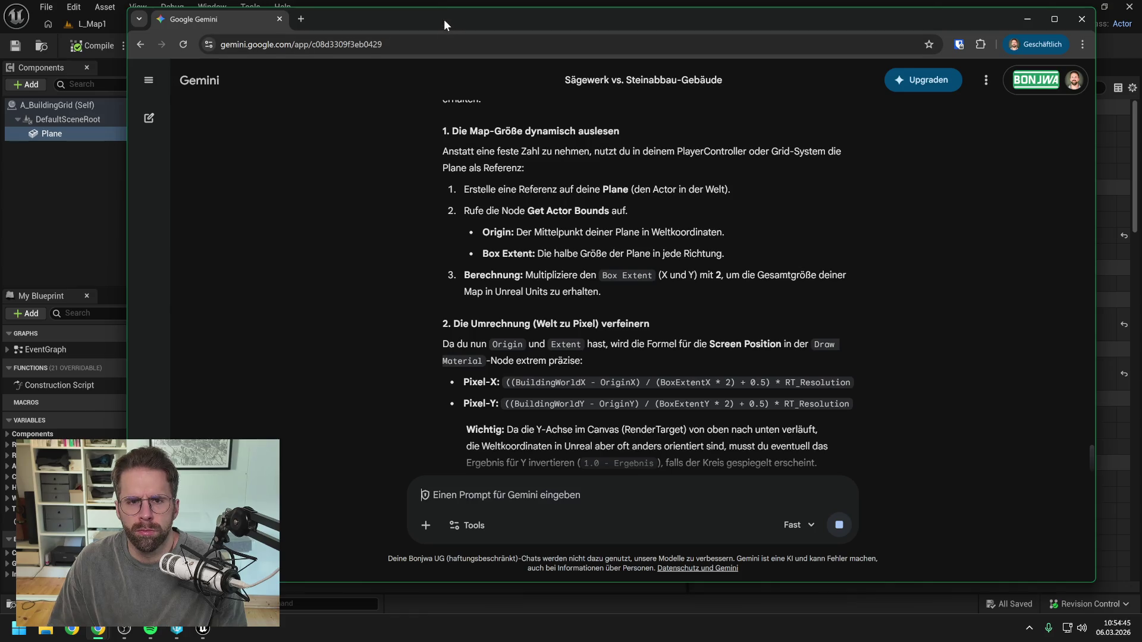
{"action": "key", "text": "alt+Tab"}
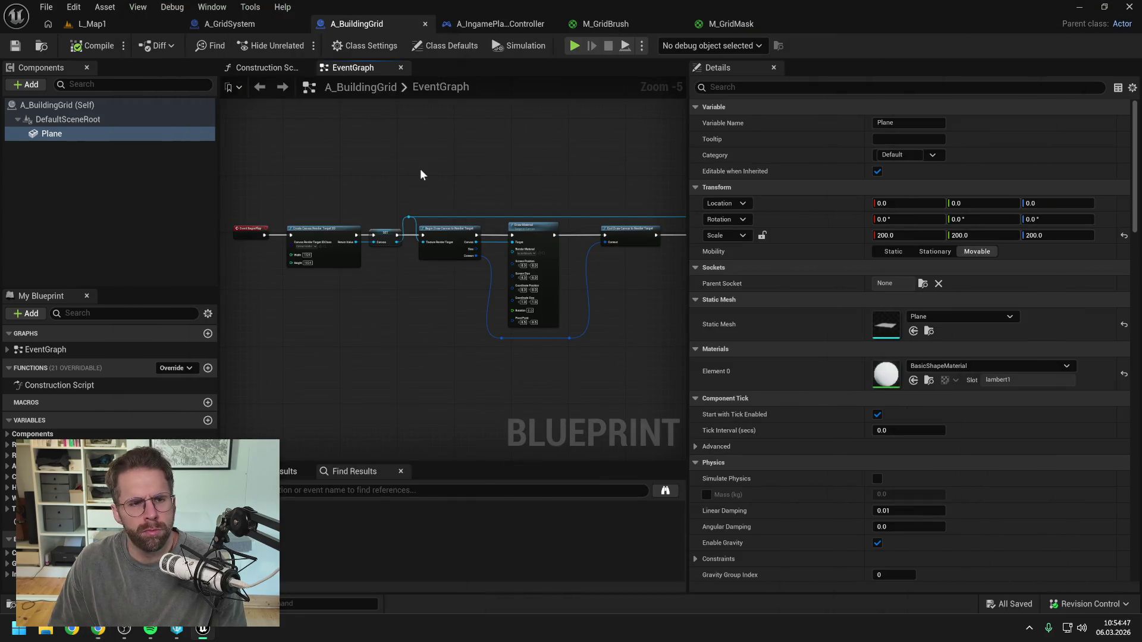
- Zoom the EventGraph and widen it to show the whole Begin Play render-target chain
{"action": "scroll", "coordinate": [409, 208], "scroll_direction": "up", "scroll_amount": 1}
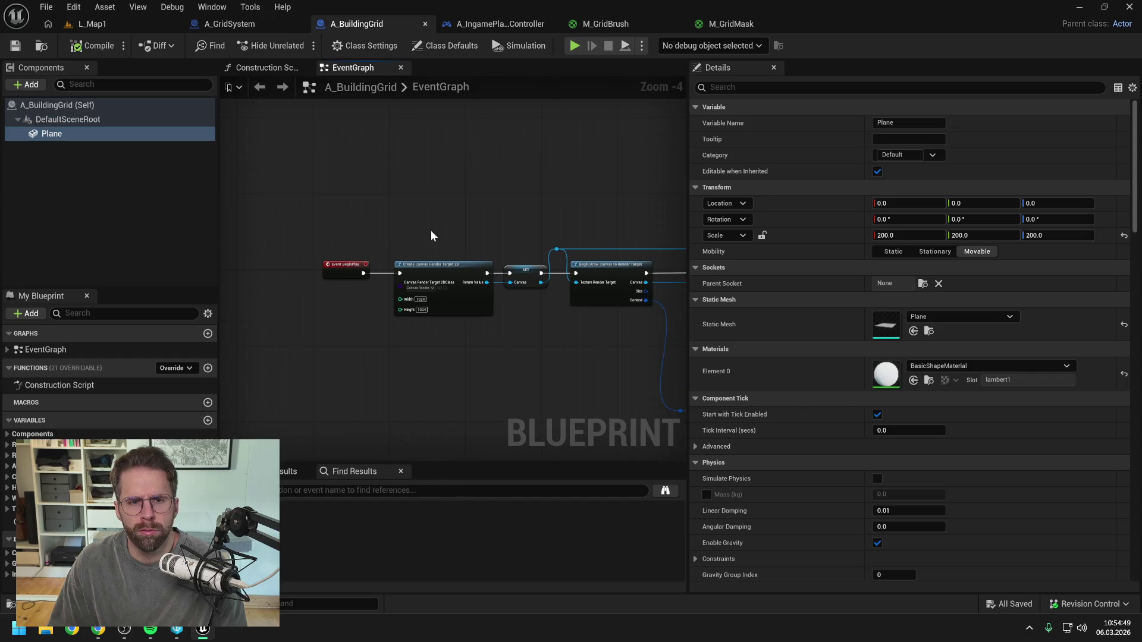
{"action": "left_click_drag", "start_coordinate": [688, 178], "coordinate": [1004, 178]}
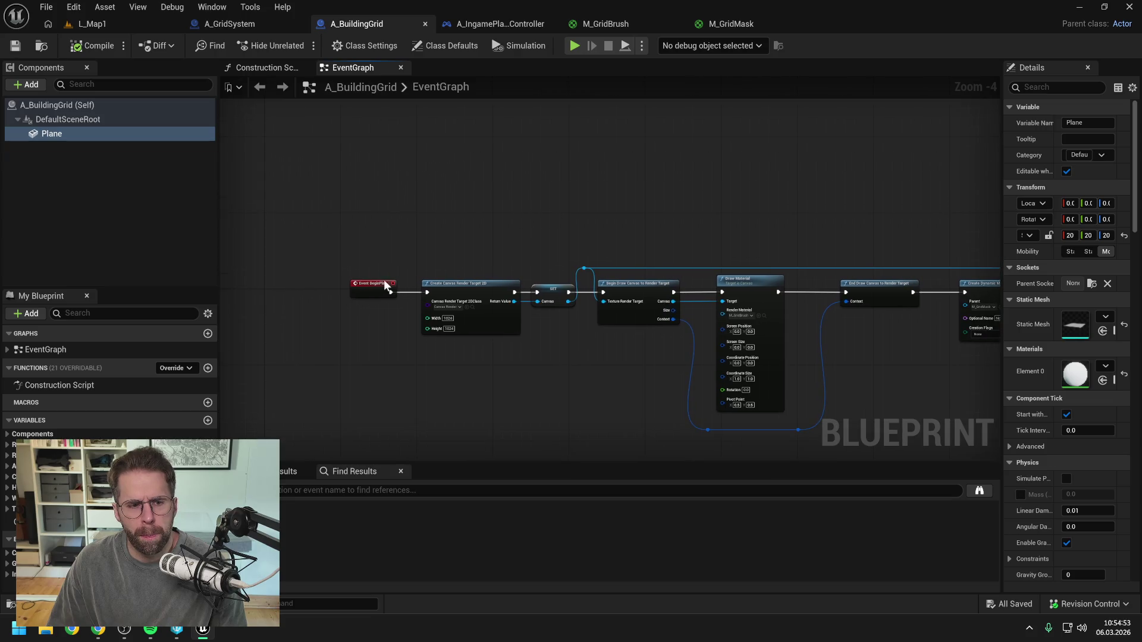
- Create a private function named GetGridSize and save the blueprint
{"action": "left_click", "coordinate": [208, 369]}
{"action": "type", "text": "GetG"}
{"action": "type", "text": "ridS"}
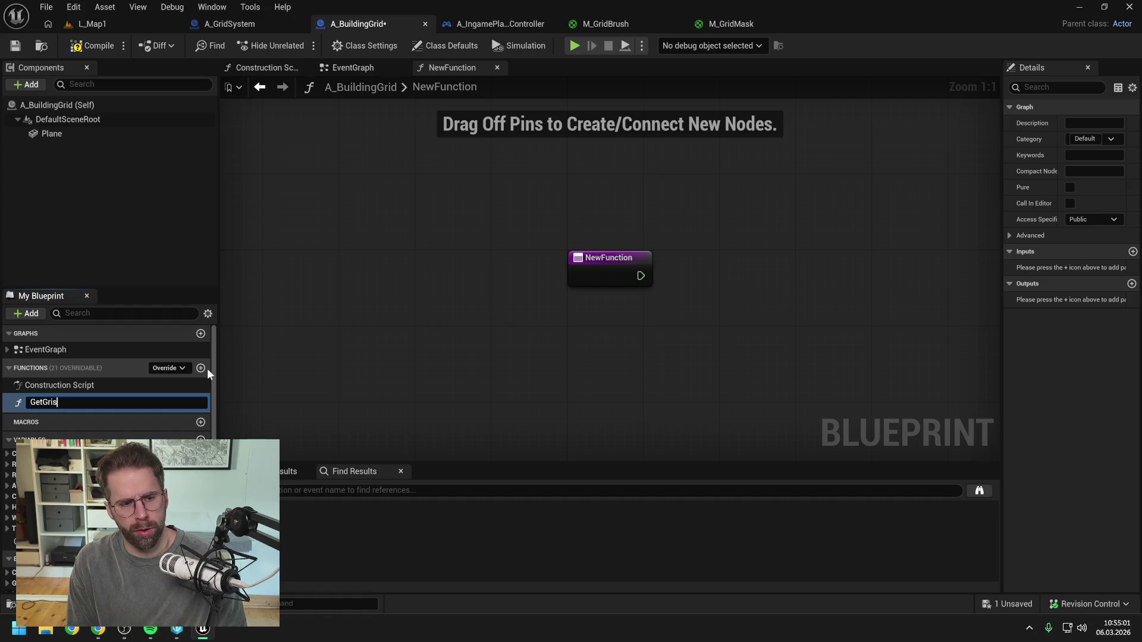
{"action": "type", "text": "ize"}
{"action": "key", "text": "Return"}
{"action": "key", "text": "ctrl+s"}
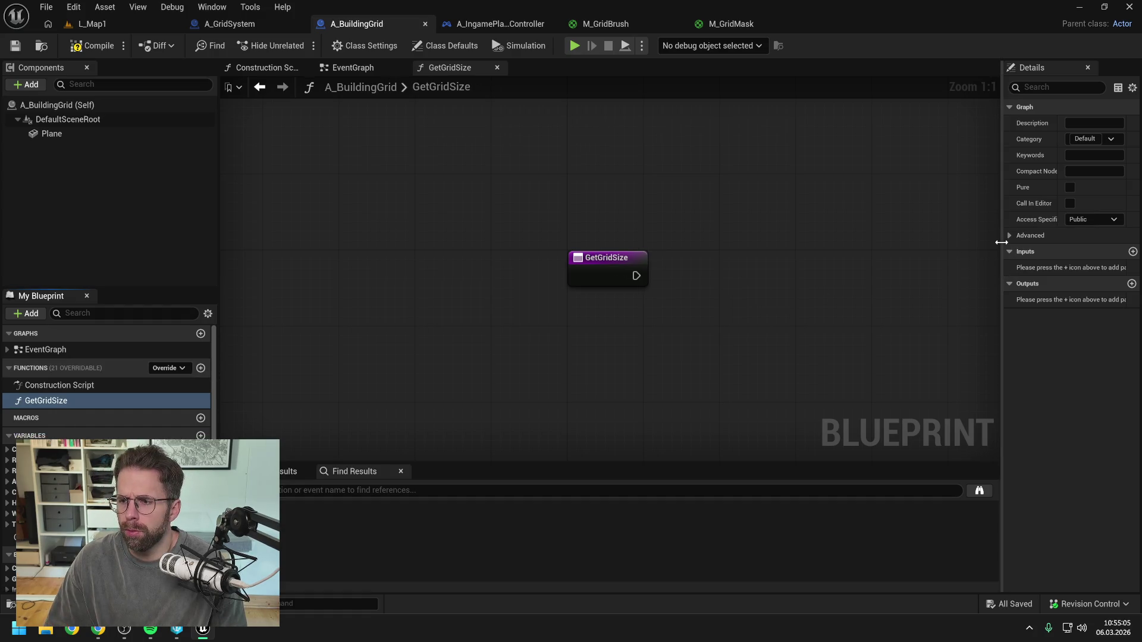
{"action": "left_click_drag", "start_coordinate": [1001, 243], "coordinate": [839, 255]}
{"action": "left_click", "coordinate": [997, 220]}
{"action": "left_click", "coordinate": [998, 250]}
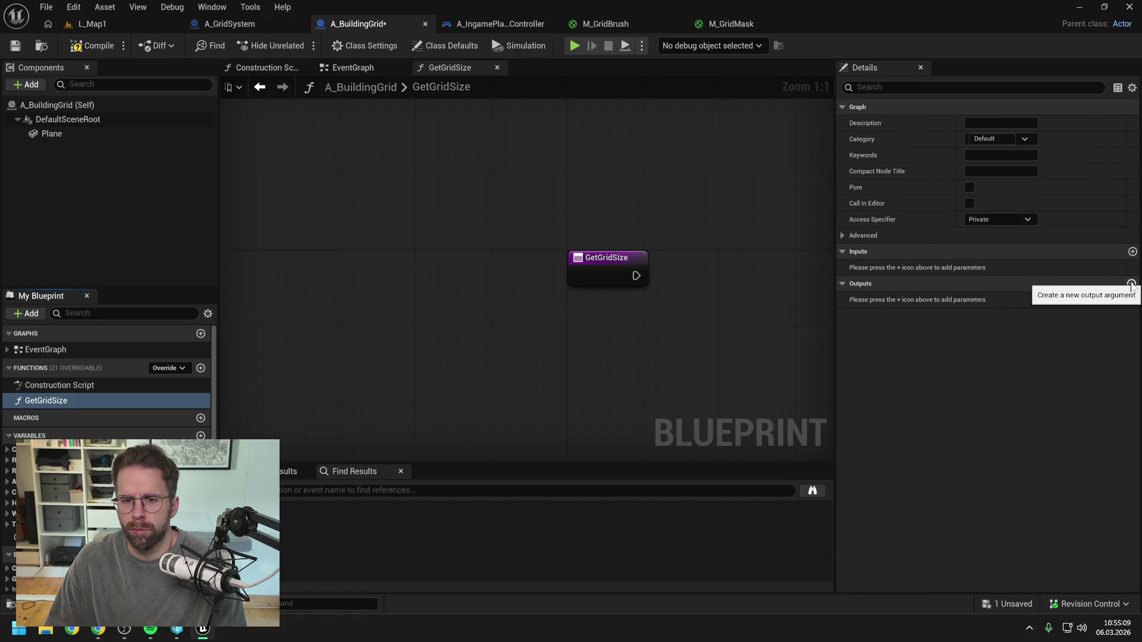
- Give GetGridSize an Integer output named ReturnValue and save
{"action": "left_click", "coordinate": [1132, 284]}
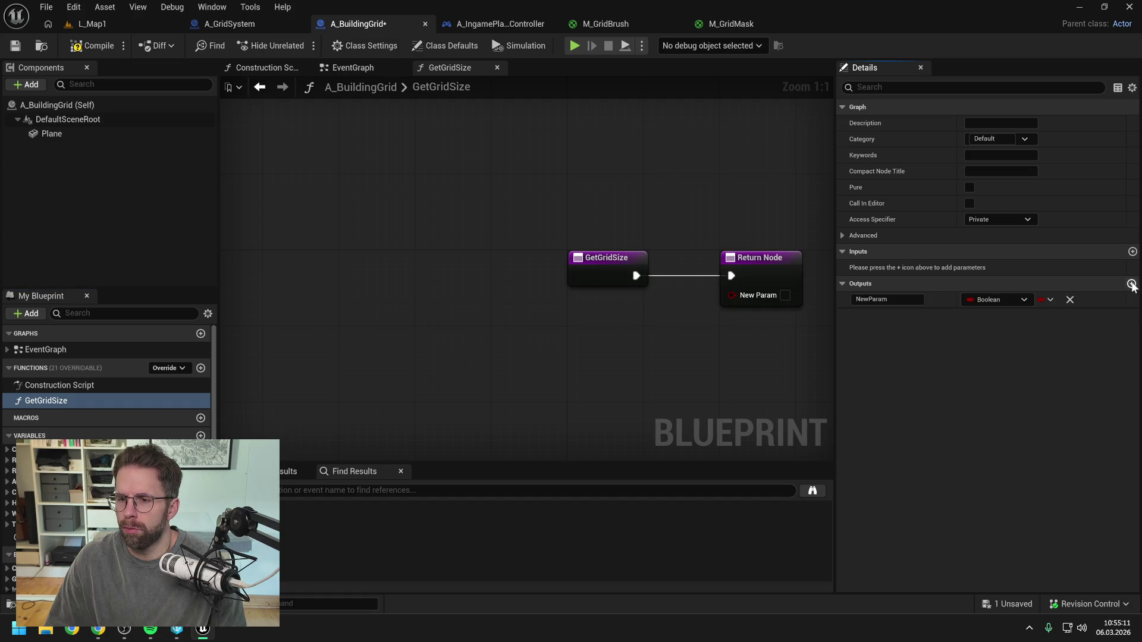
{"action": "left_click", "coordinate": [989, 300]}
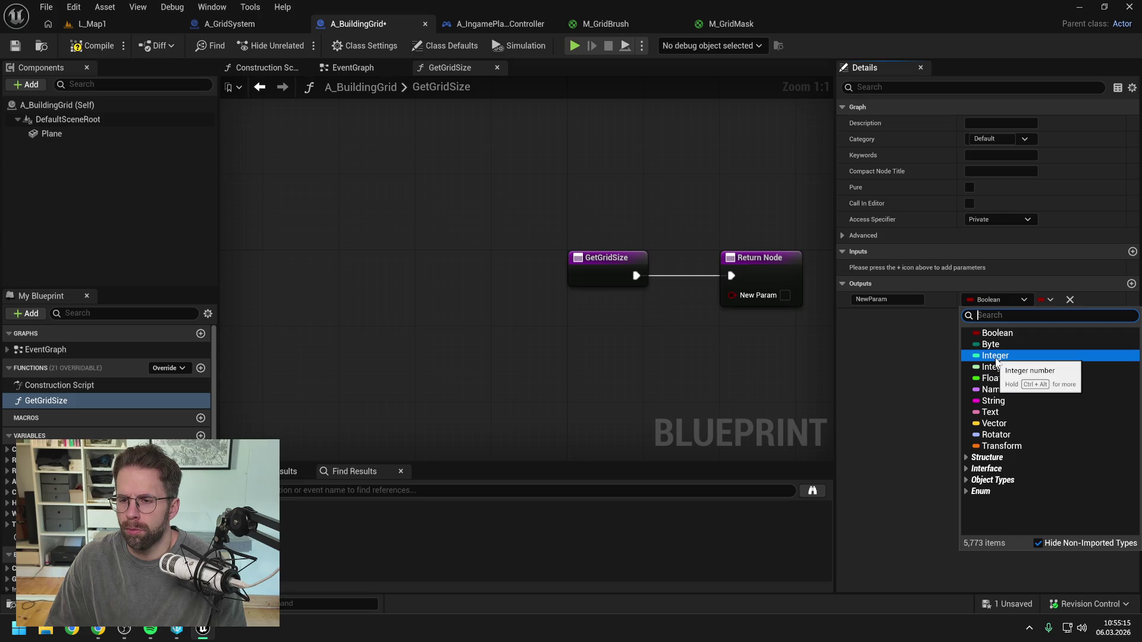
{"action": "left_click", "coordinate": [996, 357]}
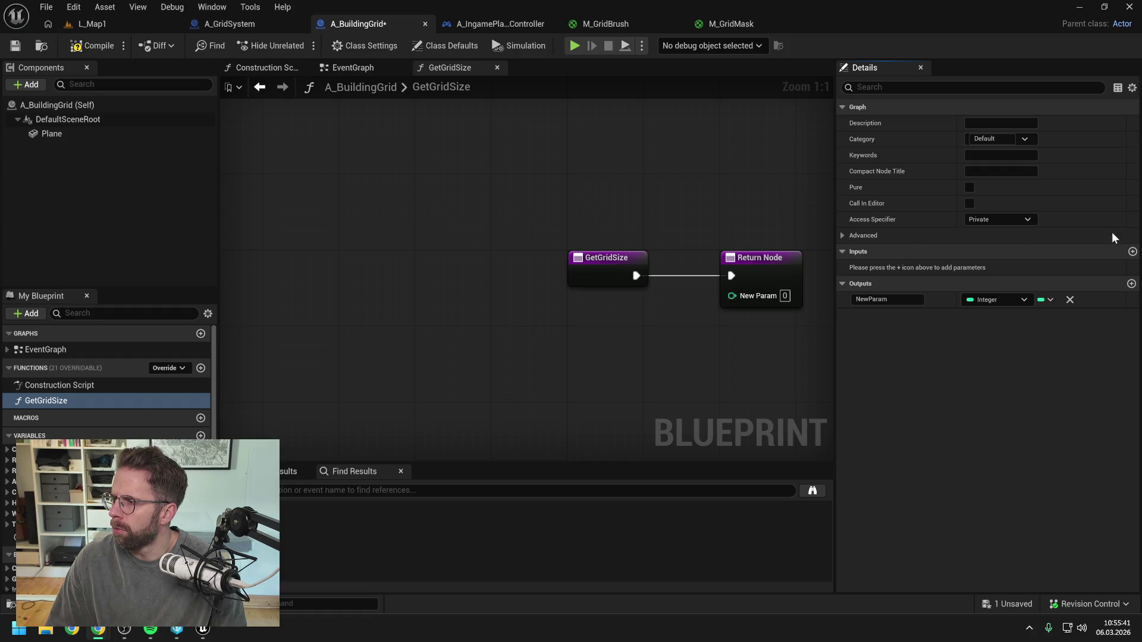
{"action": "mouse_move", "coordinate": [765, 217]}
{"action": "left_mouse_down"}
{"action": "mouse_move", "coordinate": [688, 201]}
{"action": "mouse_move", "coordinate": [671, 211]}
{"action": "left_mouse_up"}
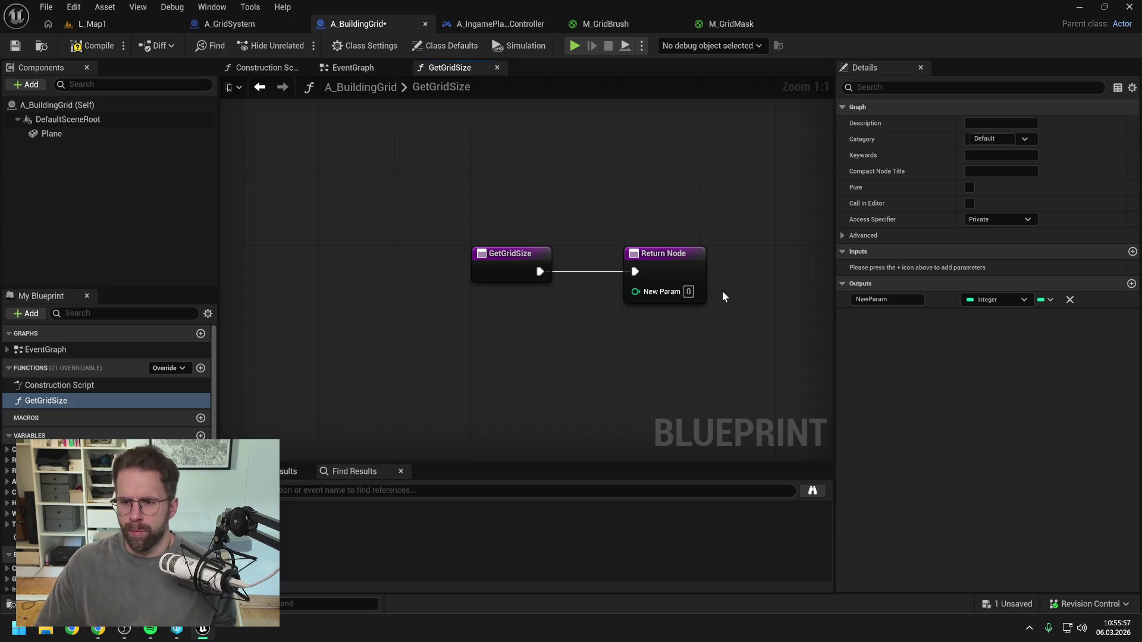
{"action": "double_click", "coordinate": [886, 299]}
{"action": "type", "text": "ReturnValue"}
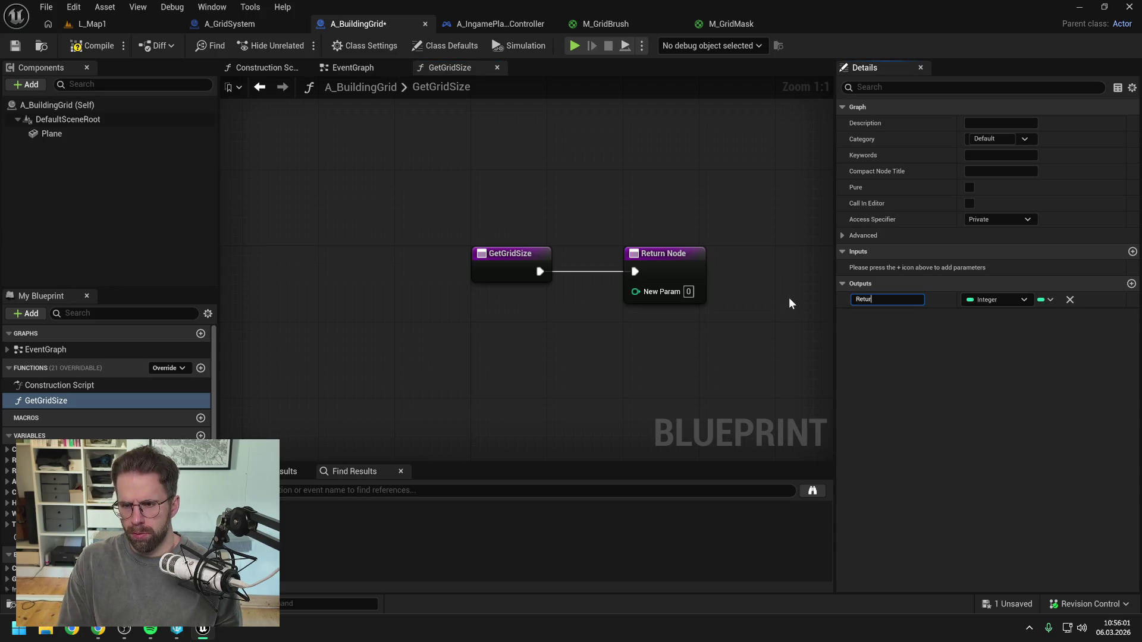
{"action": "key", "text": "Return"}
{"action": "key", "text": "ctrl+s"}
- Move the Return Node right, check its output settings, save and compile A_BuildingGrid
{"action": "left_click_drag", "start_coordinate": [571, 255], "coordinate": [690, 255]}
{"action": "left_click", "coordinate": [424, 201]}
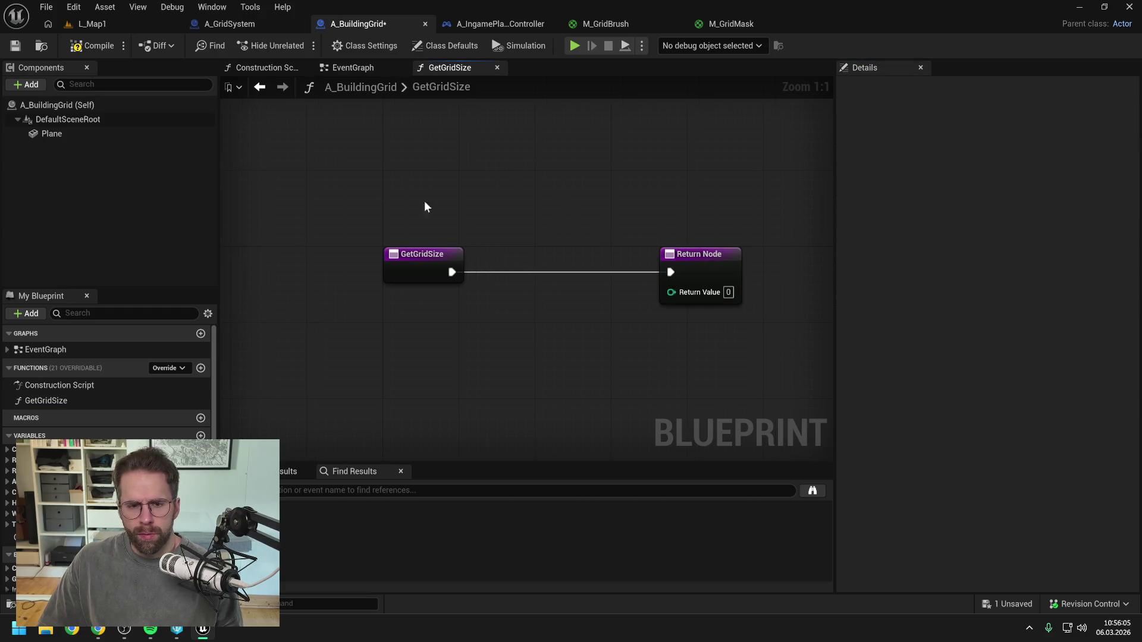
{"action": "left_click", "coordinate": [90, 24]}
{"action": "left_click", "coordinate": [364, 26]}
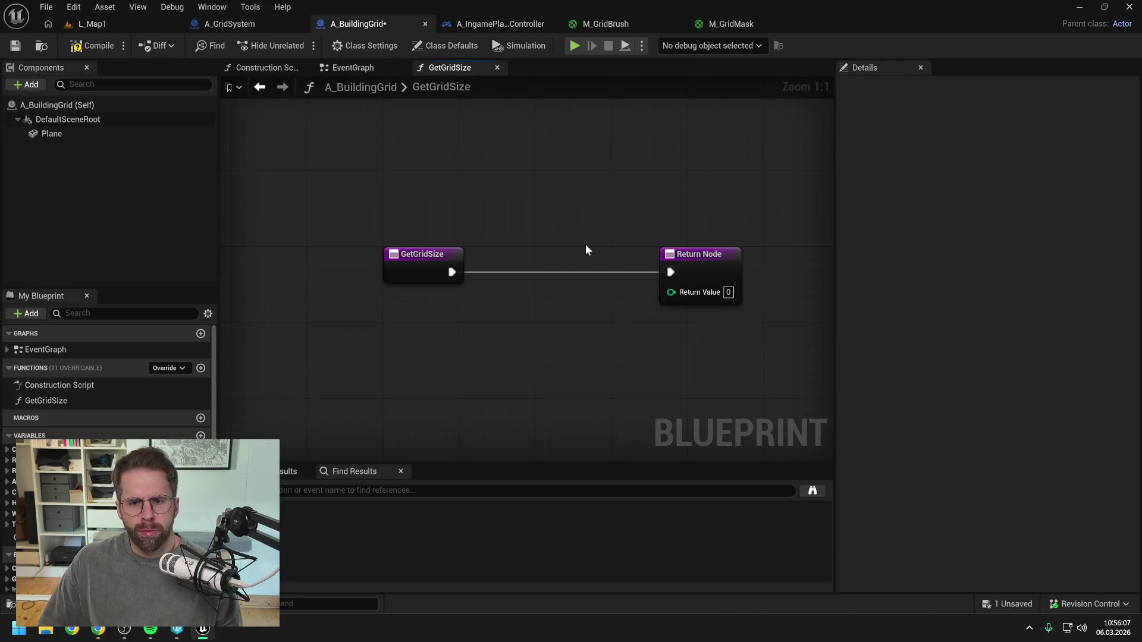
{"action": "left_click", "coordinate": [433, 264]}
{"action": "key", "text": "ctrl+s"}
{"action": "left_click", "coordinate": [567, 240]}
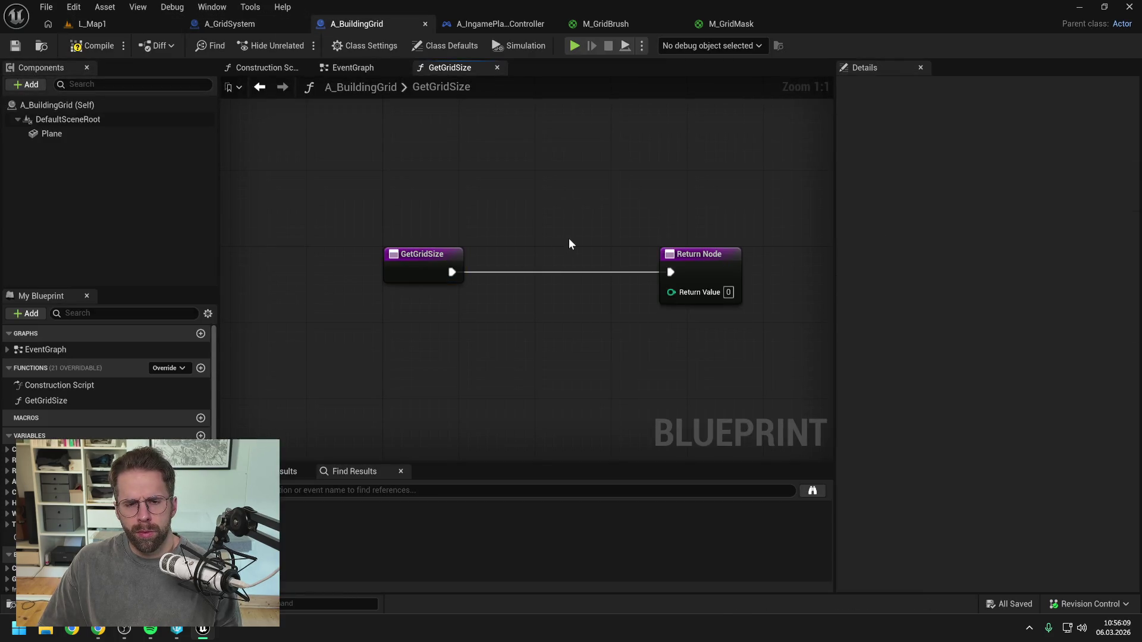
{"action": "left_click", "coordinate": [699, 257]}
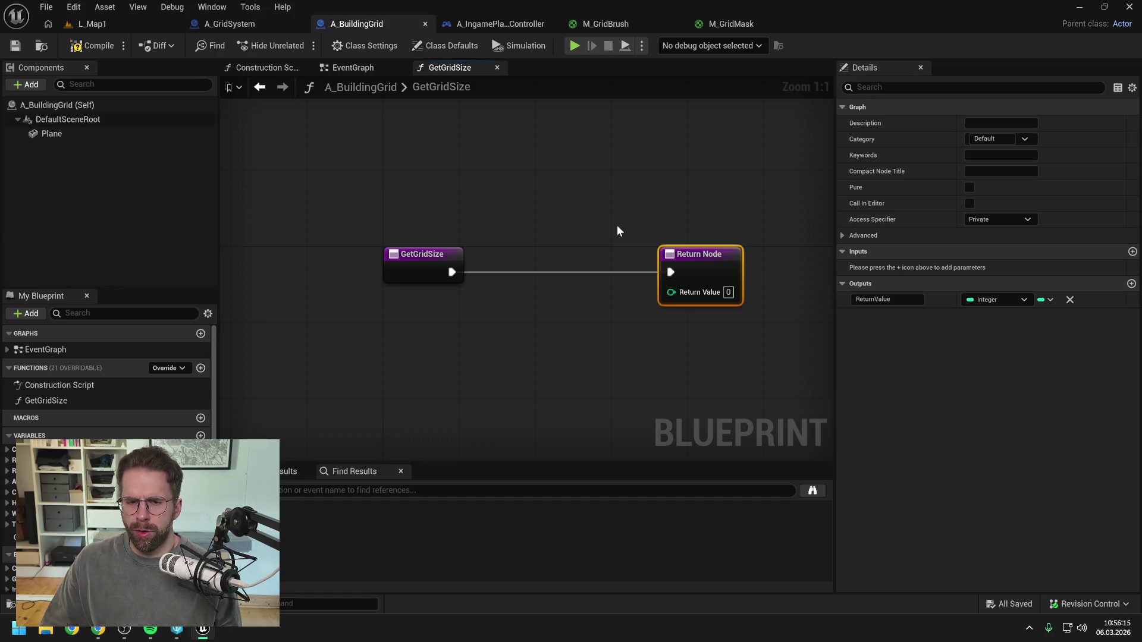
{"action": "left_click", "coordinate": [617, 227]}
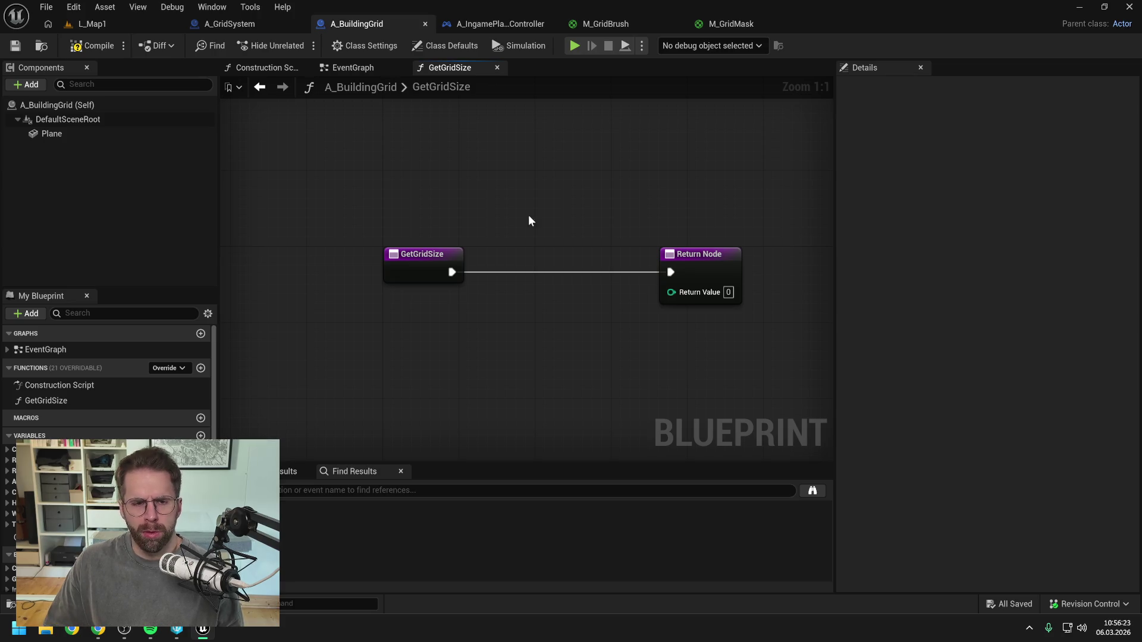
{"action": "left_click", "coordinate": [86, 43]}
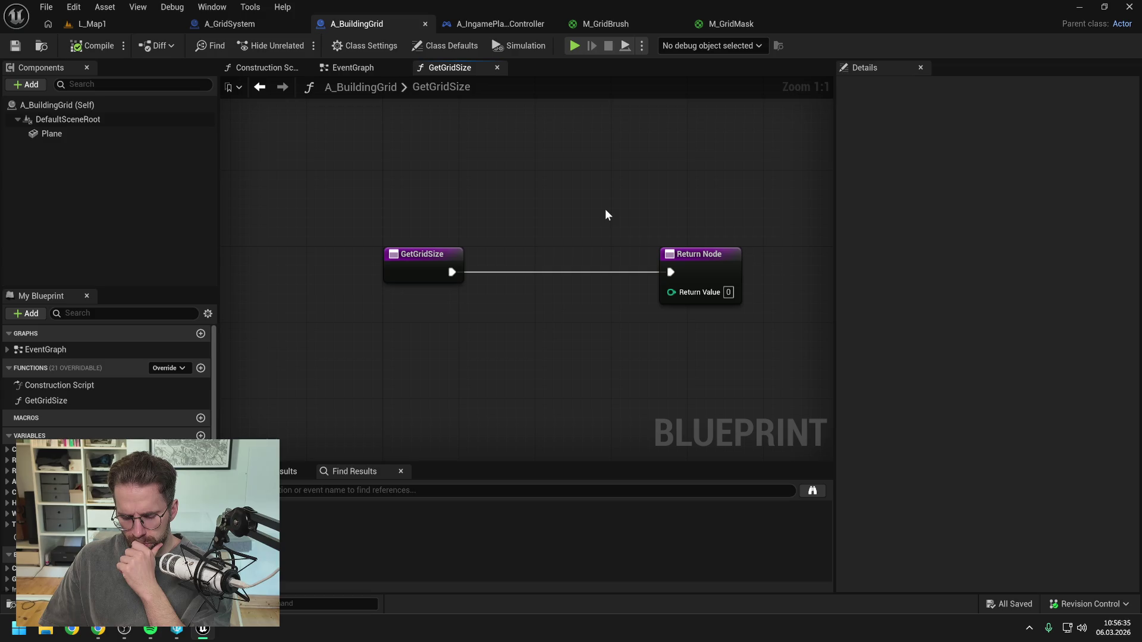
- Add a Plane reference feeding a Get Component Bounds node in GetGridSize
{"action": "right_click", "coordinate": [536, 342]}
{"action": "type", "text": "get bounds"}
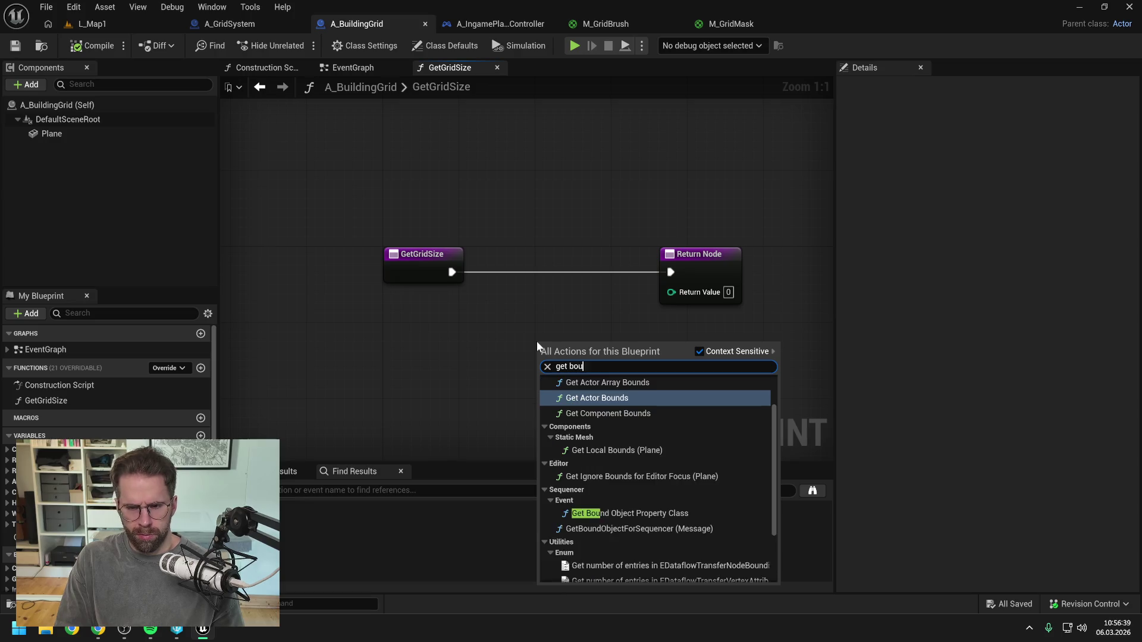
{"action": "mouse_move", "coordinate": [83, 136]}
{"action": "left_mouse_down"}
{"action": "mouse_move", "coordinate": [82, 153]}
{"action": "mouse_move", "coordinate": [436, 333]}
{"action": "mouse_move", "coordinate": [546, 357]}
{"action": "left_mouse_up"}
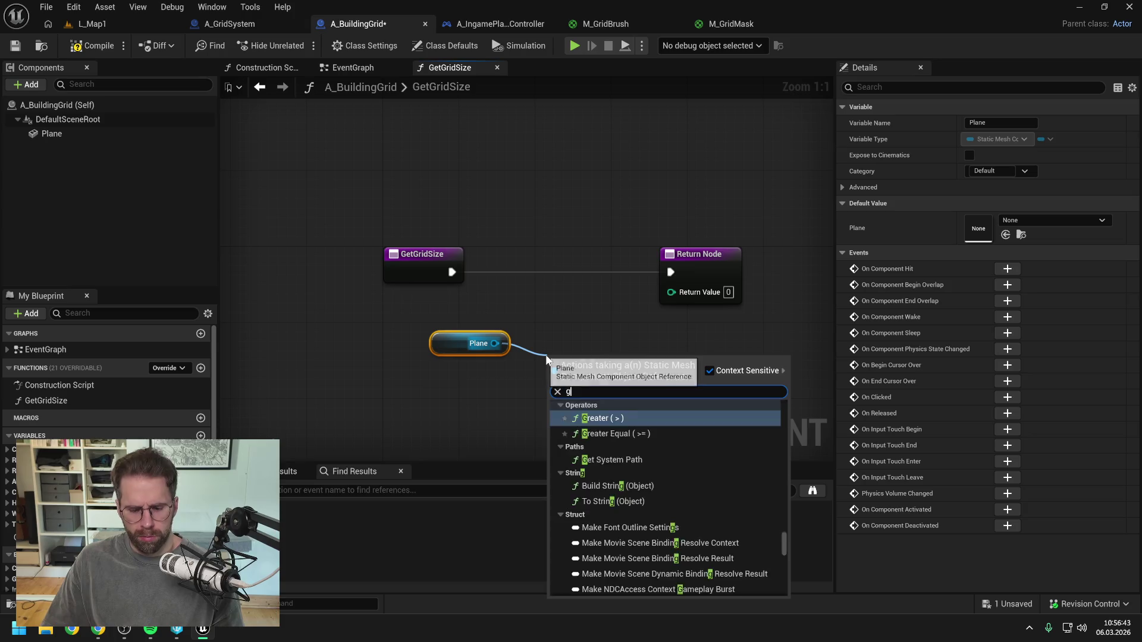
{"action": "type", "text": "get bounds"}
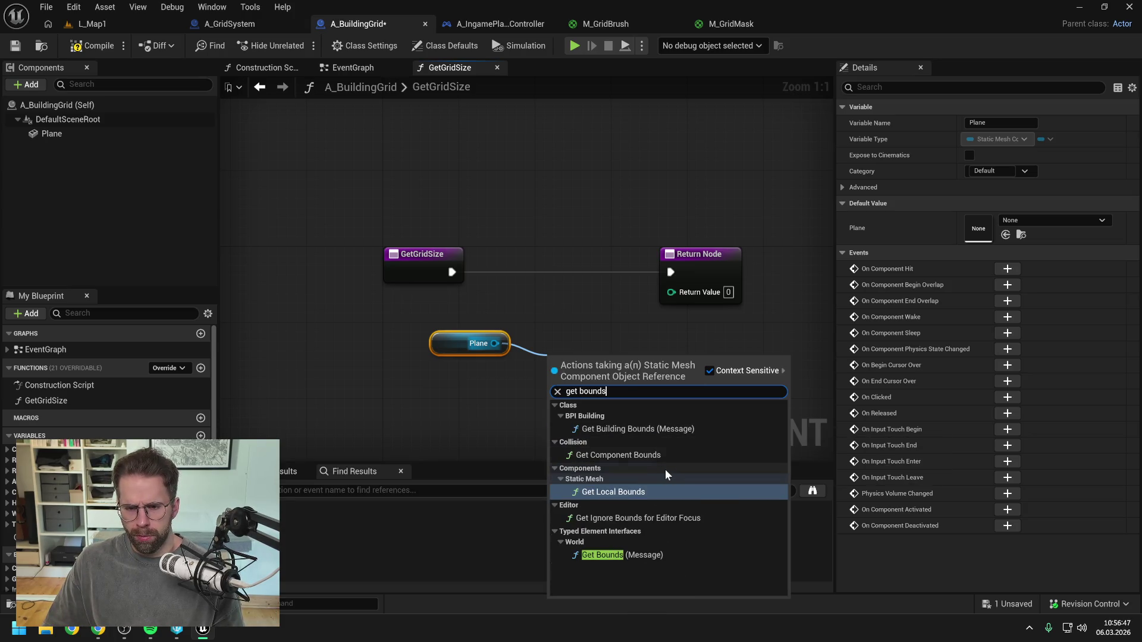
{"action": "left_click", "coordinate": [645, 453]}
{"action": "left_click_drag", "start_coordinate": [611, 390], "coordinate": [601, 345]}
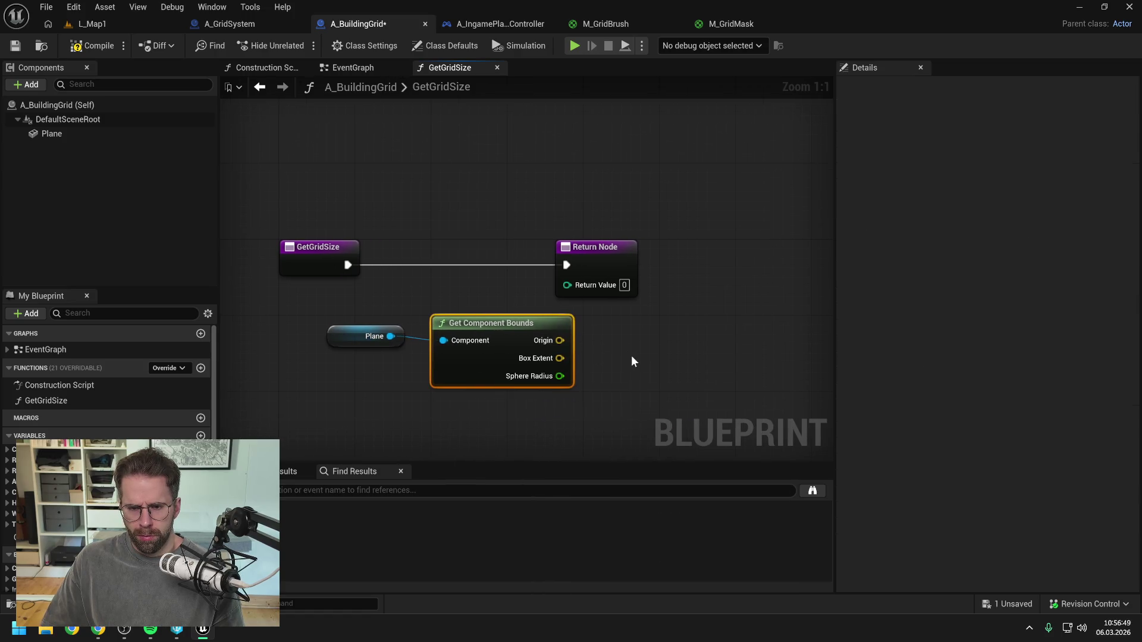
{"action": "scroll", "coordinate": [631, 355], "scroll_direction": "down", "scroll_amount": 1}
{"action": "left_click_drag", "start_coordinate": [592, 267], "coordinate": [718, 266]}
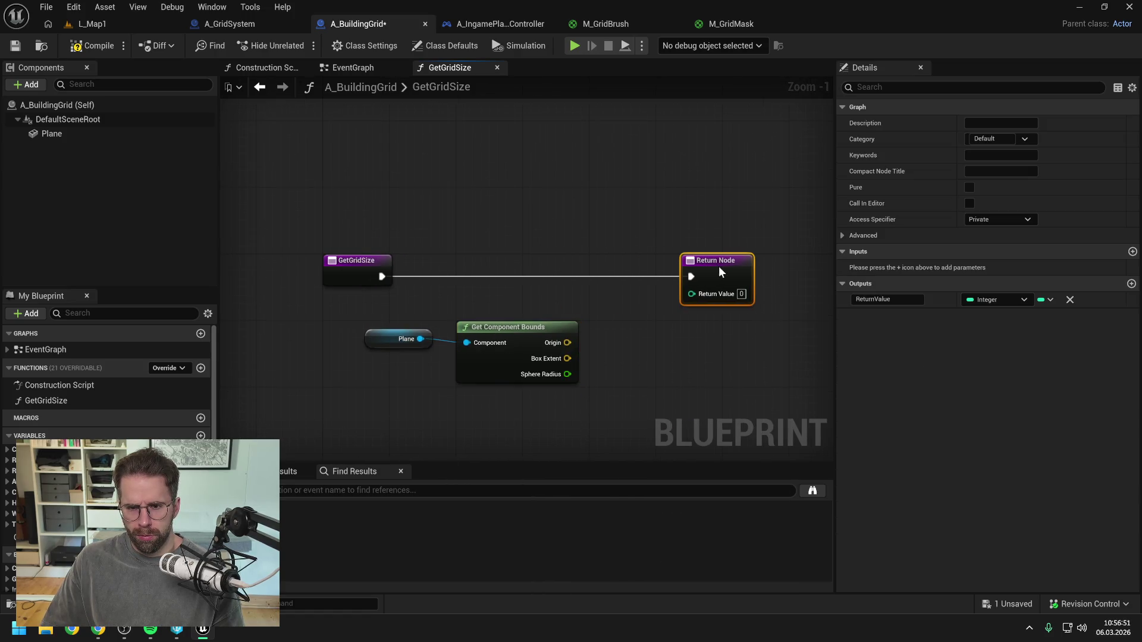
{"action": "left_click", "coordinate": [622, 319]}
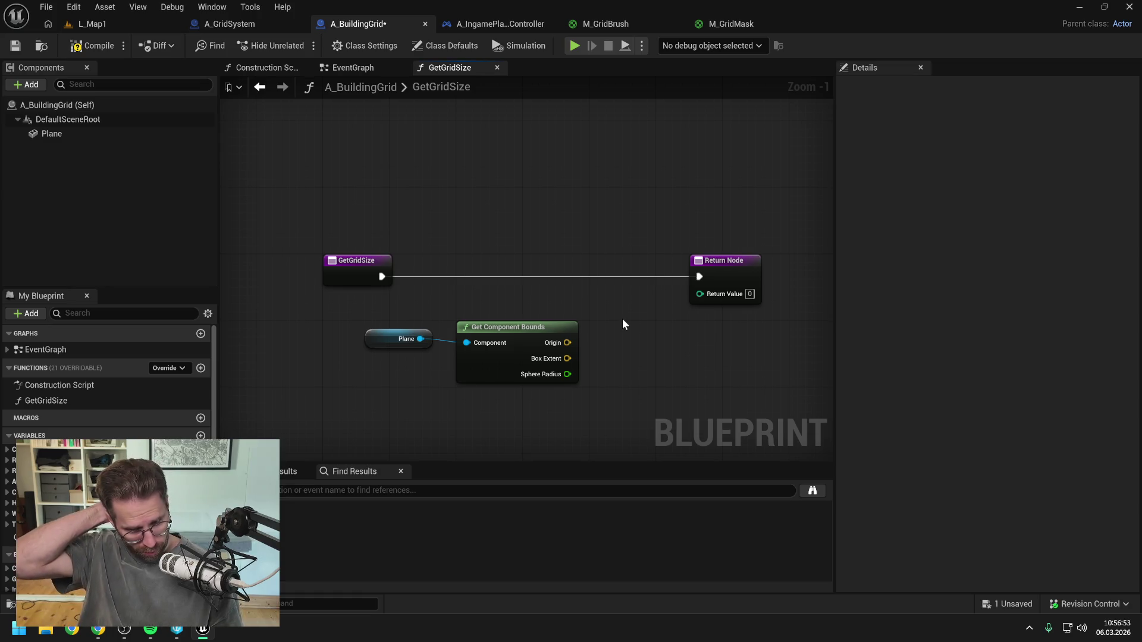
- Split the Box Extent pin into X, Y, Z and arrange the bounds nodes
{"action": "right_click", "coordinate": [568, 358]}
{"action": "left_click", "coordinate": [616, 425]}
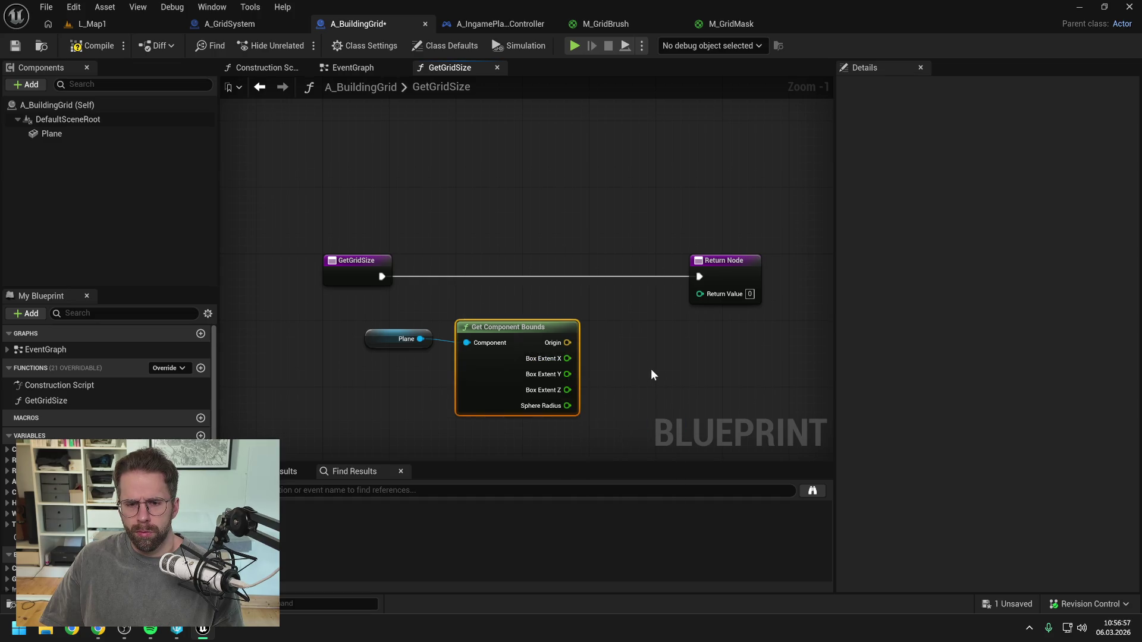
{"action": "mouse_move", "coordinate": [505, 328]}
{"action": "left_mouse_down"}
{"action": "mouse_move", "coordinate": [504, 312]}
{"action": "mouse_move", "coordinate": [500, 327]}
{"action": "left_mouse_up"}
{"action": "left_click", "coordinate": [390, 338]}
{"action": "mouse_move", "coordinate": [390, 338]}
{"action": "left_mouse_down"}
{"action": "mouse_move", "coordinate": [529, 356]}
{"action": "mouse_move", "coordinate": [473, 321]}
{"action": "left_mouse_up"}
{"action": "left_click", "coordinate": [357, 333]}
{"action": "left_click", "coordinate": [604, 344]}
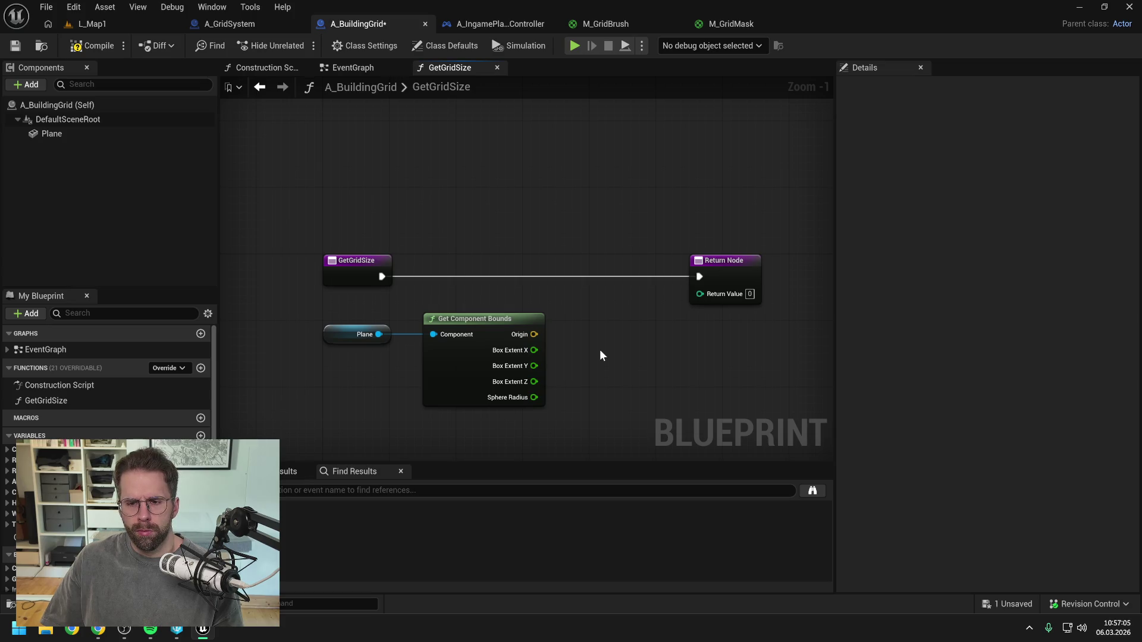
{"action": "key", "text": "Home"}
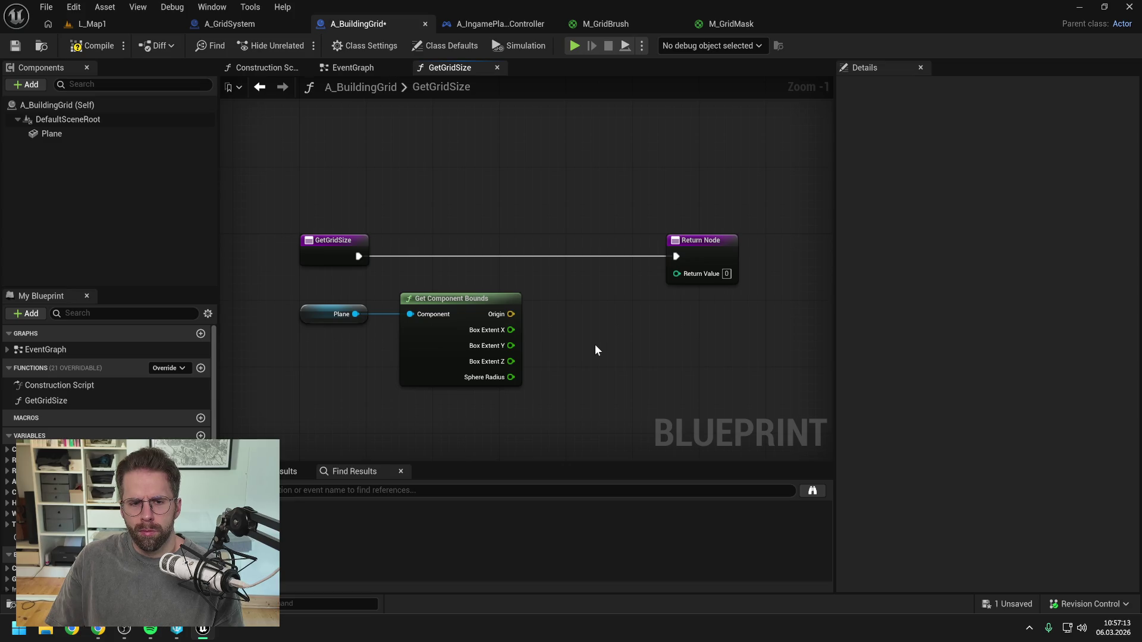
{"action": "left_click", "coordinate": [677, 265]}
- Change the ReturnValue output type from Integer to Float
{"action": "left_click", "coordinate": [999, 300]}
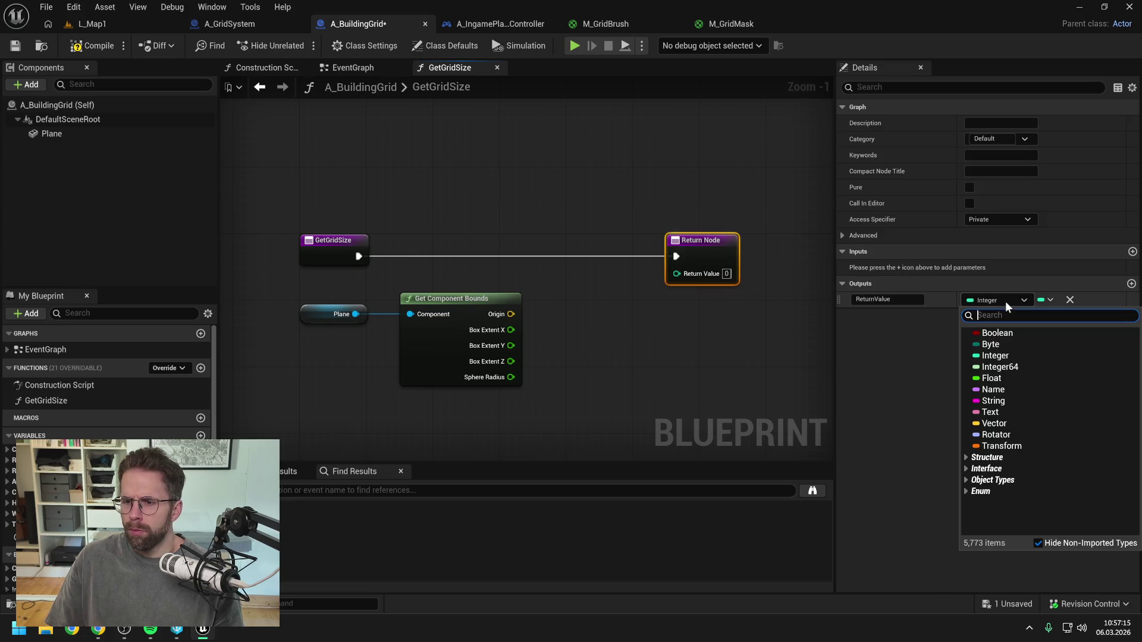
{"action": "left_click", "coordinate": [991, 379]}
{"action": "left_click", "coordinate": [688, 347]}
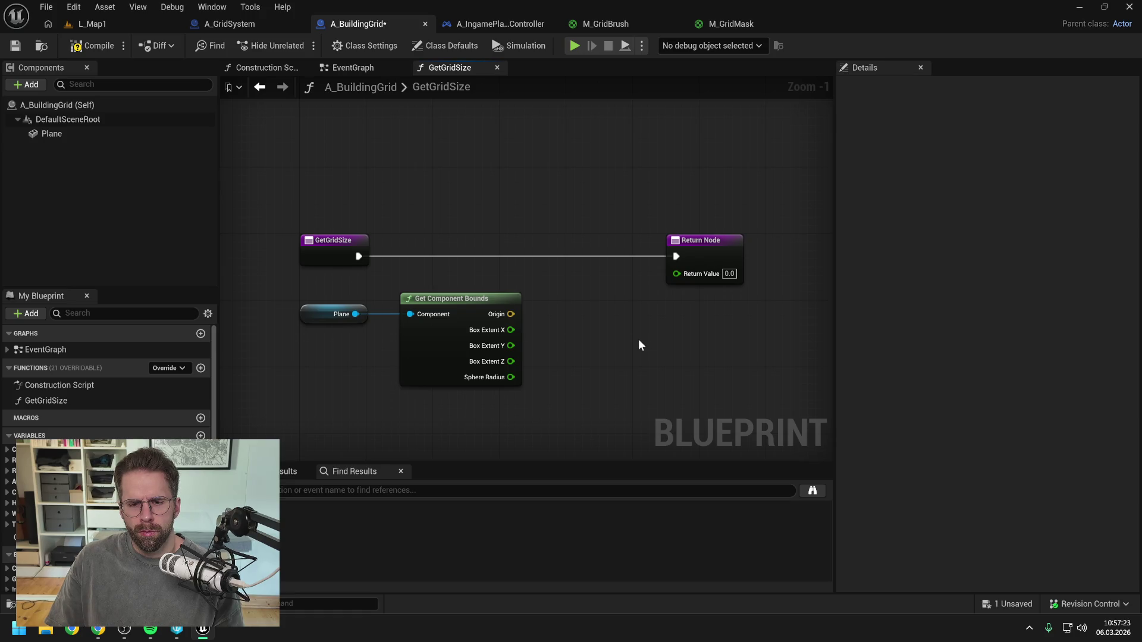
{"action": "left_click", "coordinate": [703, 255]}
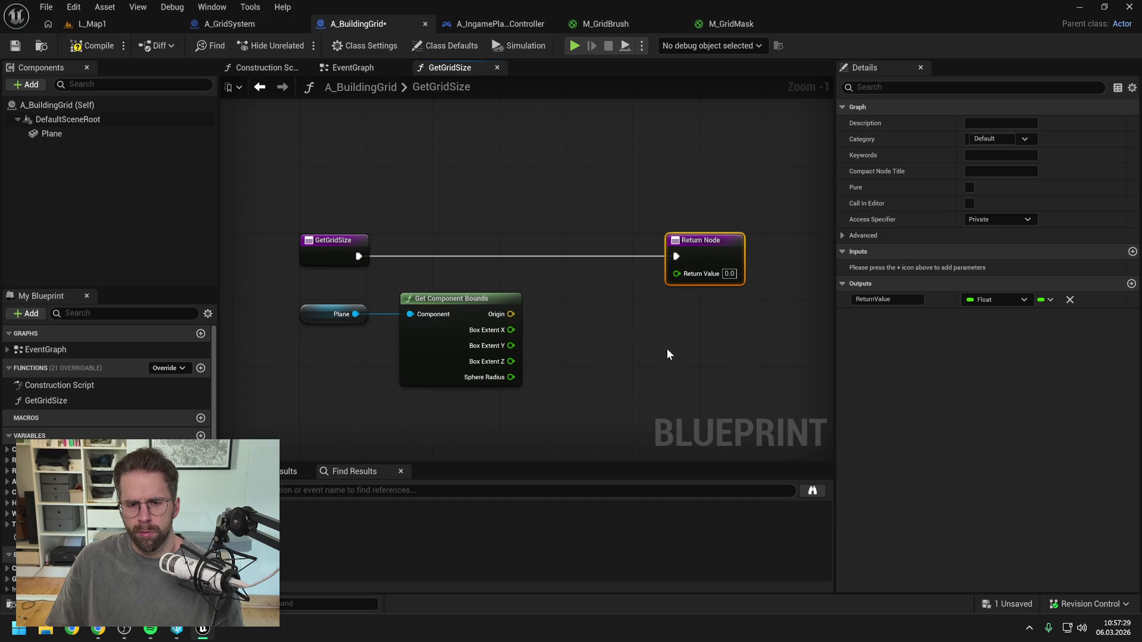
- Wire Get Component Bounds' Box Extent X into the Return Node's Return Value
{"action": "left_click", "coordinate": [666, 348]}
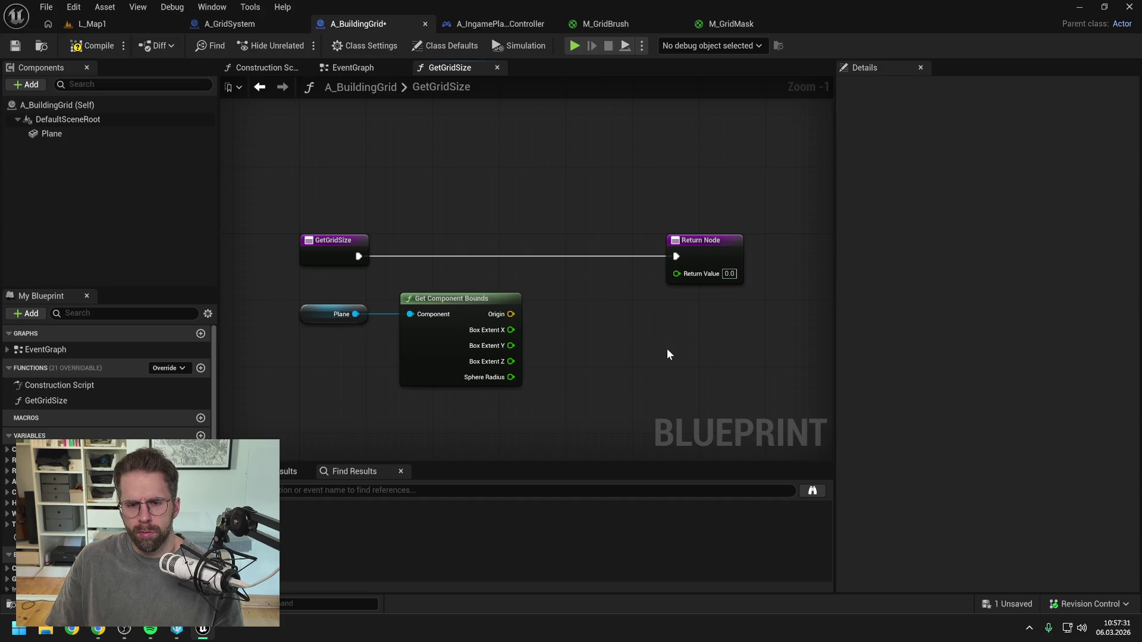
{"action": "left_click_drag", "start_coordinate": [511, 330], "coordinate": [676, 272]}
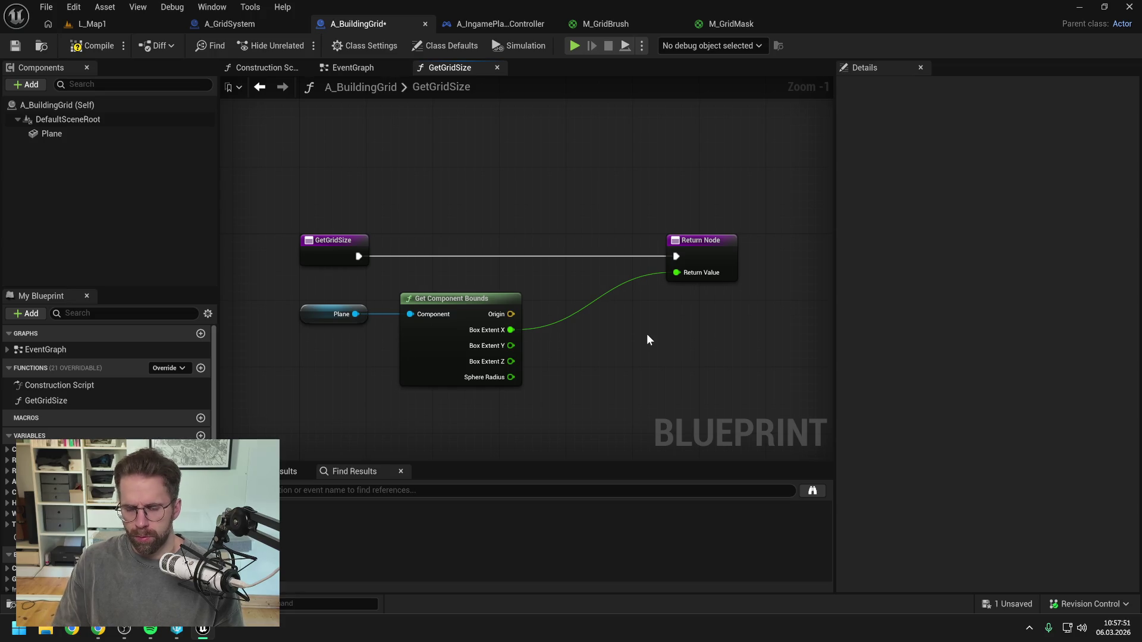
{"action": "key", "text": "alt+Tab"}
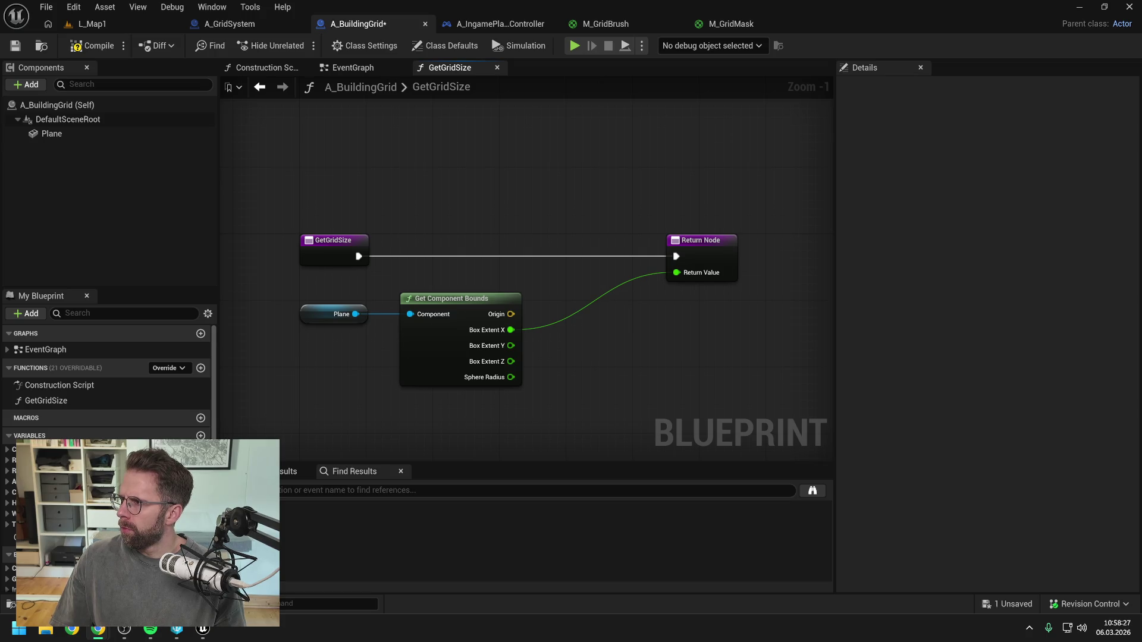
{"action": "key", "text": "alt+Tab"}
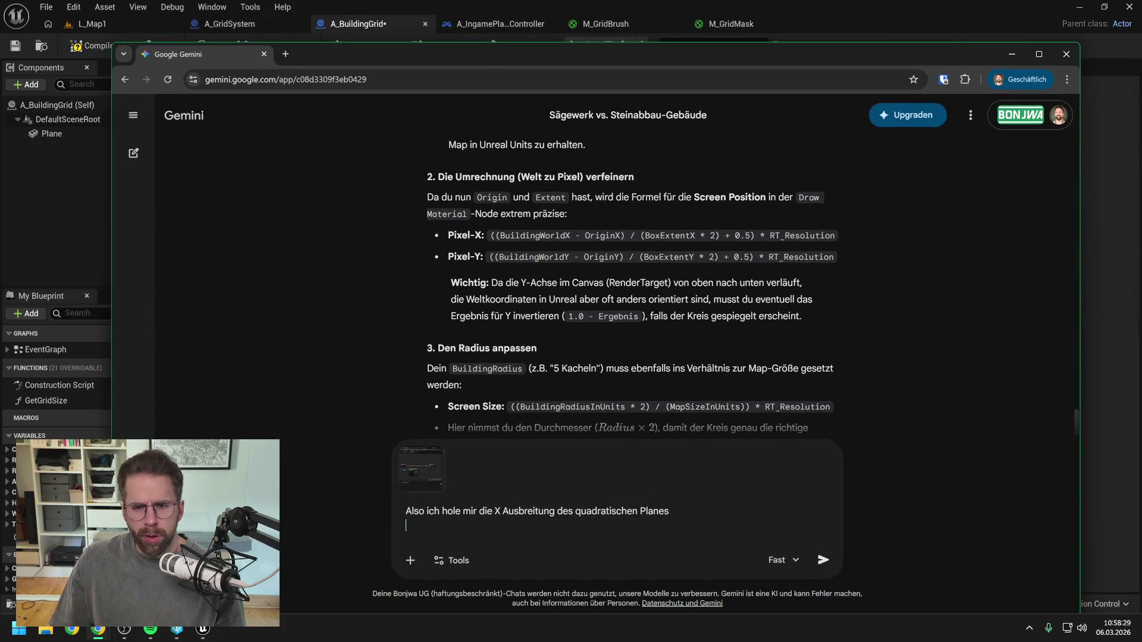
- Review Gemini's reply, then delete the drafted question text from the prompt box
{"action": "scroll", "coordinate": [647, 241], "scroll_direction": "up", "scroll_amount": 3}
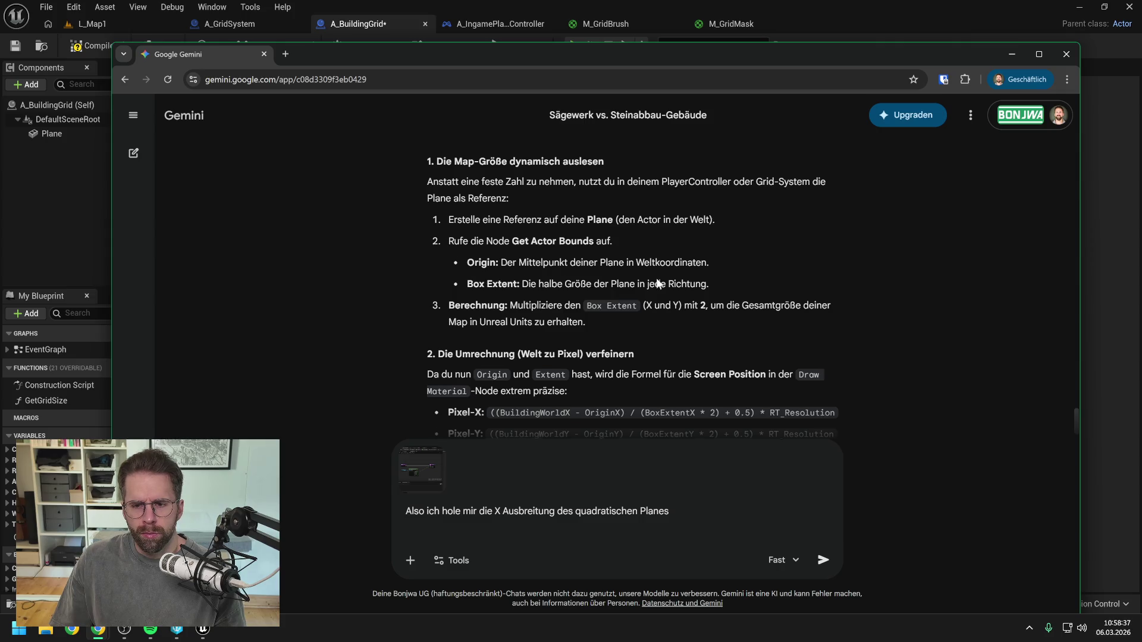
{"action": "scroll", "coordinate": [657, 283], "scroll_direction": "down", "scroll_amount": 1}
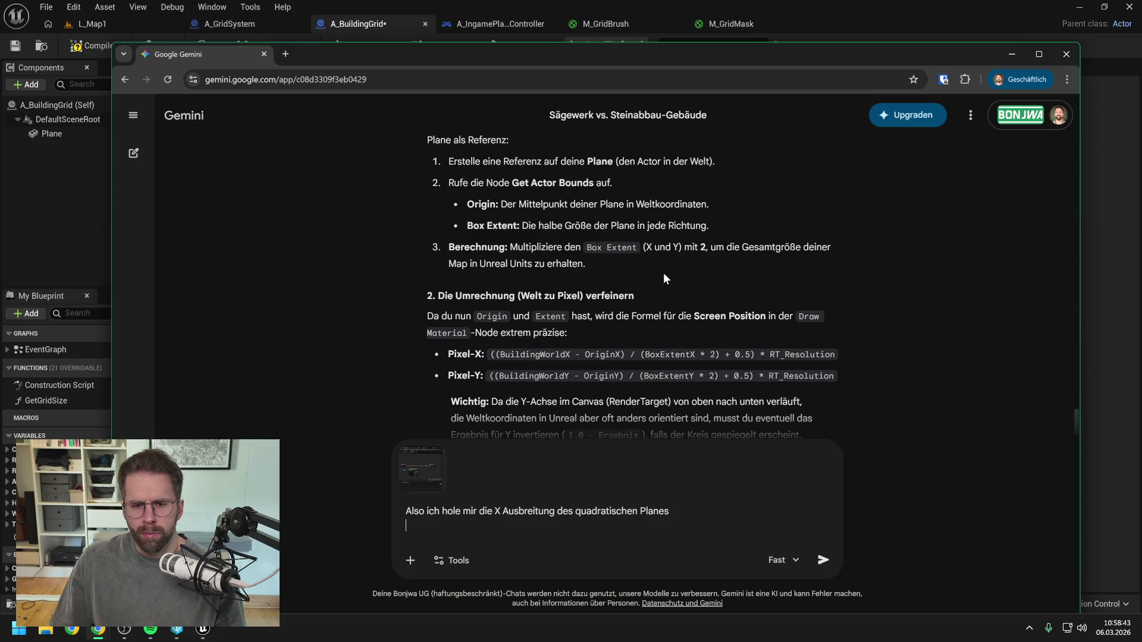
{"action": "scroll", "coordinate": [666, 280], "scroll_direction": "down", "scroll_amount": 1}
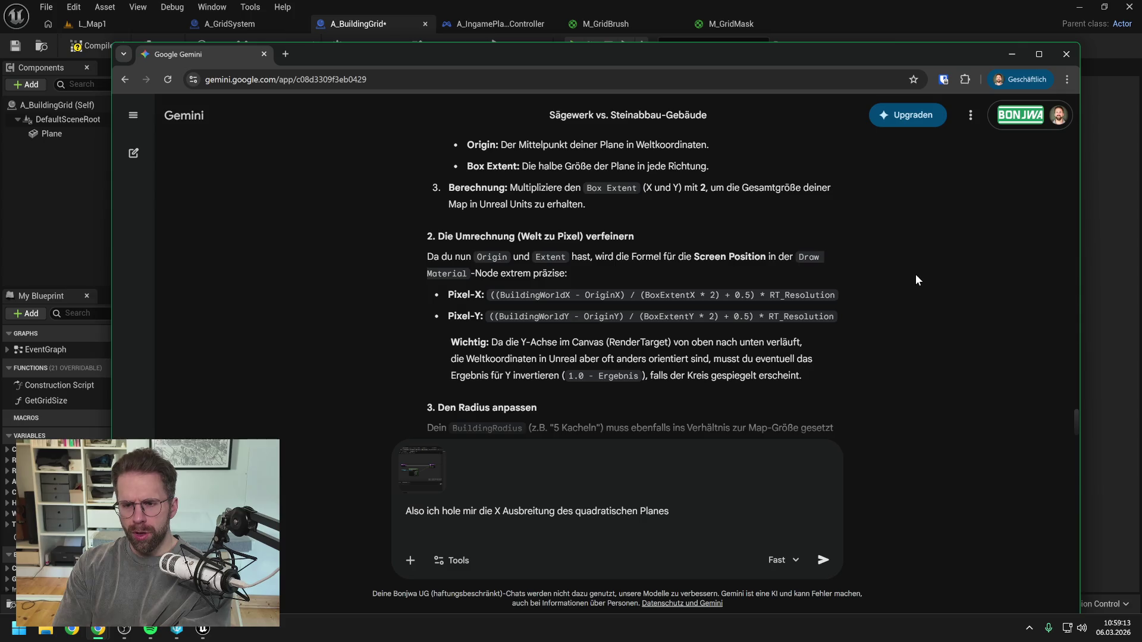
{"action": "key", "text": "shift+Return"}
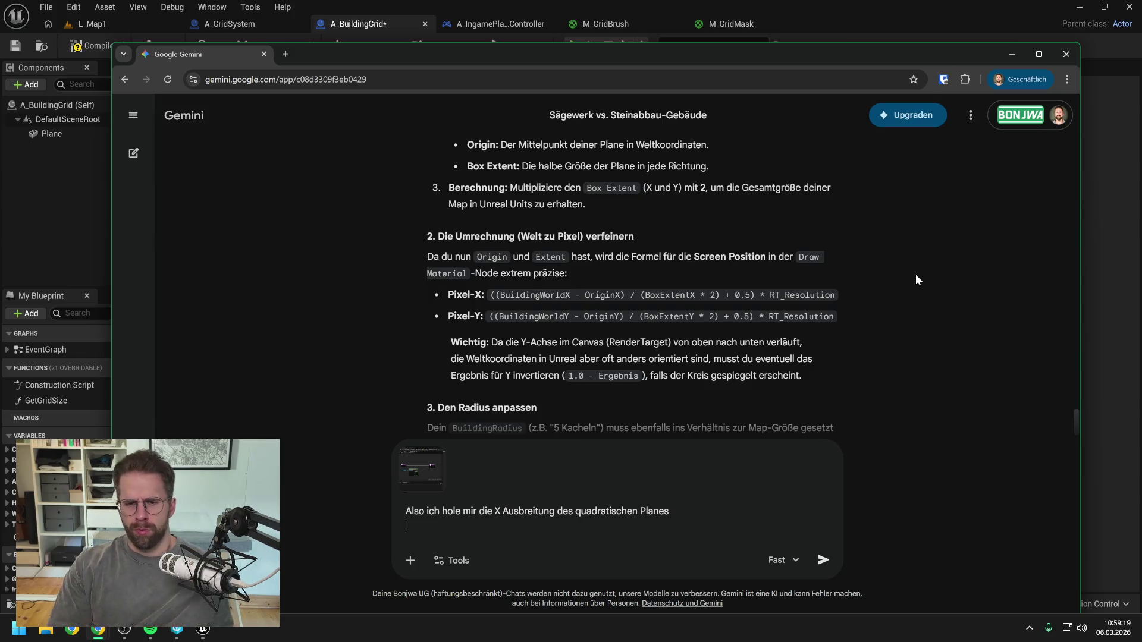
{"action": "key", "text": "ctrl+a"}
{"action": "key", "text": "BackSpace"}
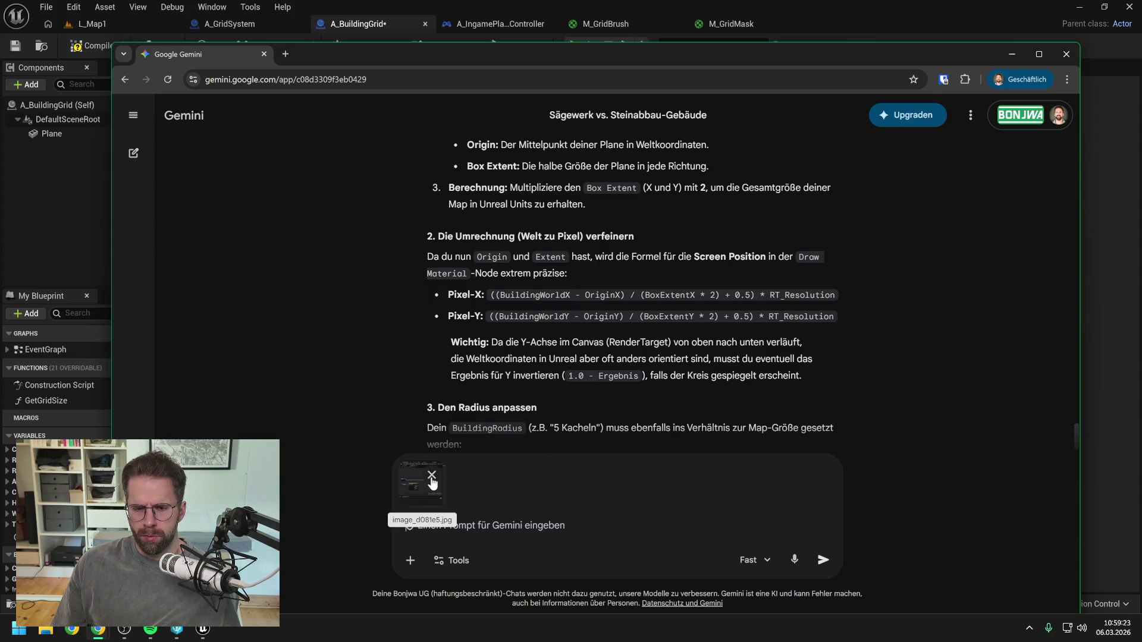
- Ask Gemini whether building placement should use World Location or grid positions like 0,0 for centre
{"action": "left_click", "coordinate": [432, 477]}
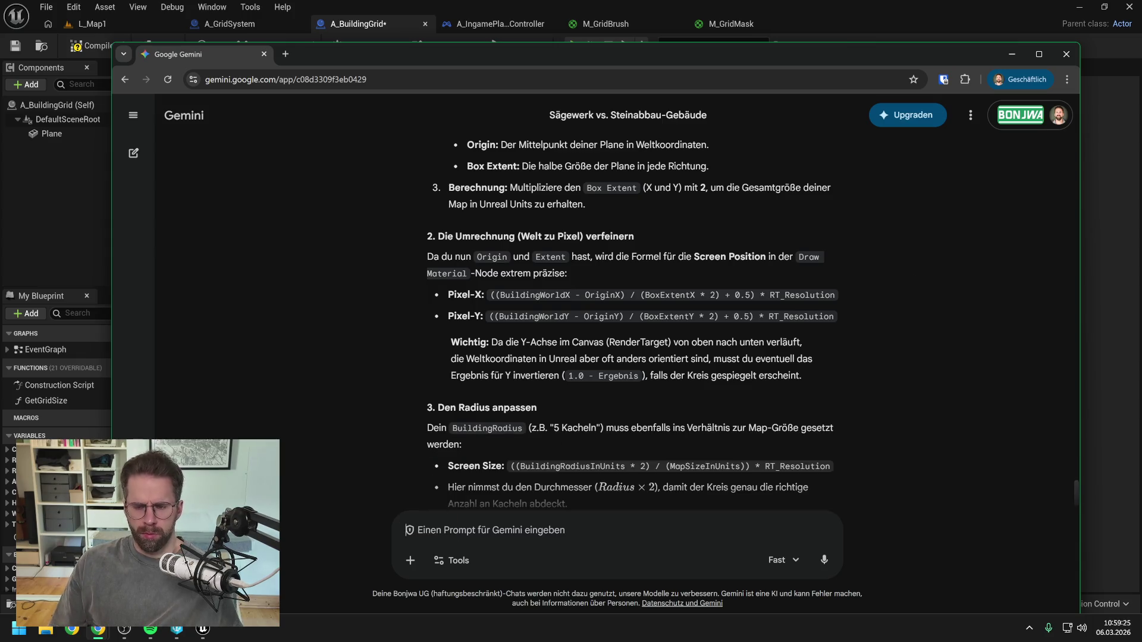
{"action": "type", "text": "Wollen wir bei der "}
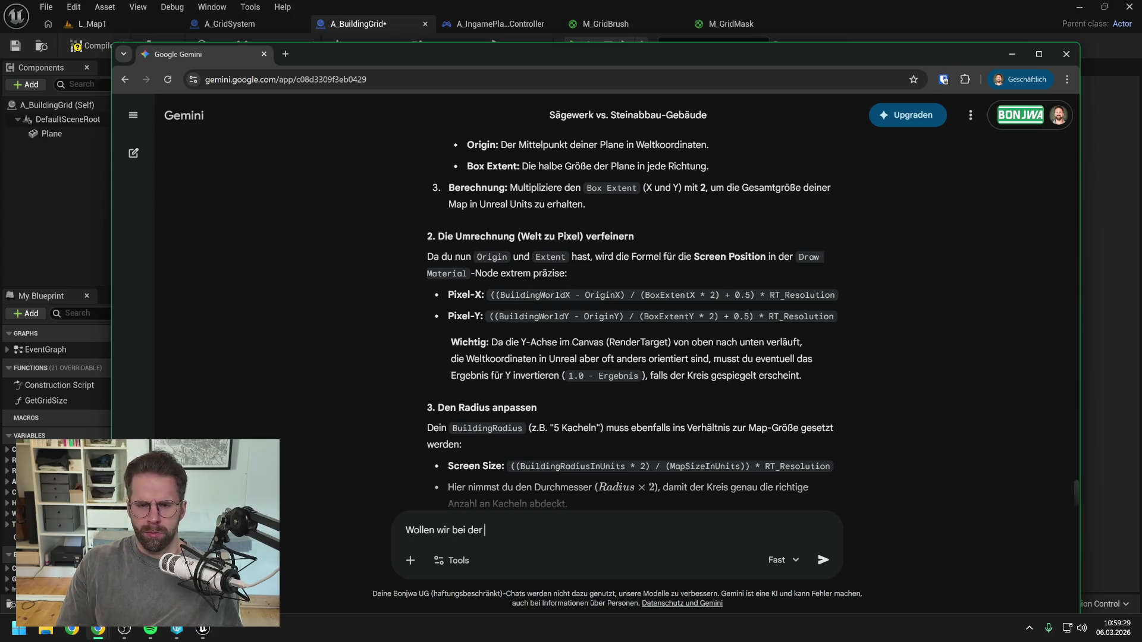
{"action": "type", "text": "Positionierung"}
{"action": "key", "text": "BackSpace"}
{"action": "key", "text": "BackSpace"}
{"action": "key", "text": "BackSpace"}
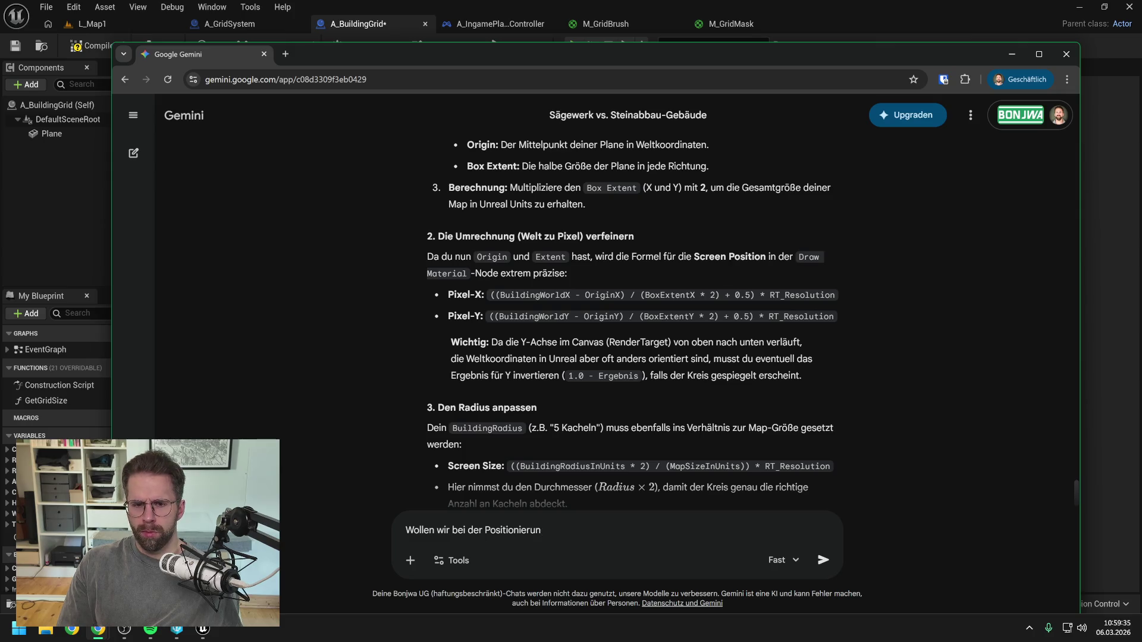
{"action": "type", "text": "Po"}
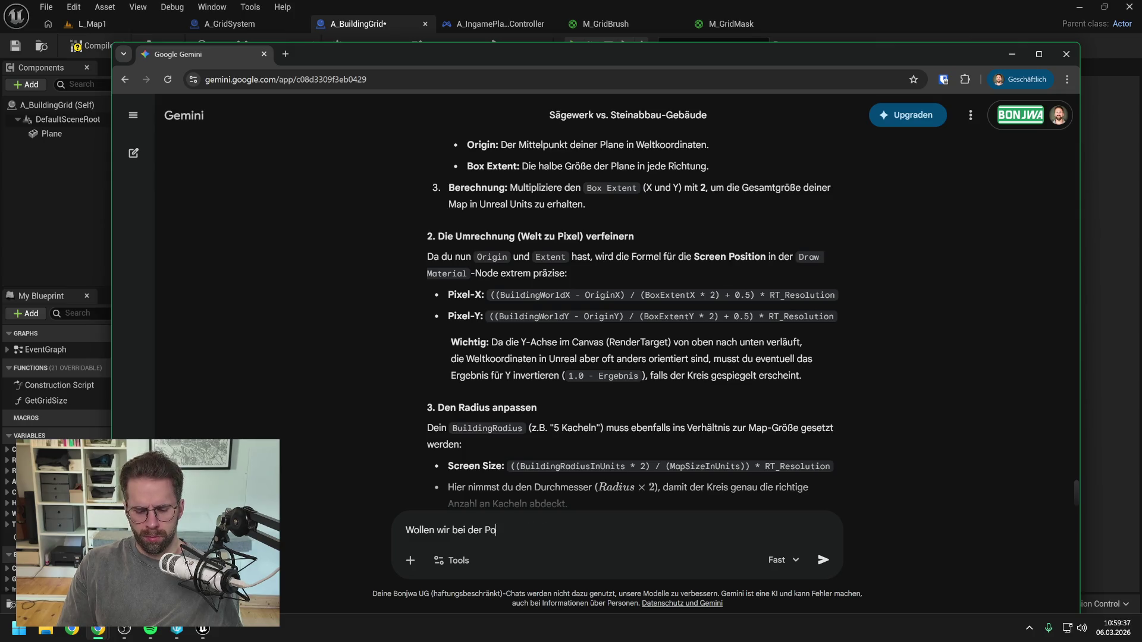
{"action": "type", "text": "sition von Ge"}
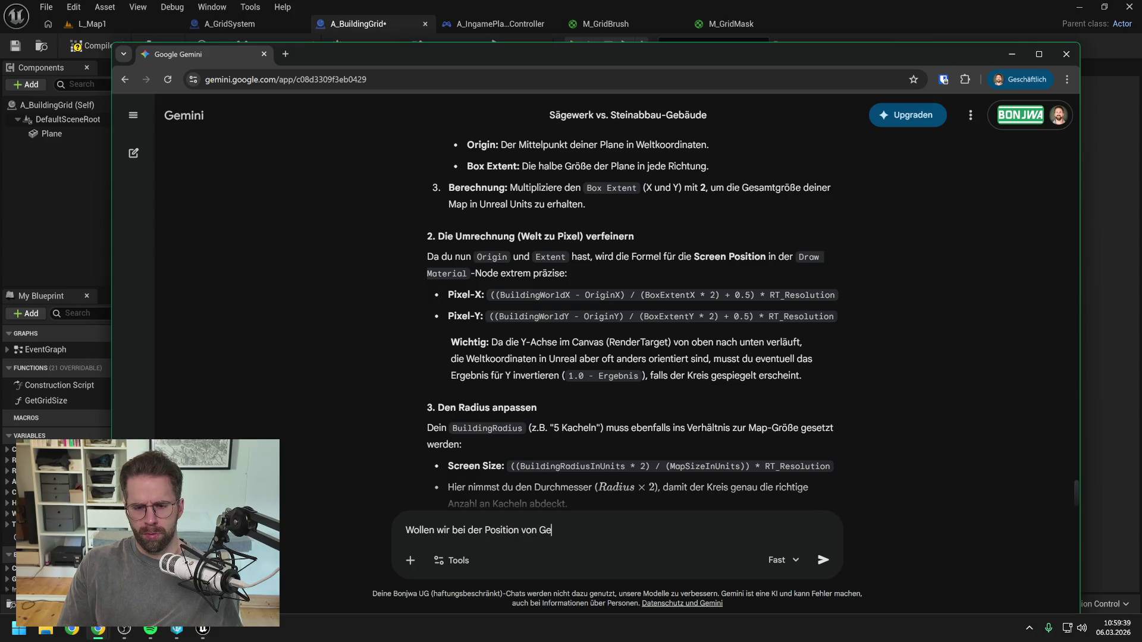
{"action": "type", "text": "bäuden in der Welter übera"}
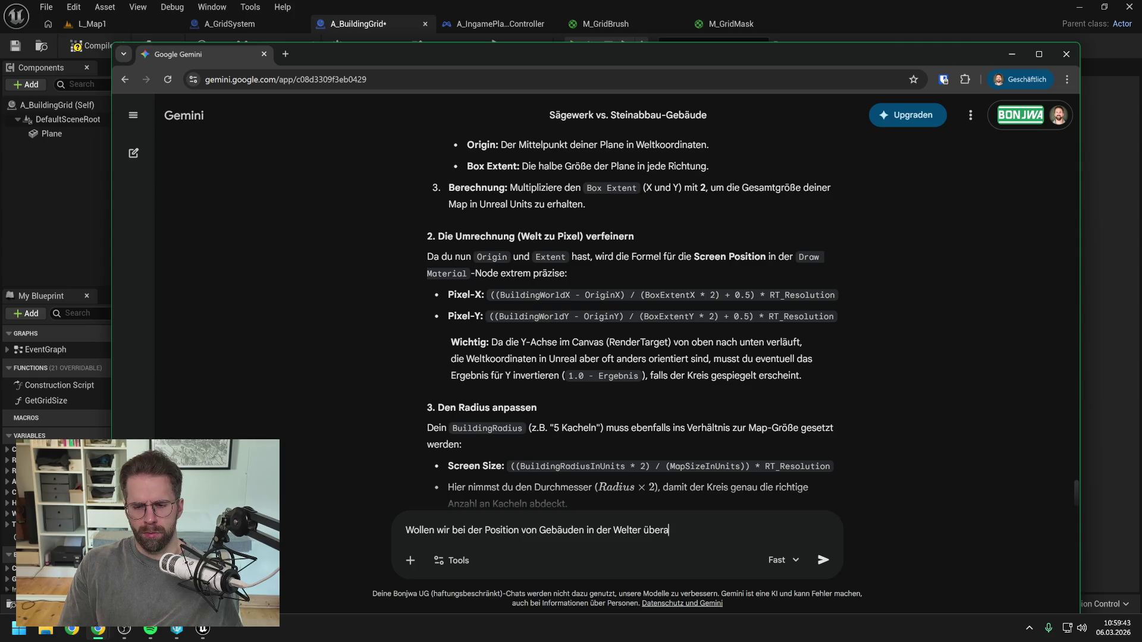
{"action": "key", "text": "BackSpace"}
{"action": "type", "text": "haupt"}
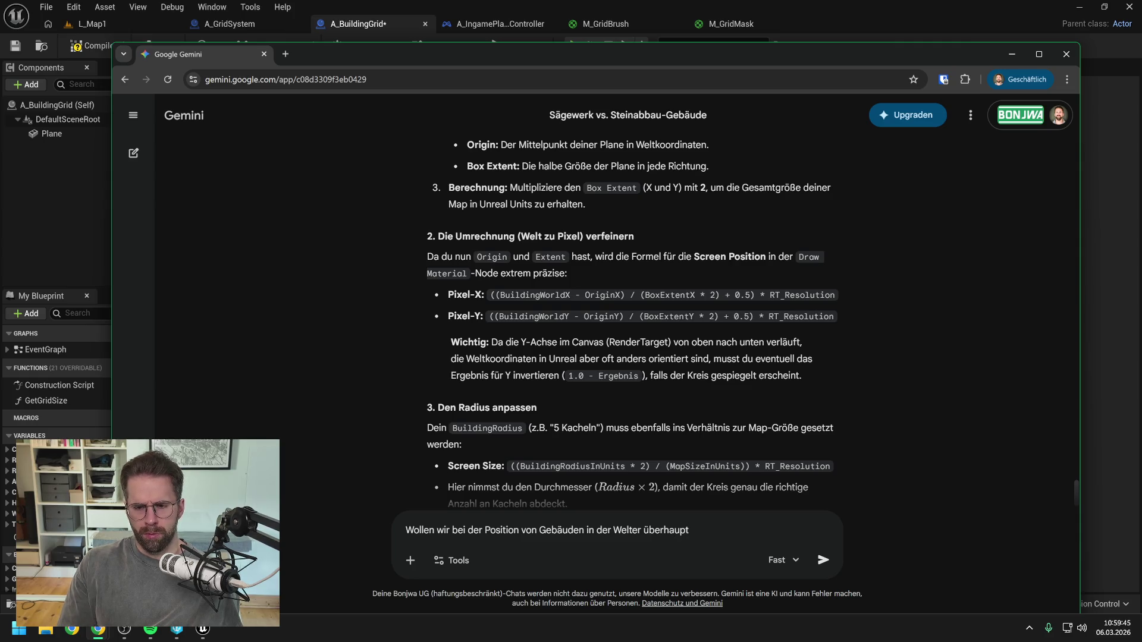
{"action": "key", "text": "BackSpace"}
{"action": "key", "text": "BackSpace"}
{"action": "key", "text": "BackSpace"}
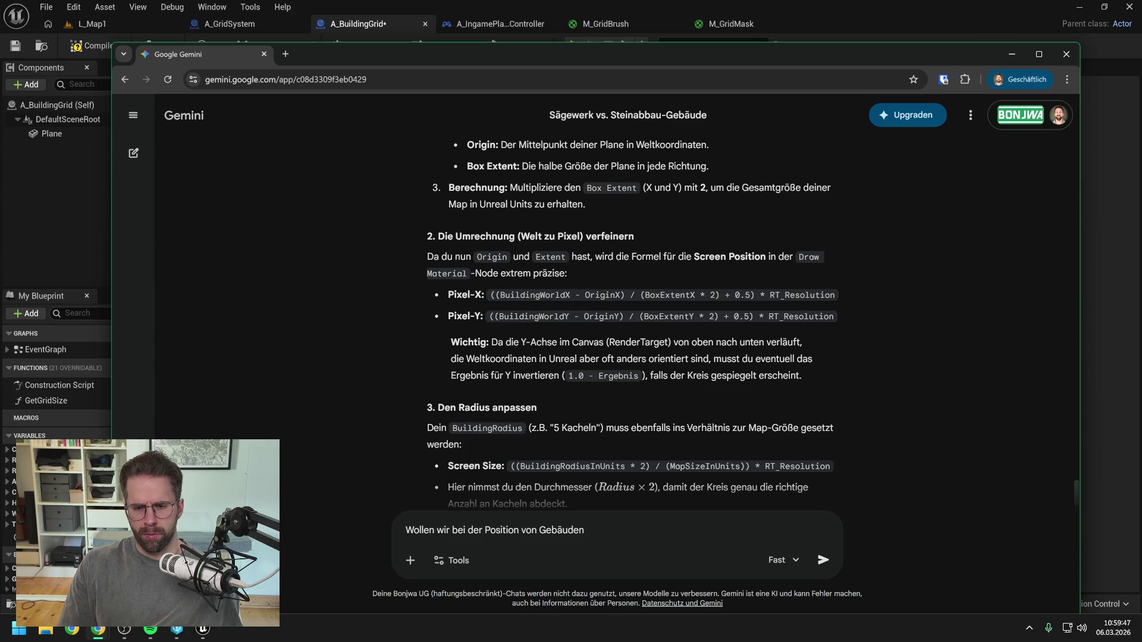
{"action": "type", "text": "in der Welt "}
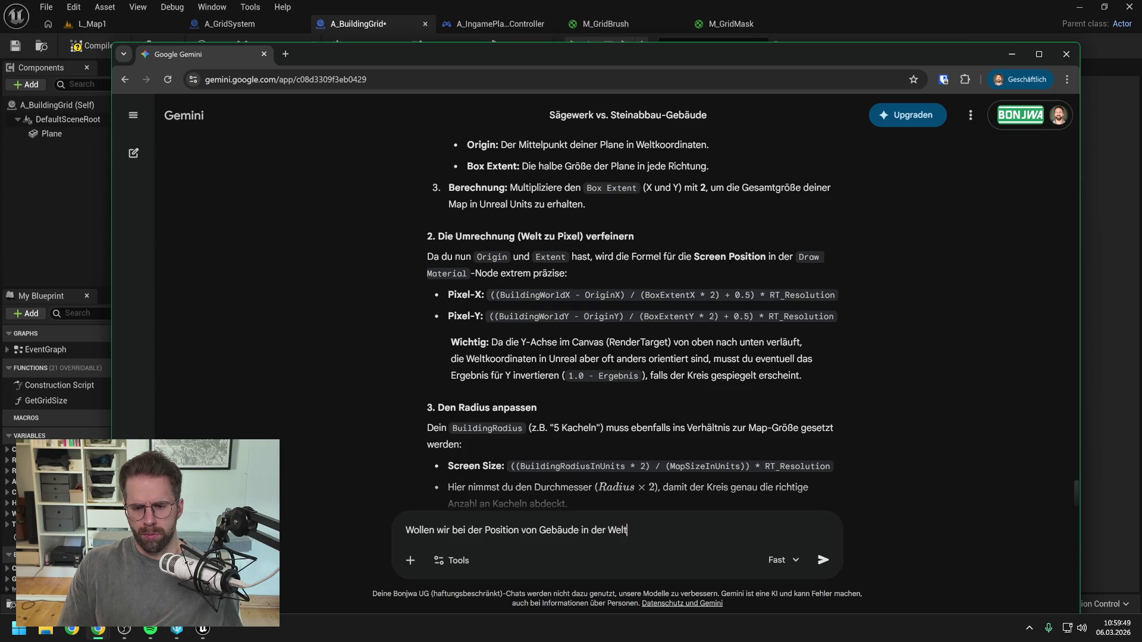
{"action": "type", "text": "zum Grid S"}
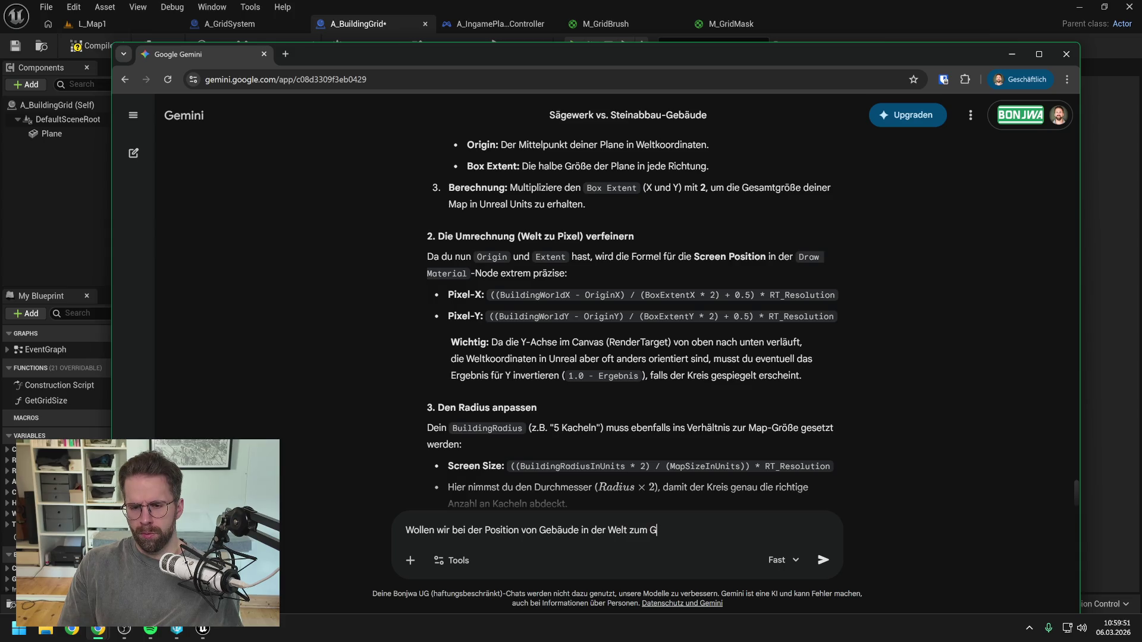
{"action": "type", "text": "hader ü"}
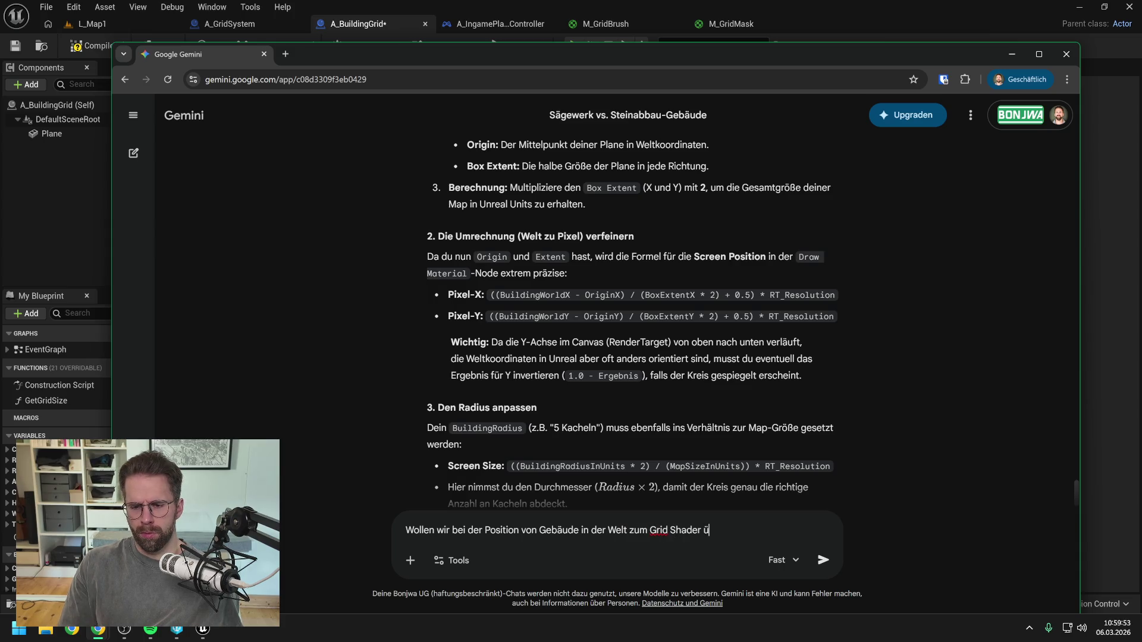
{"action": "type", "text": "berhaupt mit der"}
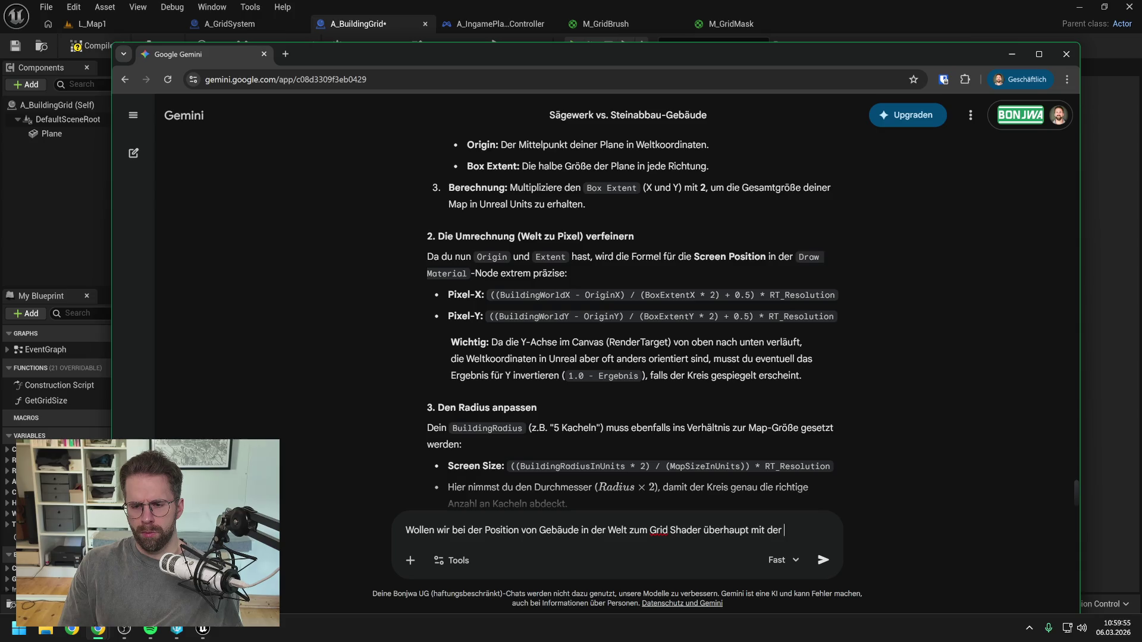
{"action": "type", "text": " World L"}
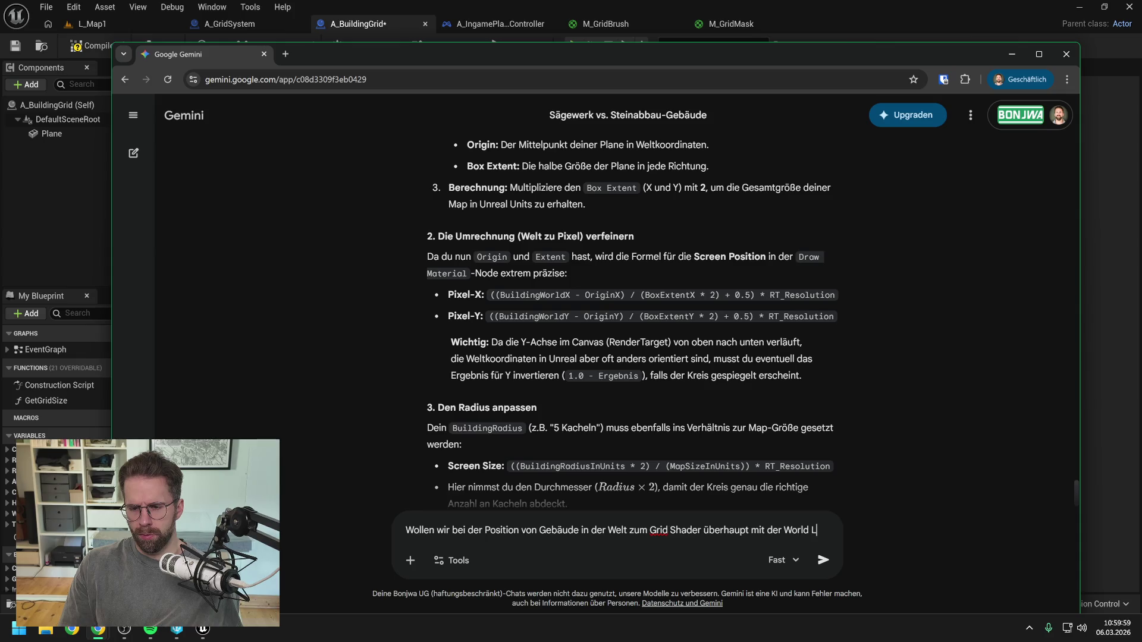
{"action": "type", "text": "ocation rechnen oder lieber df"}
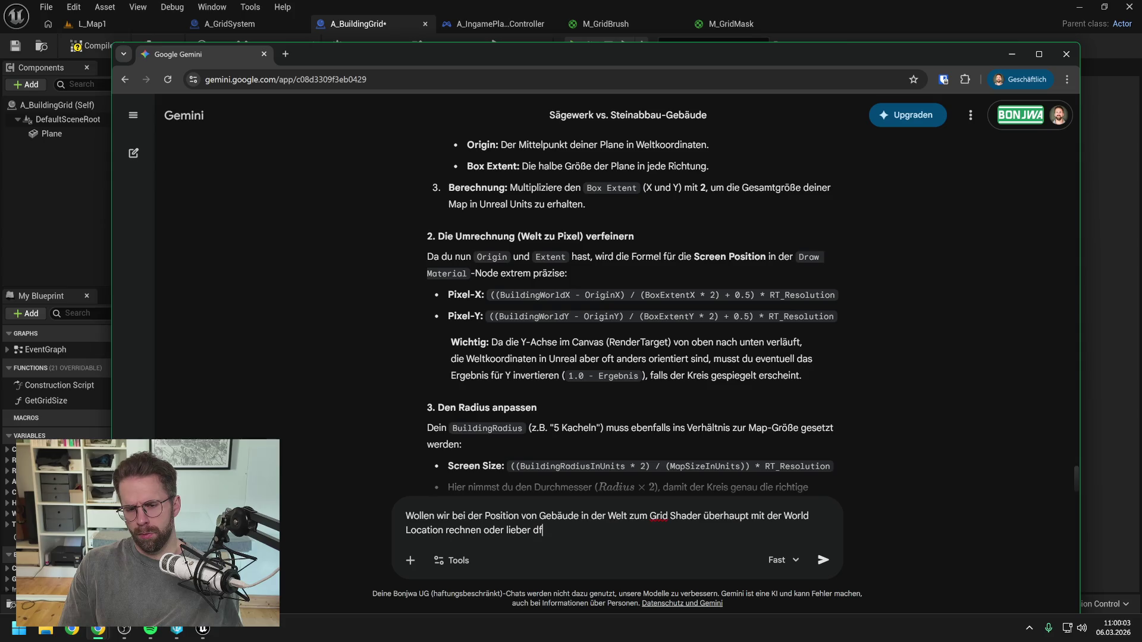
{"action": "key", "text": "BackSpace"}
{"action": "type", "text": "irekt mit der Grid Positio"}
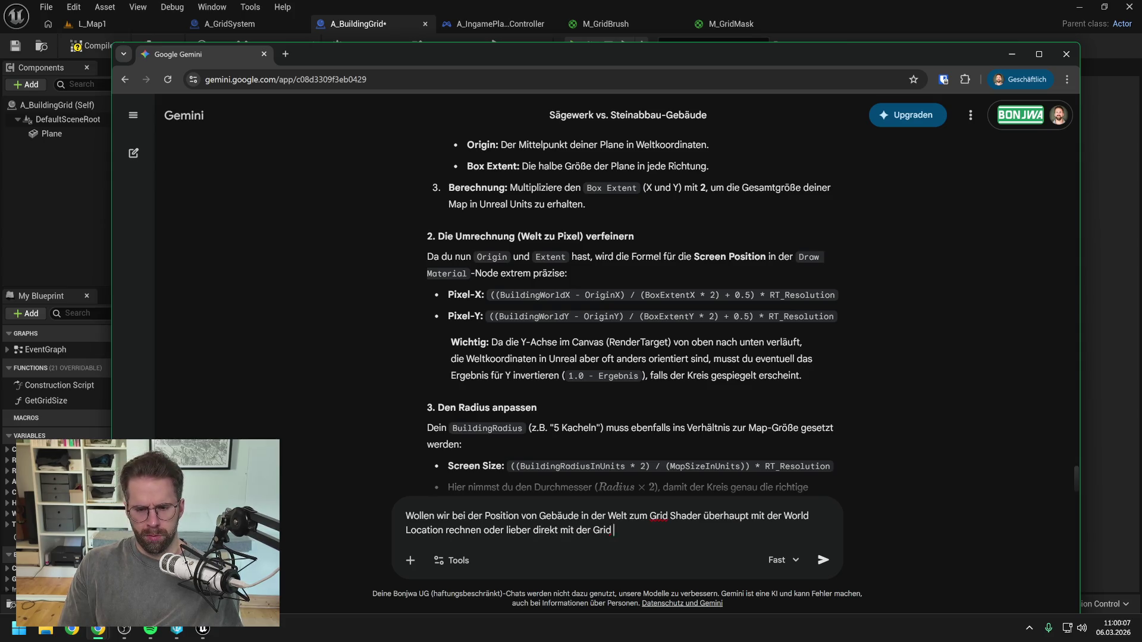
{"action": "type", "text": "n, "}
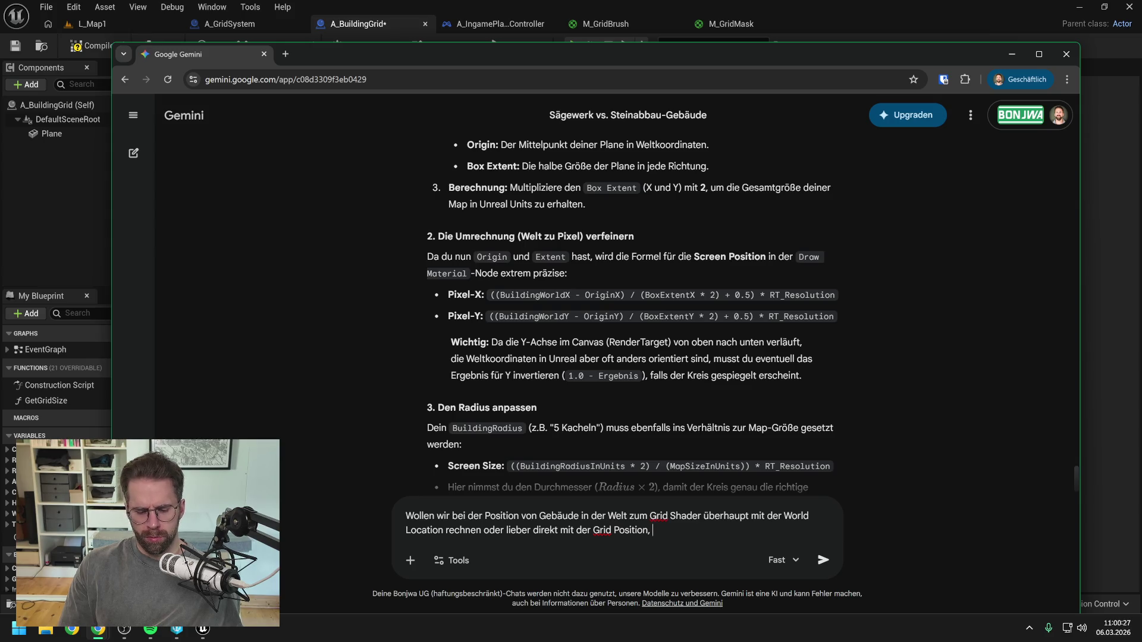
{"action": "key", "text": "BackSpace"}
{"action": "key", "text": "BackSpace"}
{"action": "type", "text": " d"}
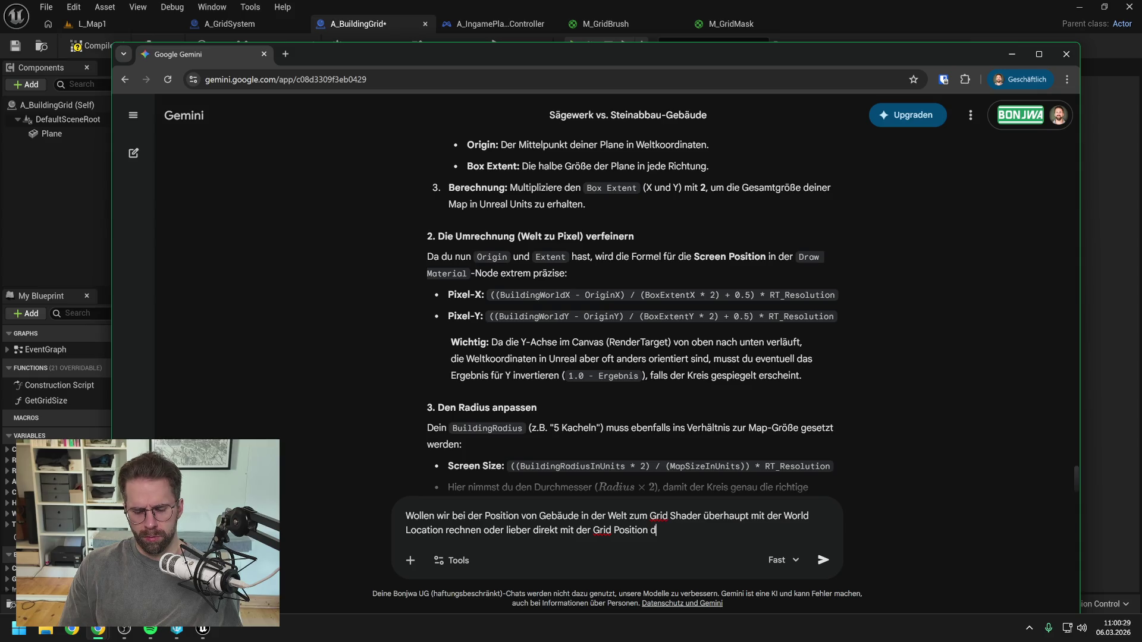
{"action": "type", "text": "es"}
{"action": "type", "text": " Gebäud"}
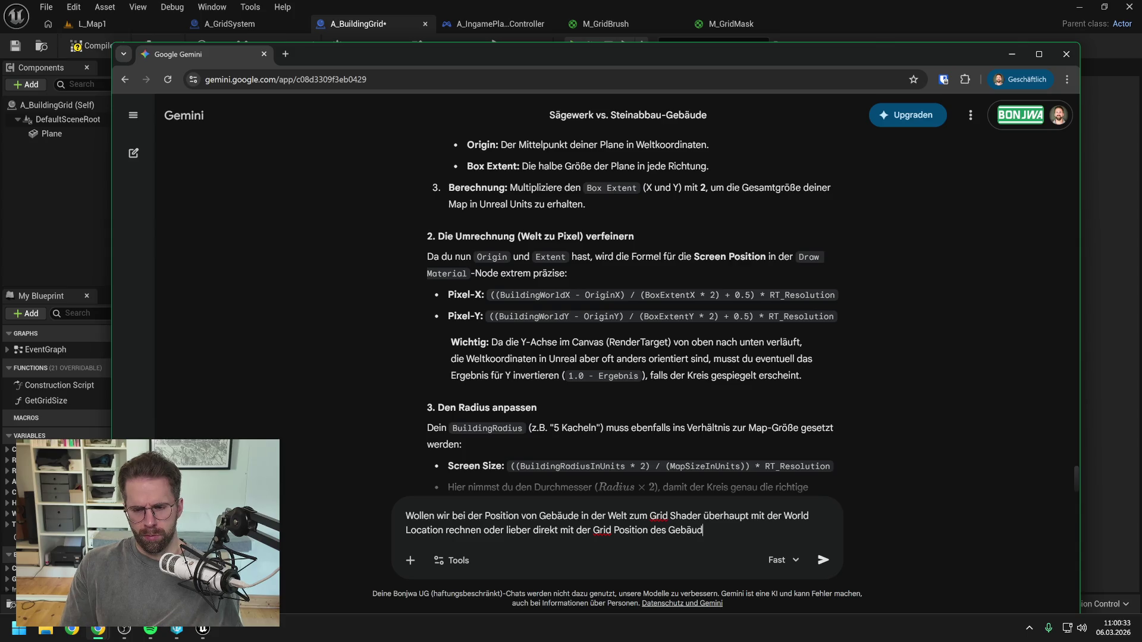
{"action": "type", "text": "es, also "}
{"action": "type", "text": "0,0 für M"}
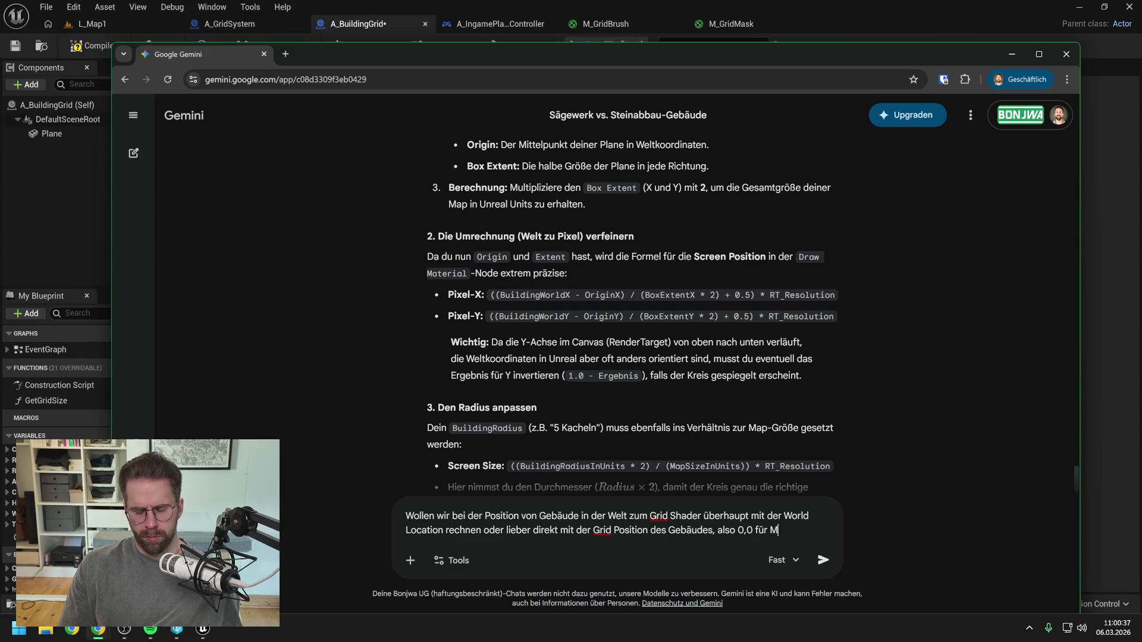
{"action": "type", "text": "ittelpunkt ect"}
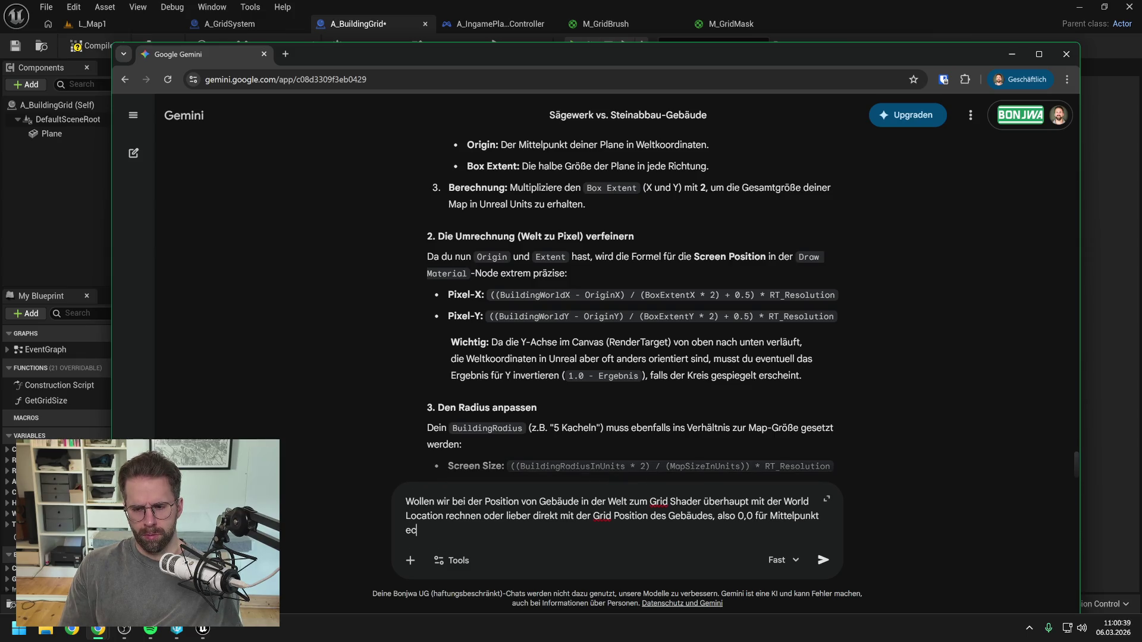
{"action": "key", "text": "Return"}
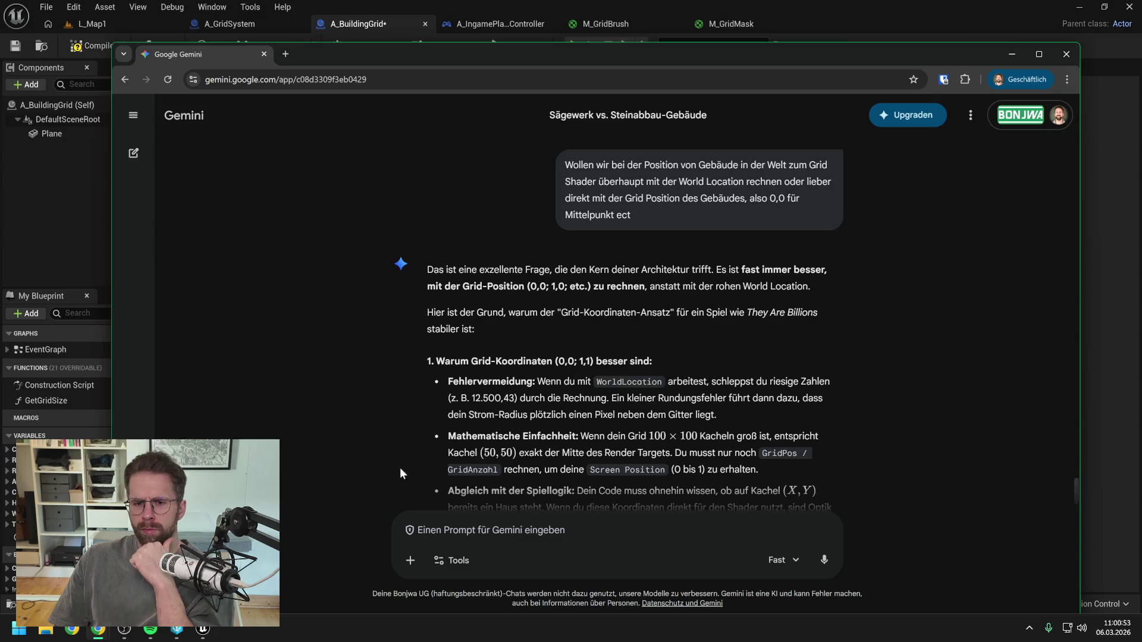
{"action": "scroll", "coordinate": [680, 334], "scroll_direction": "down", "scroll_amount": 1}
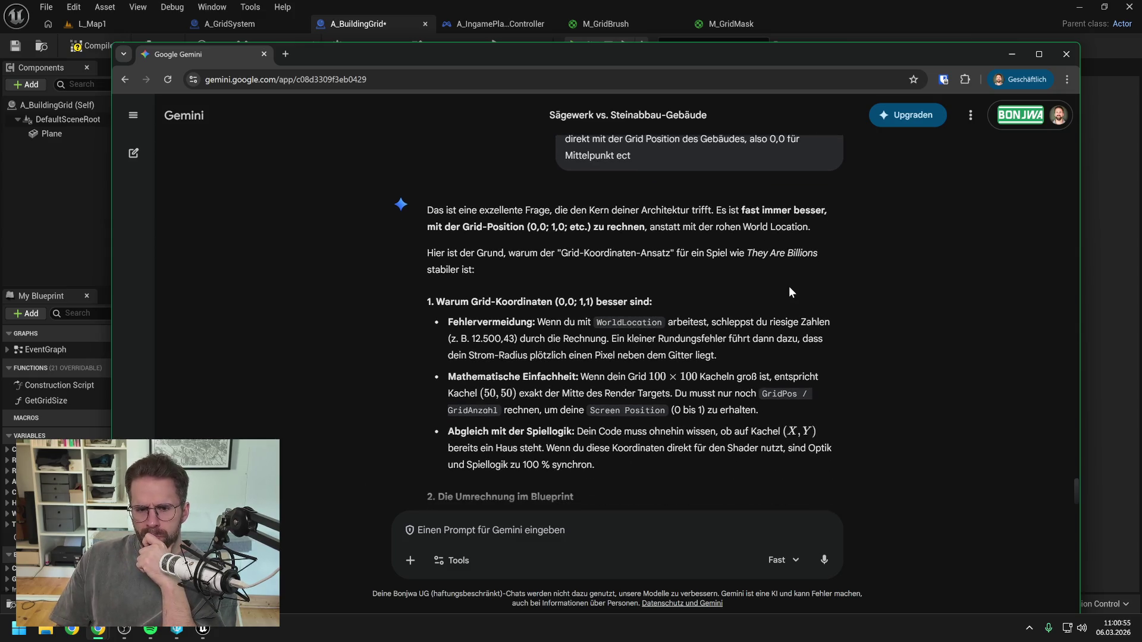
{"action": "scroll", "coordinate": [815, 286], "scroll_direction": "down", "scroll_amount": 1}
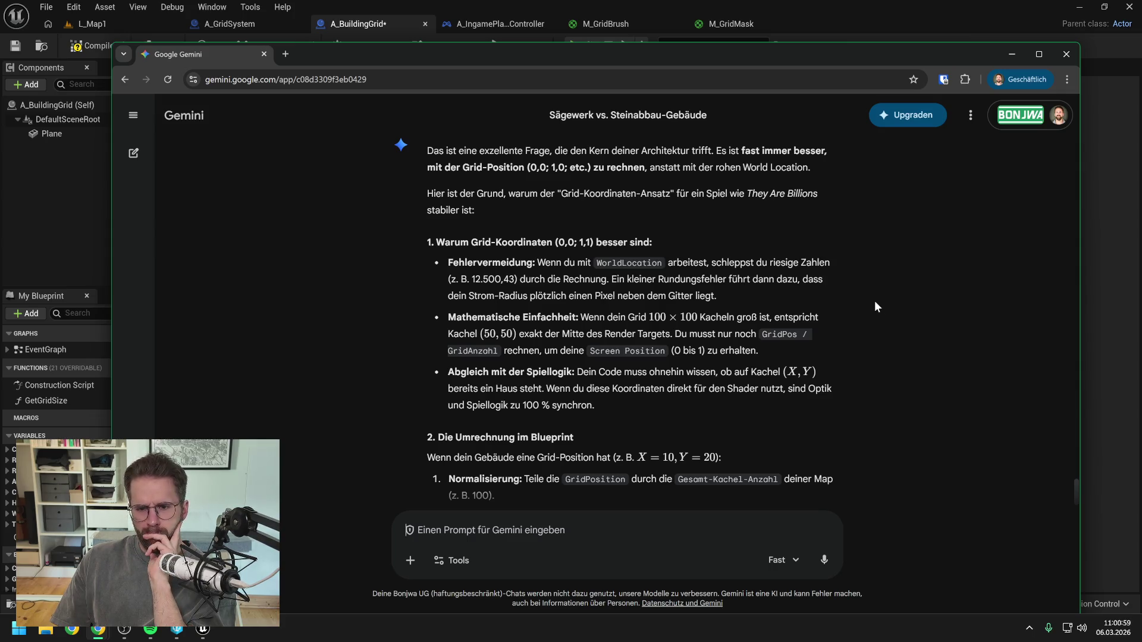
{"action": "scroll", "coordinate": [875, 302], "scroll_direction": "down", "scroll_amount": 1}
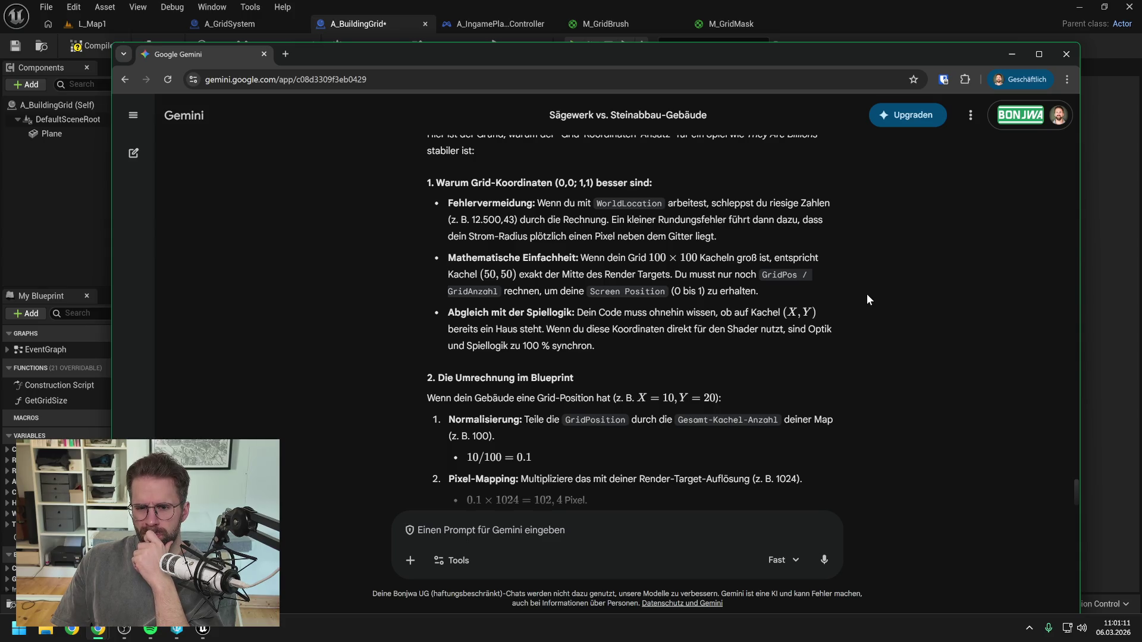
{"action": "scroll", "coordinate": [867, 299], "scroll_direction": "down", "scroll_amount": 2}
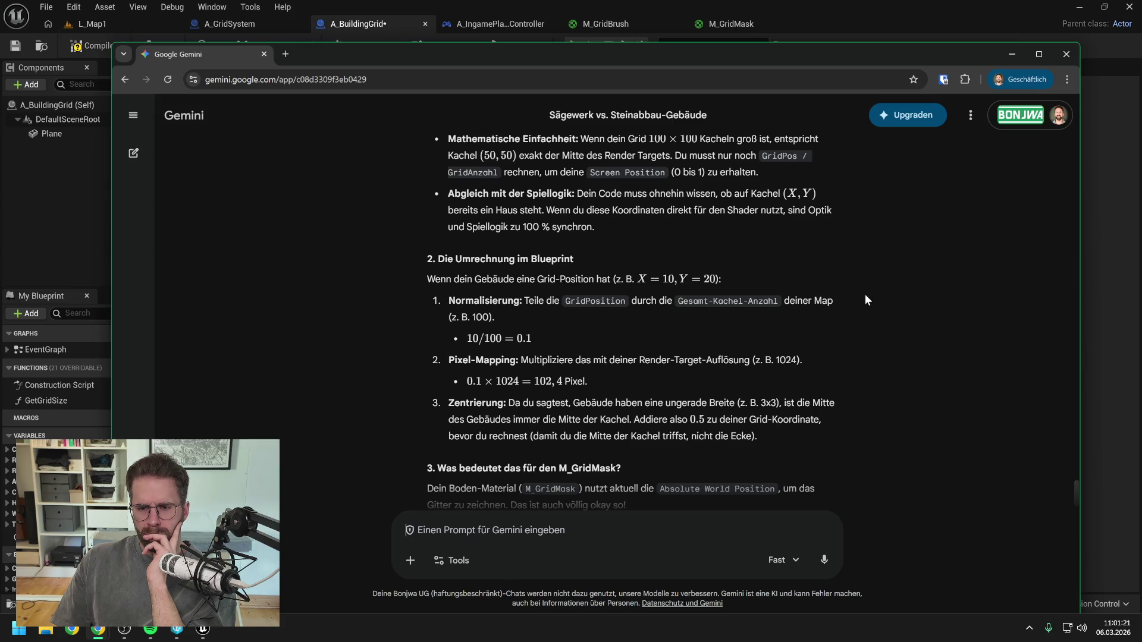
{"action": "scroll", "coordinate": [866, 299], "scroll_direction": "down", "scroll_amount": 1}
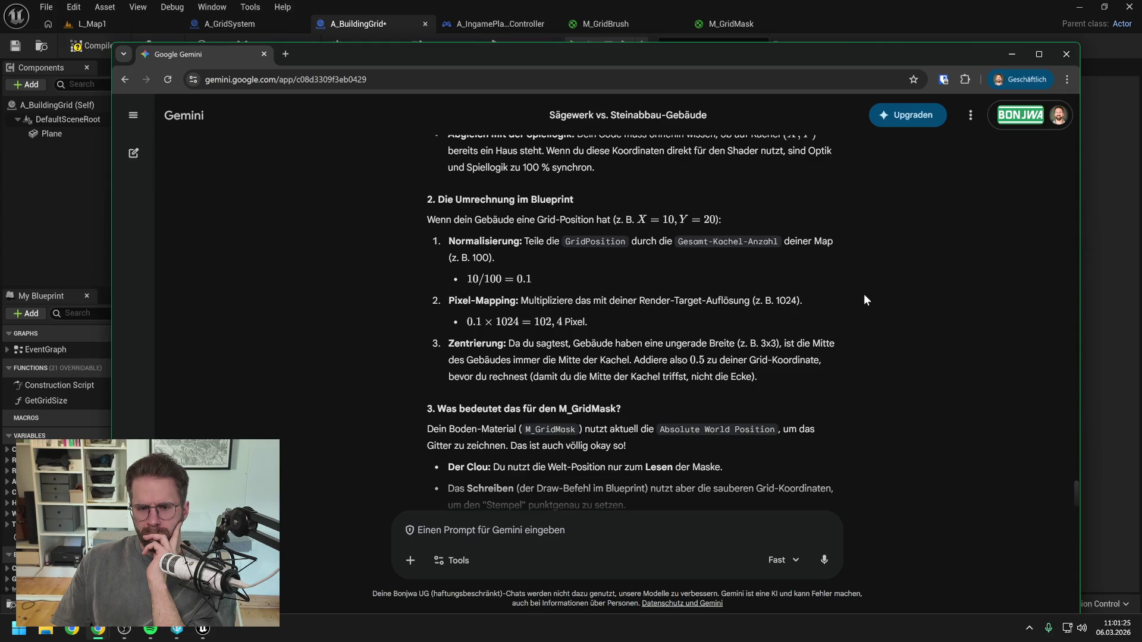
{"action": "scroll", "coordinate": [864, 295], "scroll_direction": "down", "scroll_amount": 2}
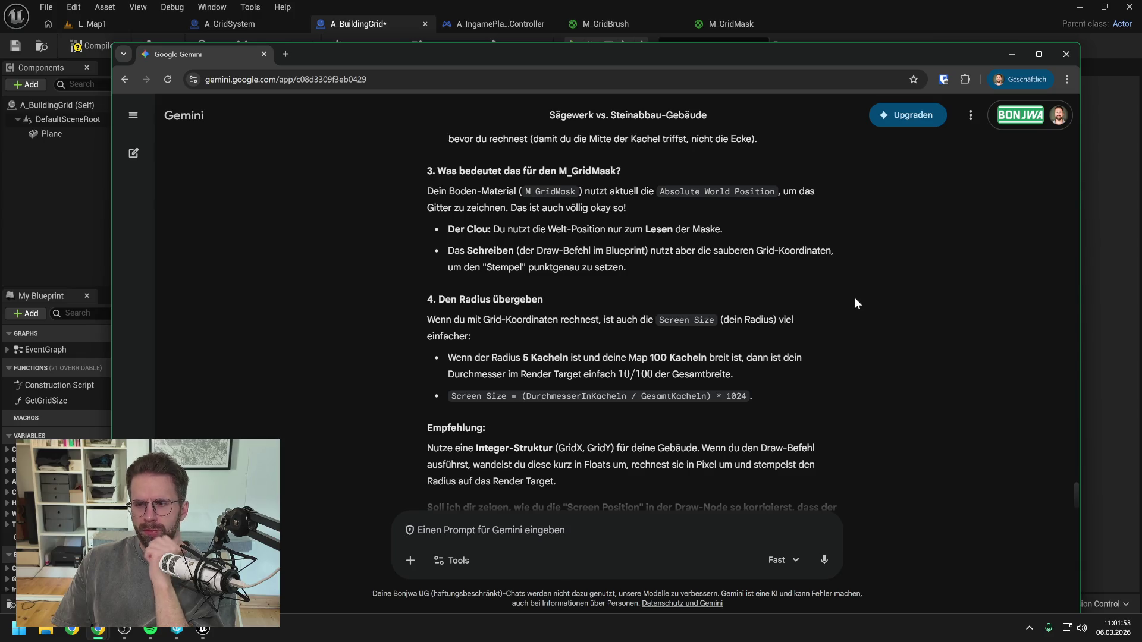
{"action": "scroll", "coordinate": [839, 297], "scroll_direction": "down", "scroll_amount": 1}
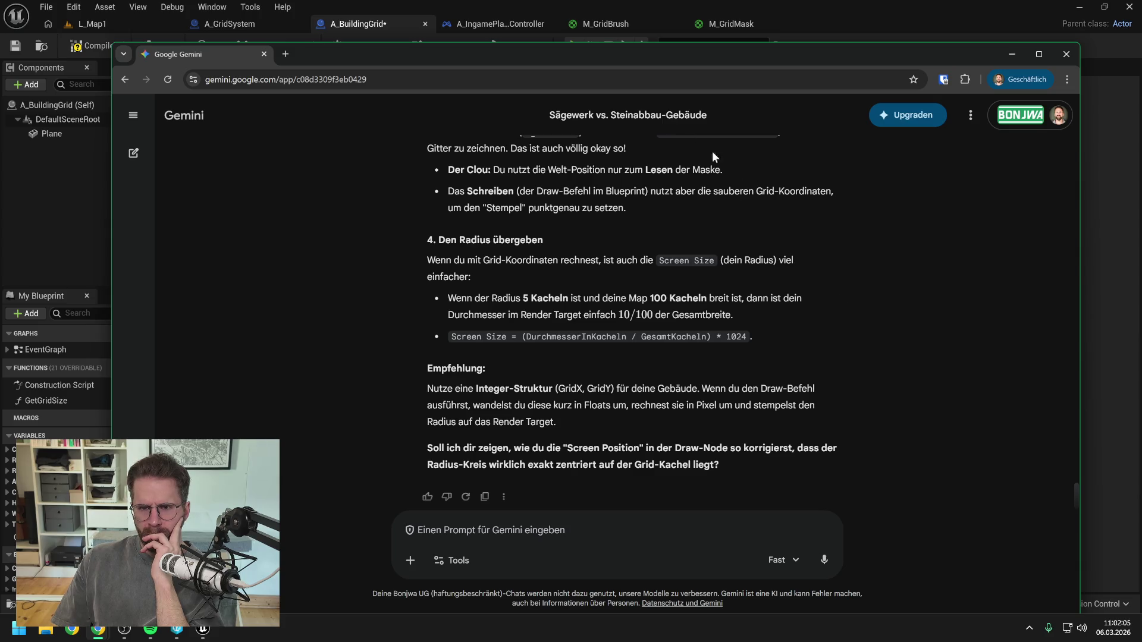
{"action": "left_click_drag", "start_coordinate": [551, 51], "coordinate": [629, 48]}
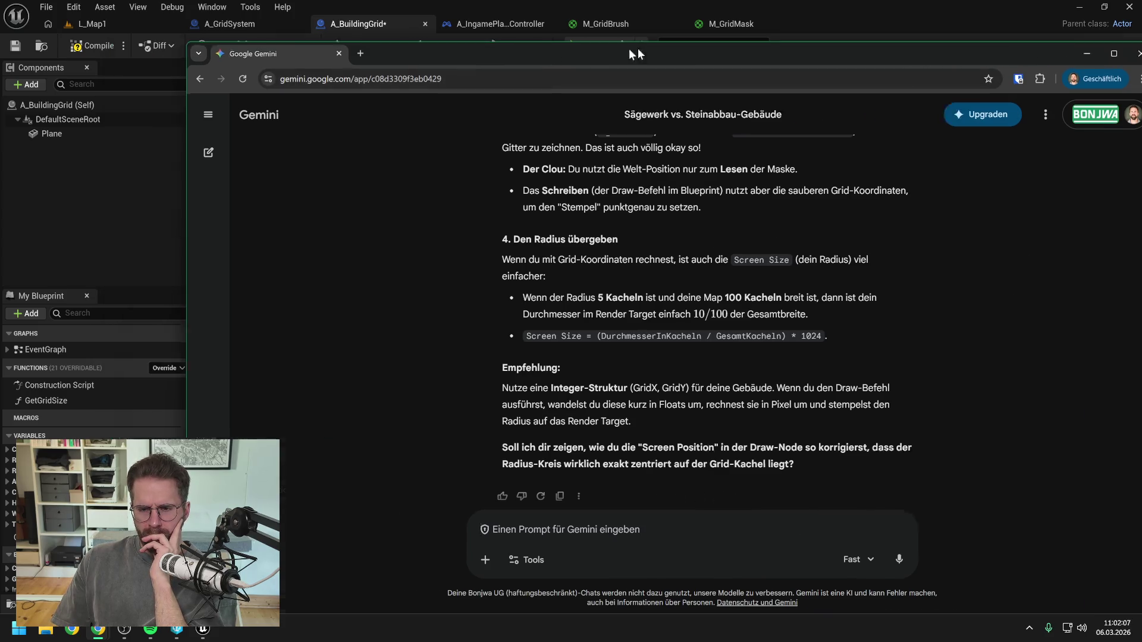
- Hide the Gemini chat and switch to A_BuildingGrid's EventGraph tab
{"action": "key", "text": "alt+Tab"}
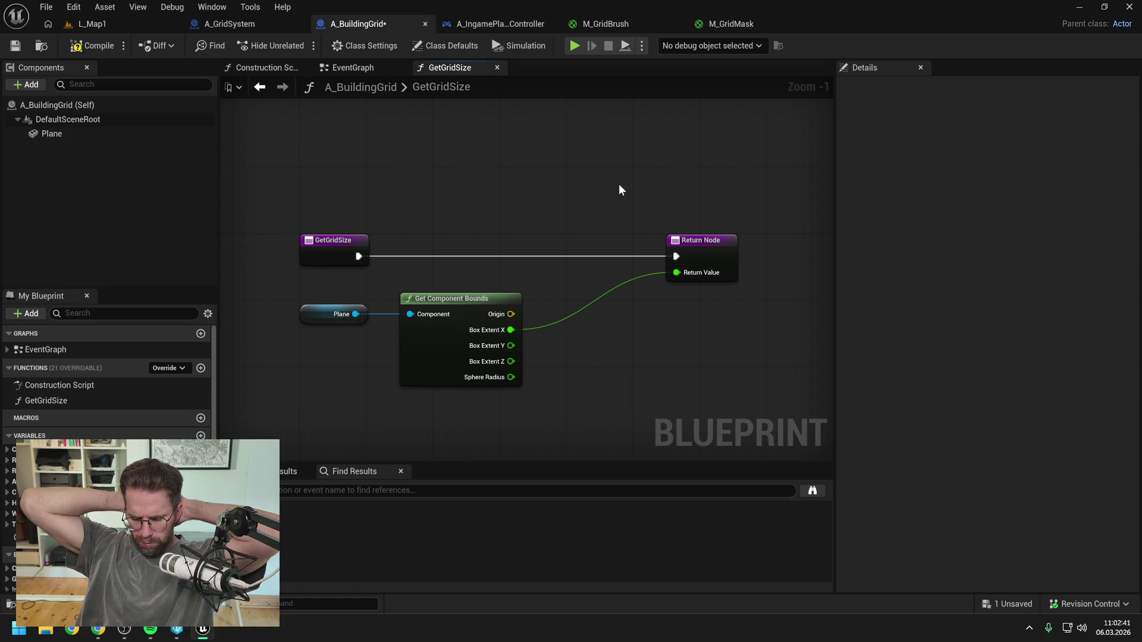
{"action": "left_click", "coordinate": [349, 75]}
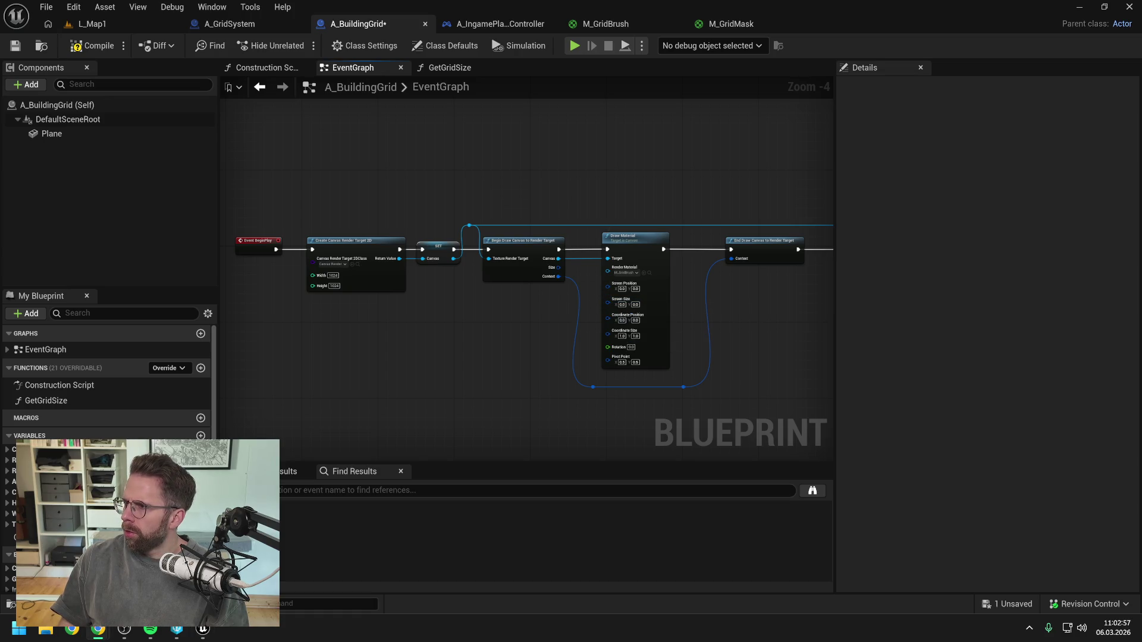
- Bring the Gemini chat back and highlight InKacheln in the Screen Size formula
{"action": "left_click", "coordinate": [98, 629]}
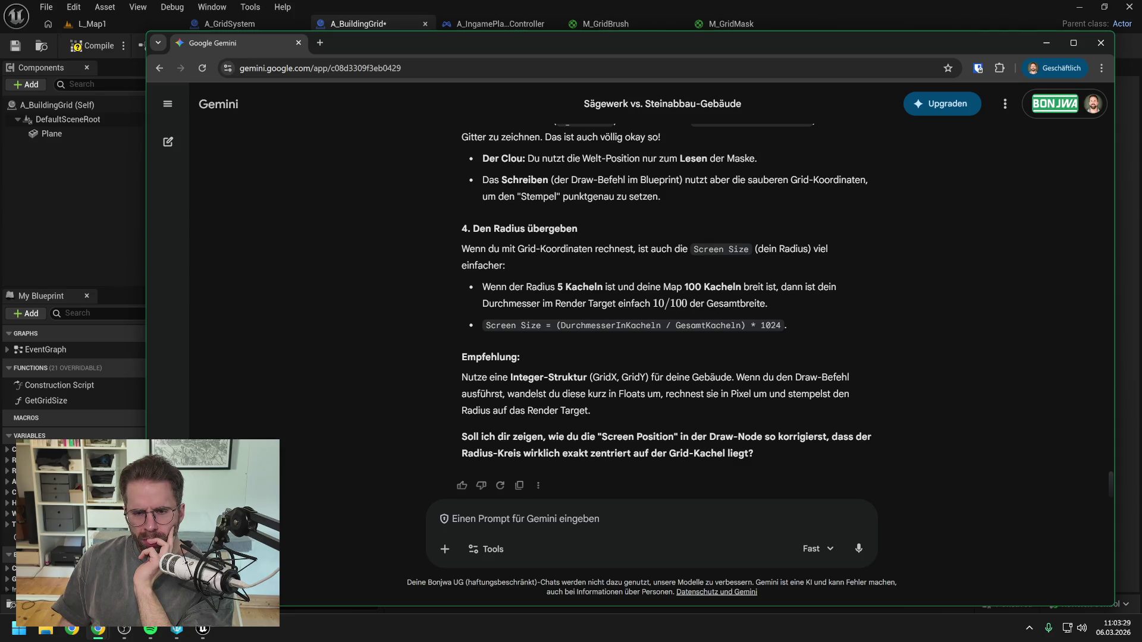
{"action": "left_click_drag", "start_coordinate": [616, 326], "coordinate": [660, 326]}
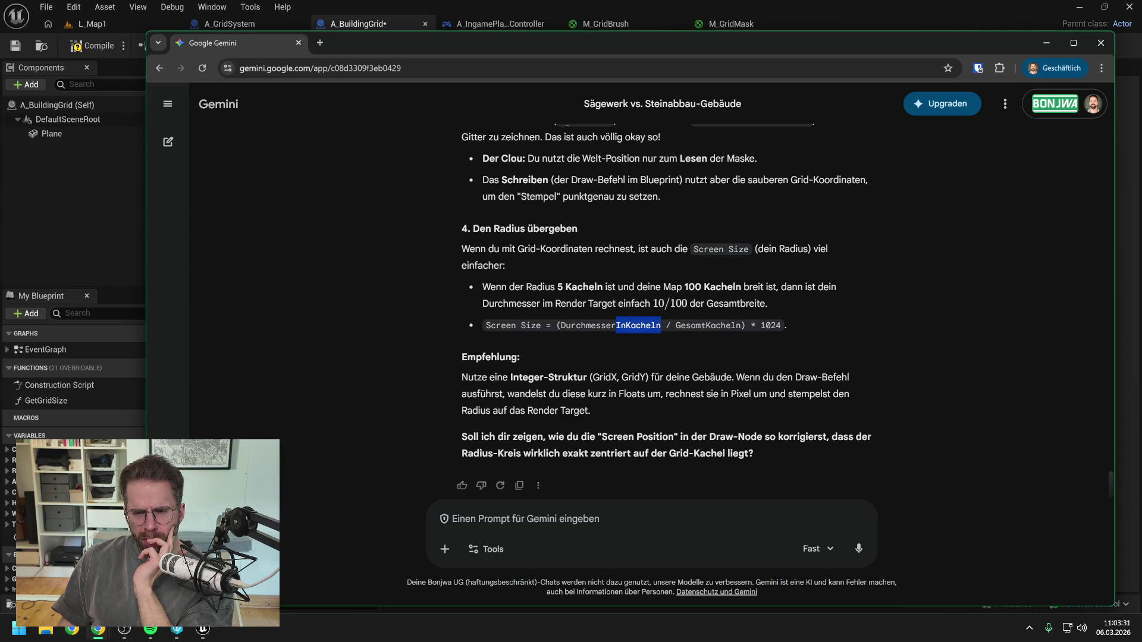
- Highlight GesamtKacheln in the Screen Size formula, then go back to the A_BuildingGrid EventGraph
{"action": "left_click", "coordinate": [651, 353]}
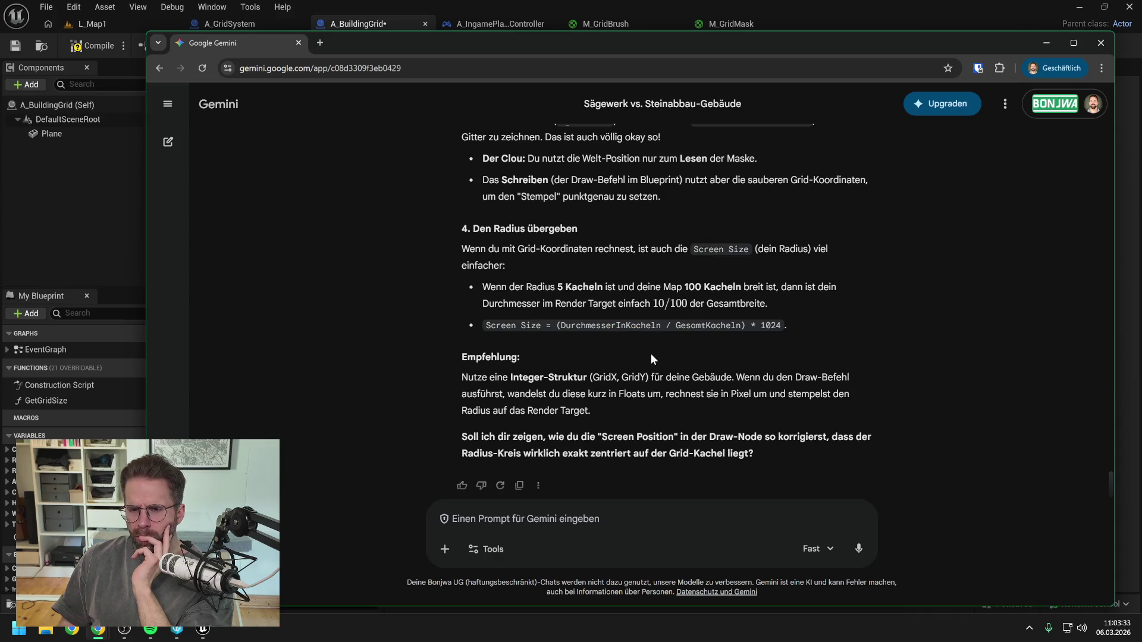
{"action": "left_click_drag", "start_coordinate": [675, 326], "coordinate": [740, 325]}
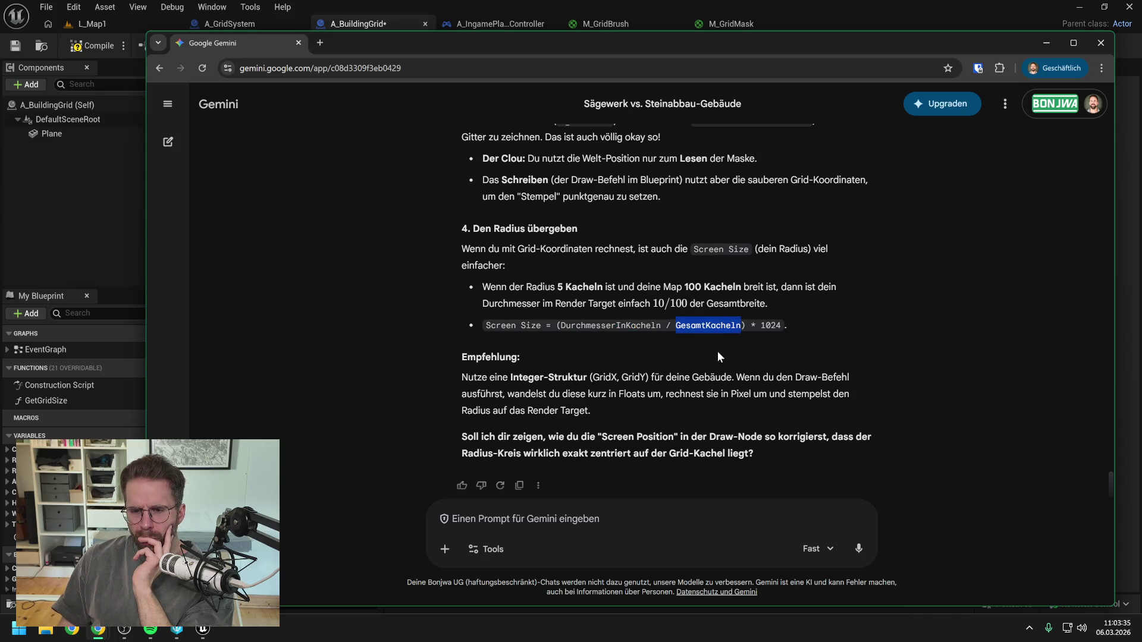
{"action": "left_click", "coordinate": [718, 355]}
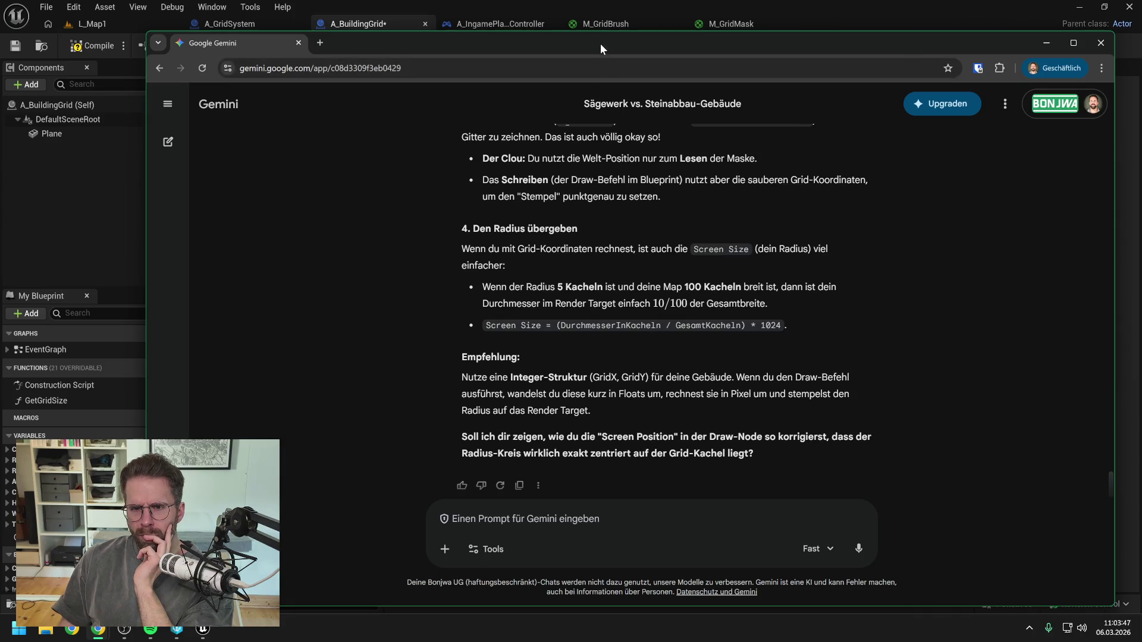
{"action": "key", "text": "alt+Tab"}
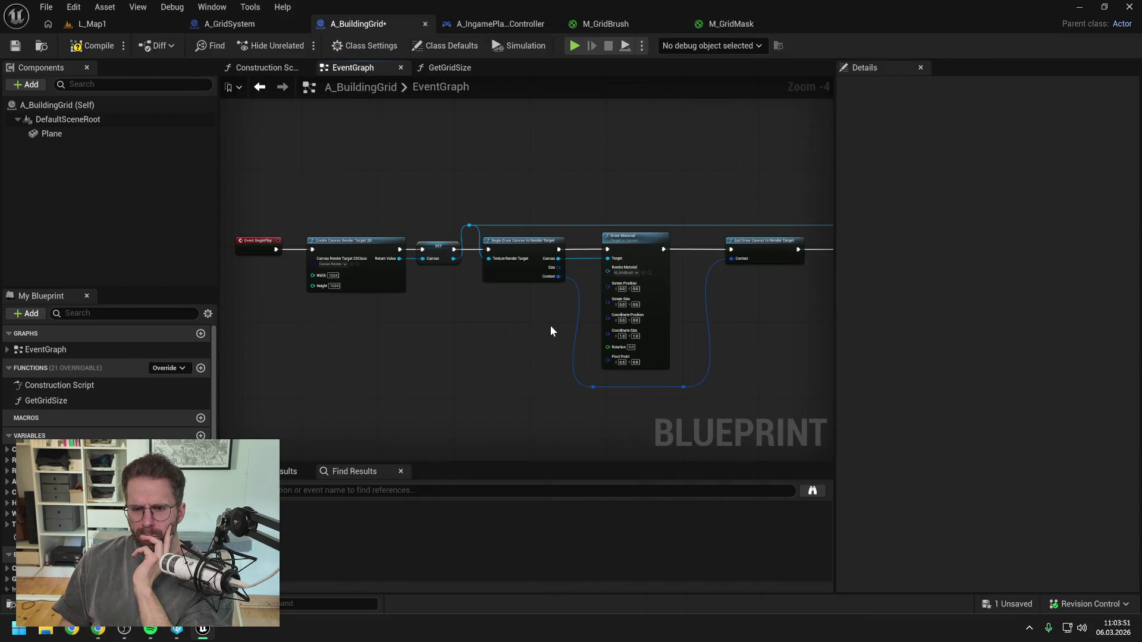
- Delete the GetGridSize function from A_BuildingGrid's Functions list, then compile and save
{"action": "scroll", "coordinate": [607, 284], "scroll_direction": "up", "scroll_amount": 1}
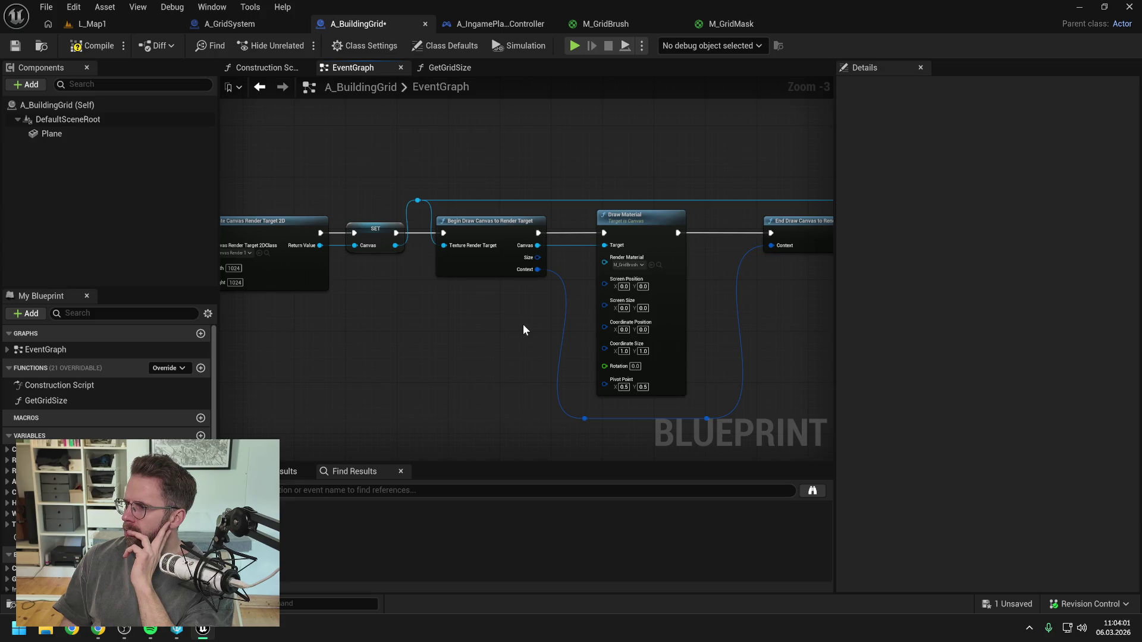
{"action": "left_click_drag", "start_coordinate": [526, 329], "coordinate": [497, 325]}
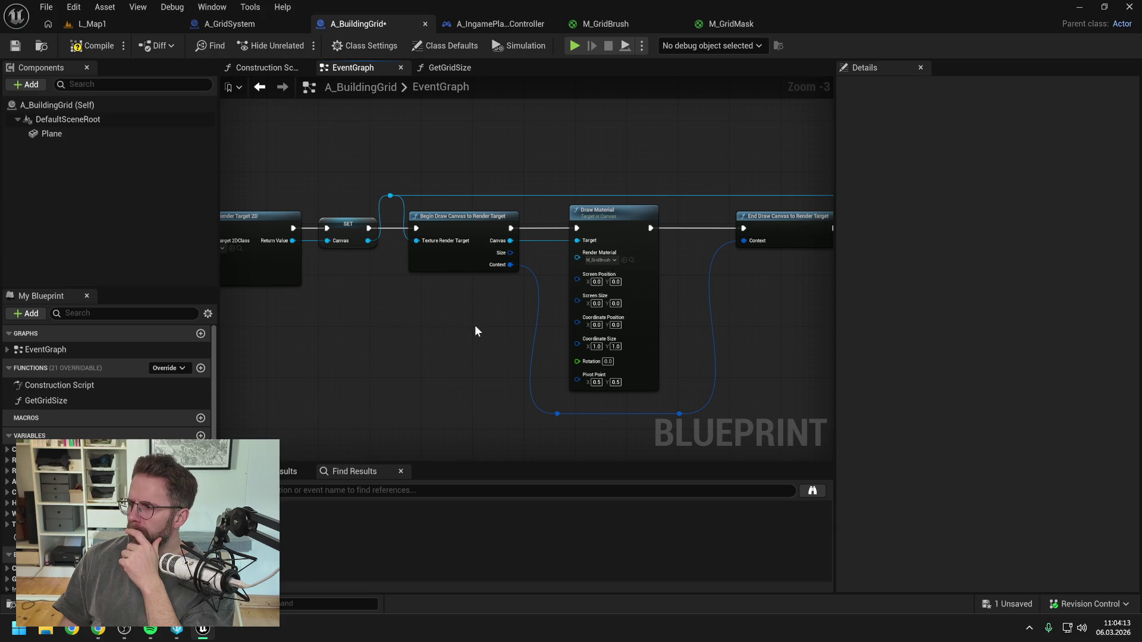
{"action": "left_click_drag", "start_coordinate": [475, 324], "coordinate": [512, 319]}
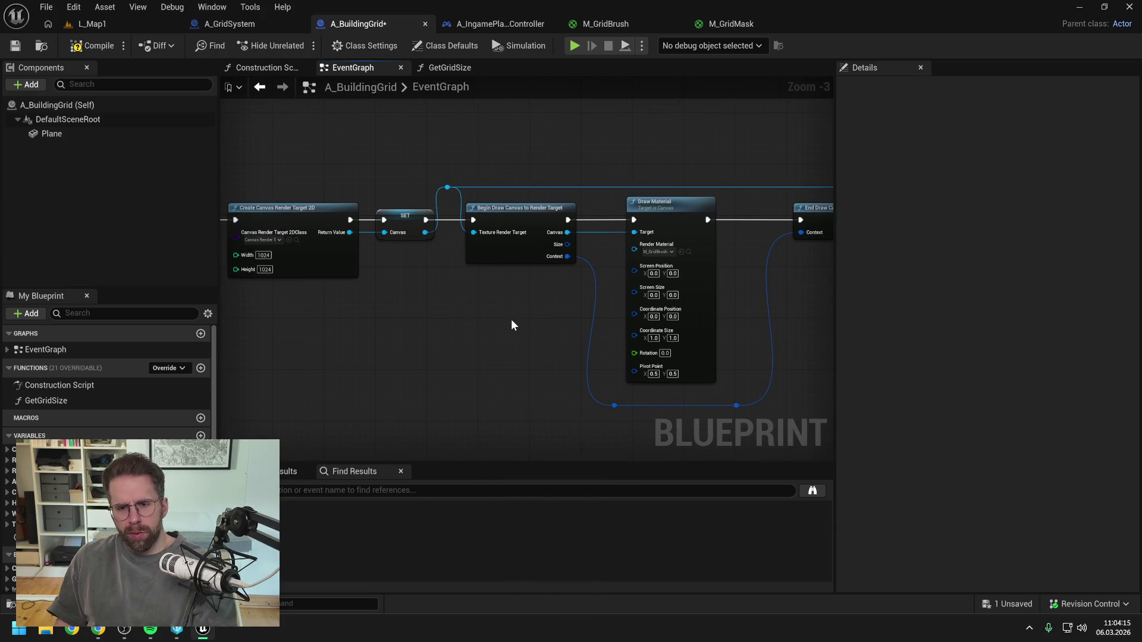
{"action": "left_click", "coordinate": [46, 400]}
{"action": "key", "text": "Delete"}
{"action": "left_click", "coordinate": [92, 46]}
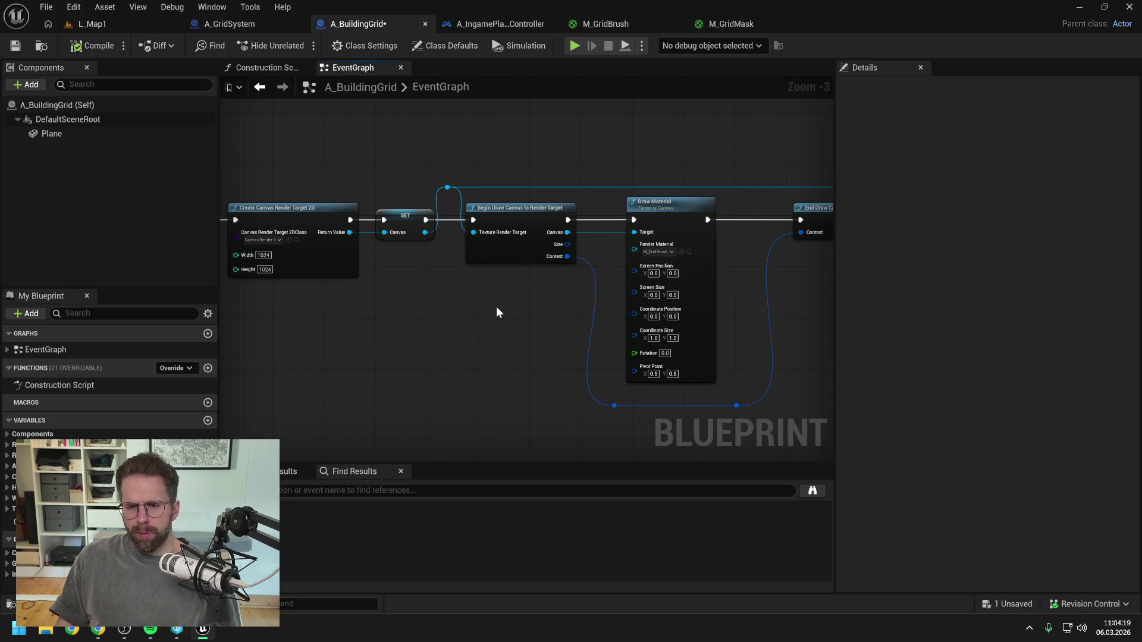
{"action": "key", "text": "ctrl+s"}
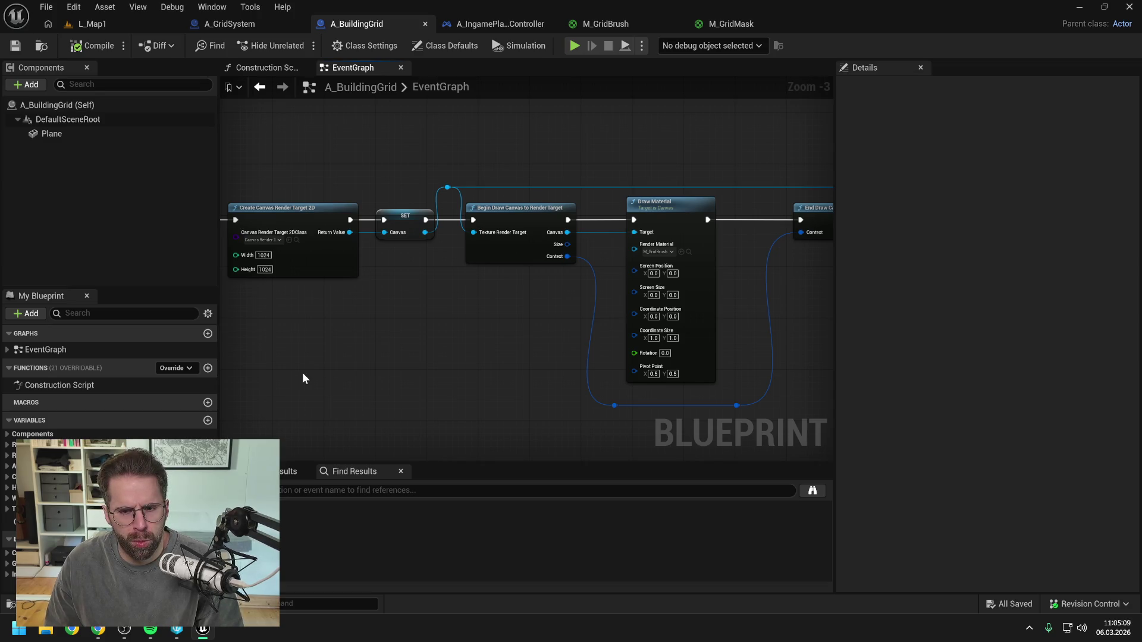
- Add a new function named GetGridSize with the description 'Without middle tile'
{"action": "left_click", "coordinate": [208, 368]}
{"action": "type", "text": "GetGridSiz"}
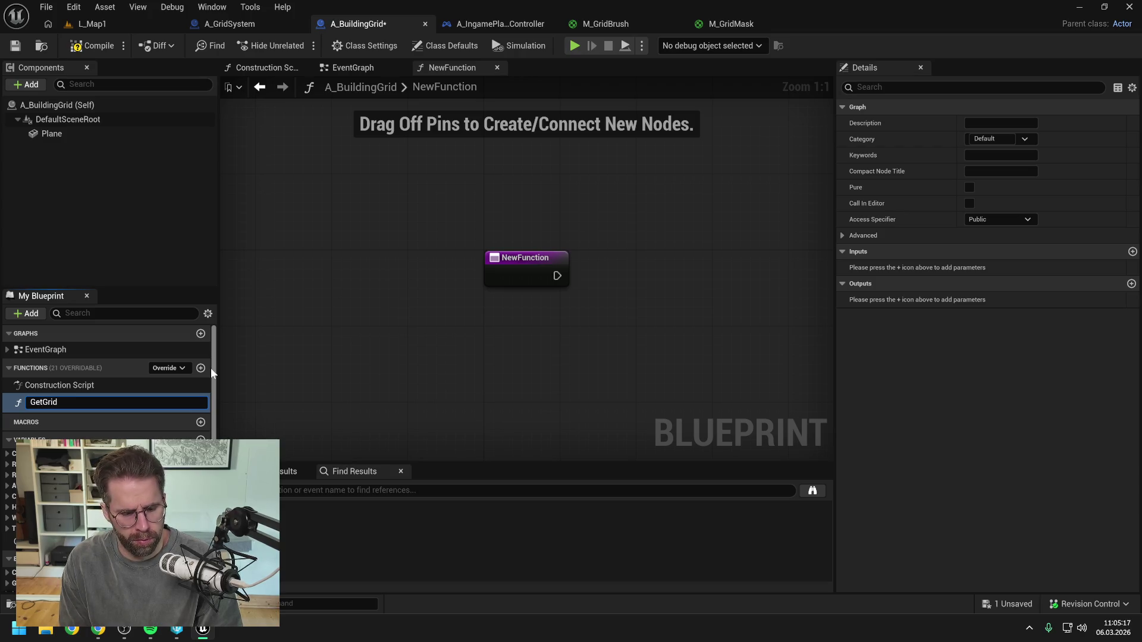
{"action": "type", "text": "e"}
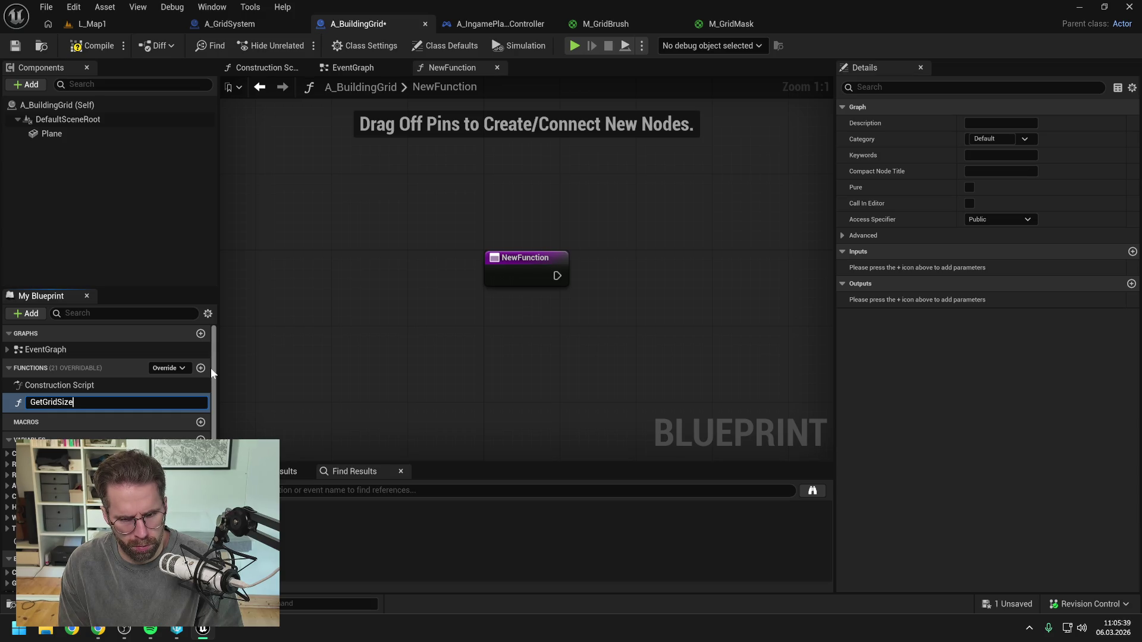
{"action": "key", "text": "Return"}
{"action": "key", "text": "ctrl+s"}
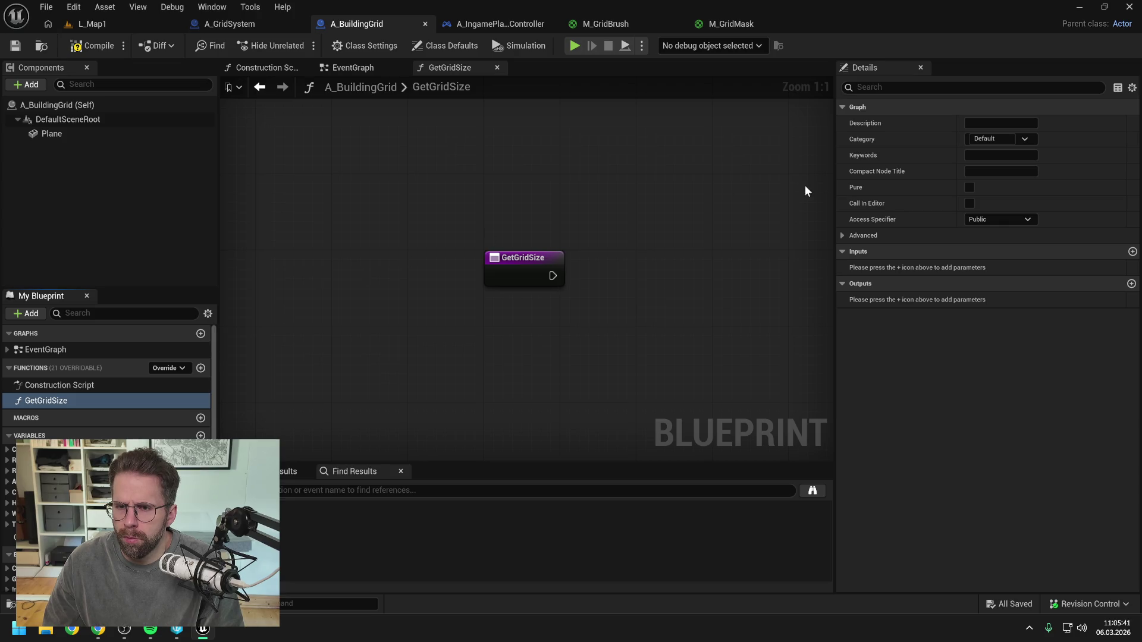
{"action": "left_click", "coordinate": [969, 123]}
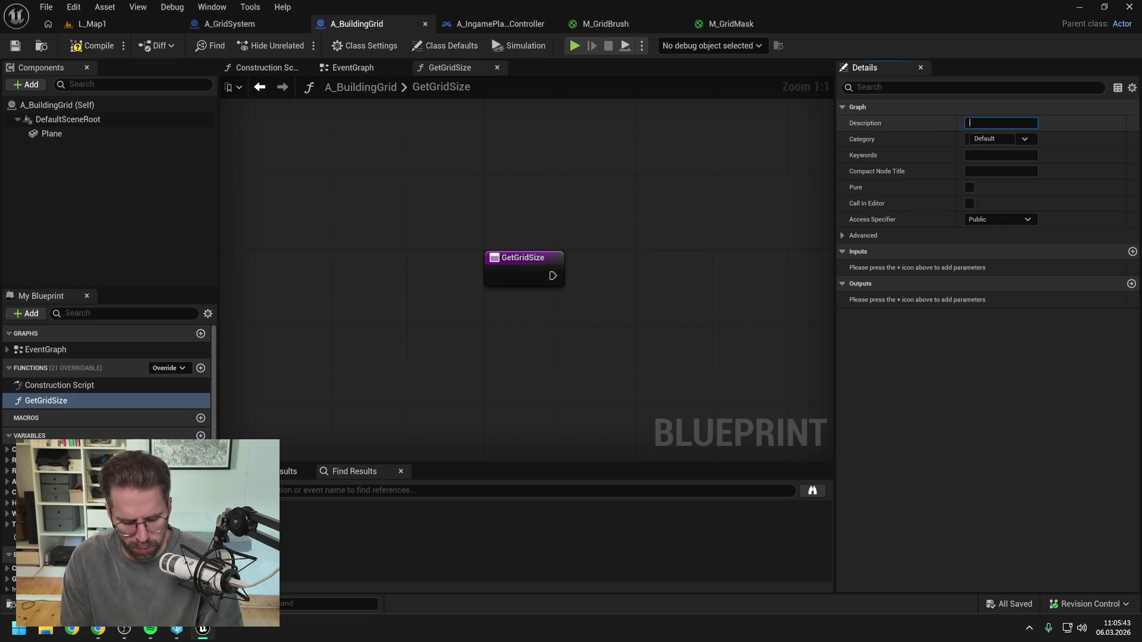
{"action": "type", "text": "Without "}
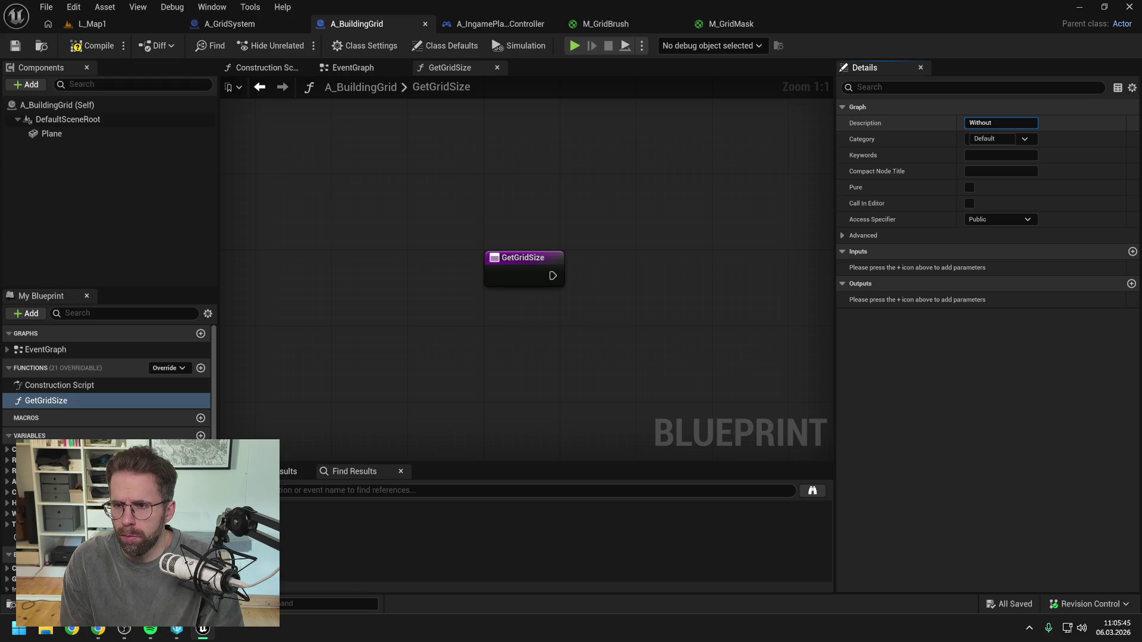
{"action": "type", "text": "middle tile"}
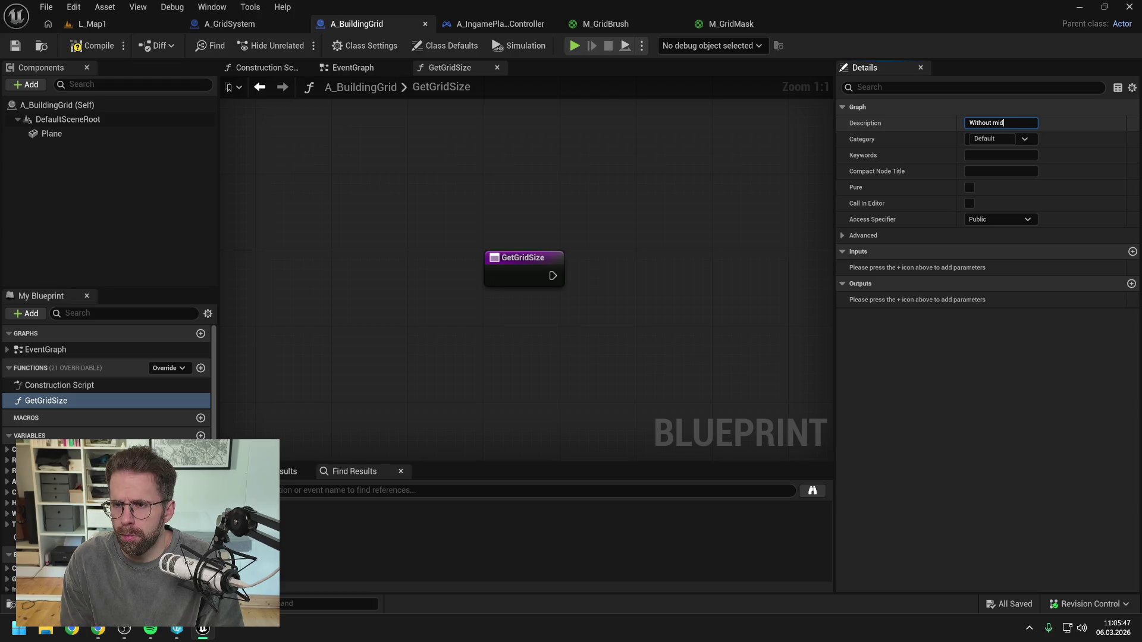
{"action": "key", "text": "Return"}
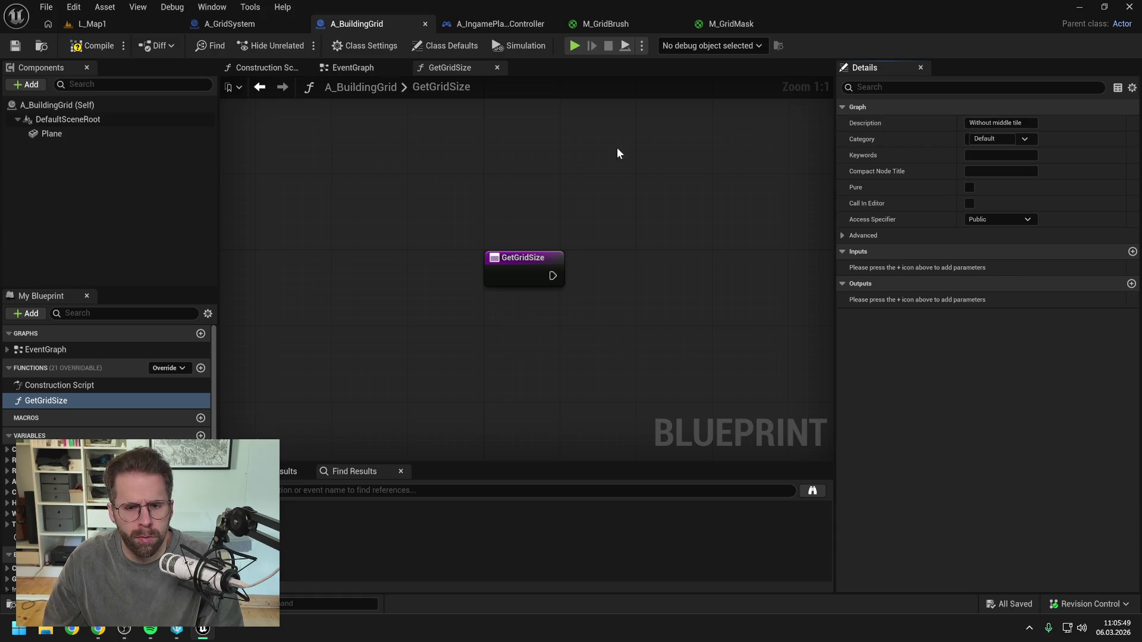
- Give GetGridSize a Return Node with an Integer output named ReturnValue, then compile and save
{"action": "right_click", "coordinate": [622, 266]}
{"action": "type", "text": "return"}
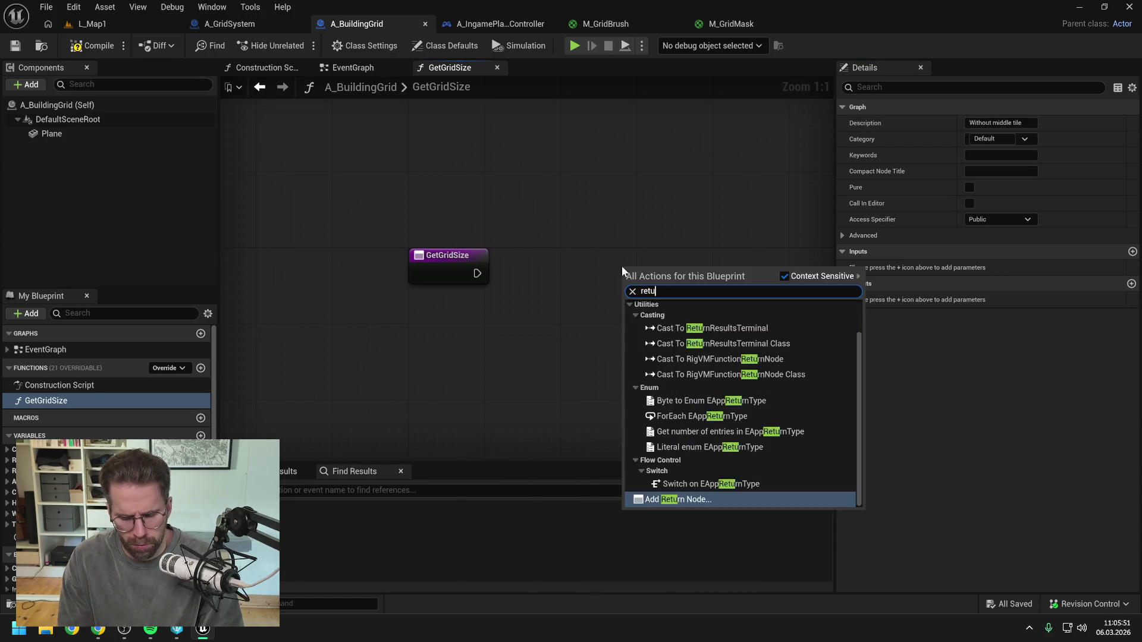
{"action": "key", "text": "Return"}
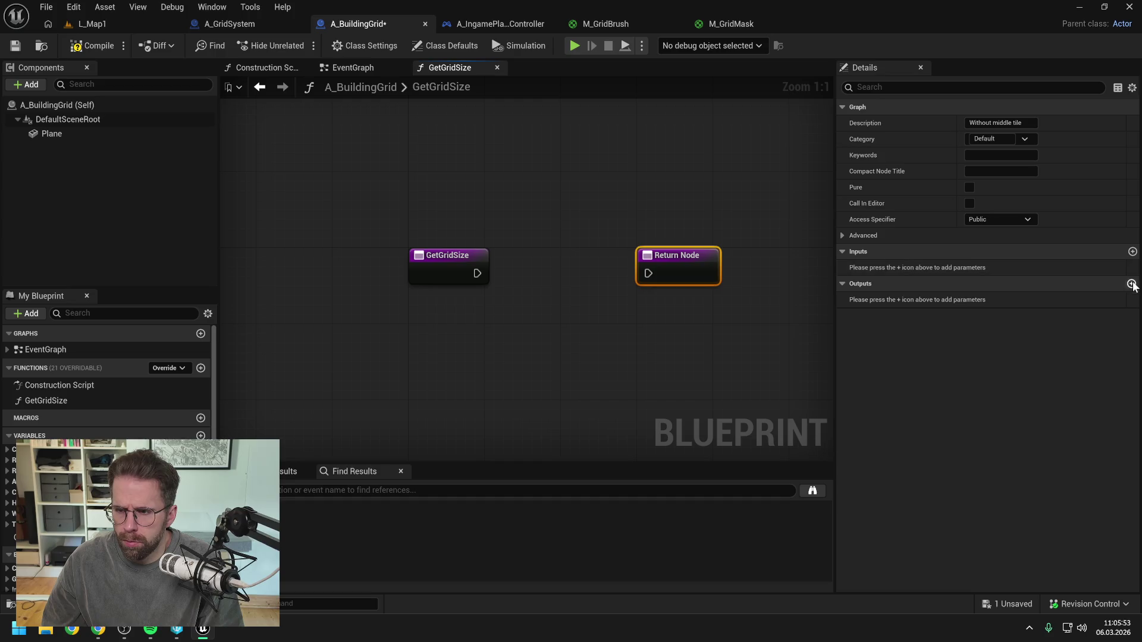
{"action": "left_click", "coordinate": [1131, 283]}
{"action": "left_click", "coordinate": [1001, 299]}
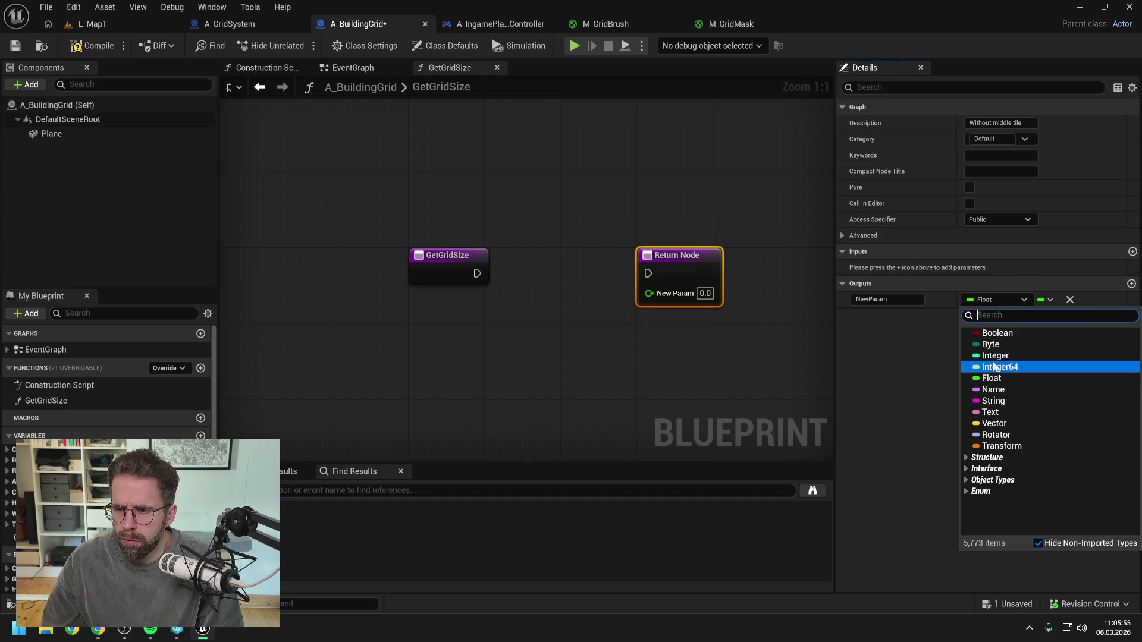
{"action": "left_click", "coordinate": [999, 355]}
{"action": "left_click", "coordinate": [886, 299]}
{"action": "type", "text": "ReturnValue"}
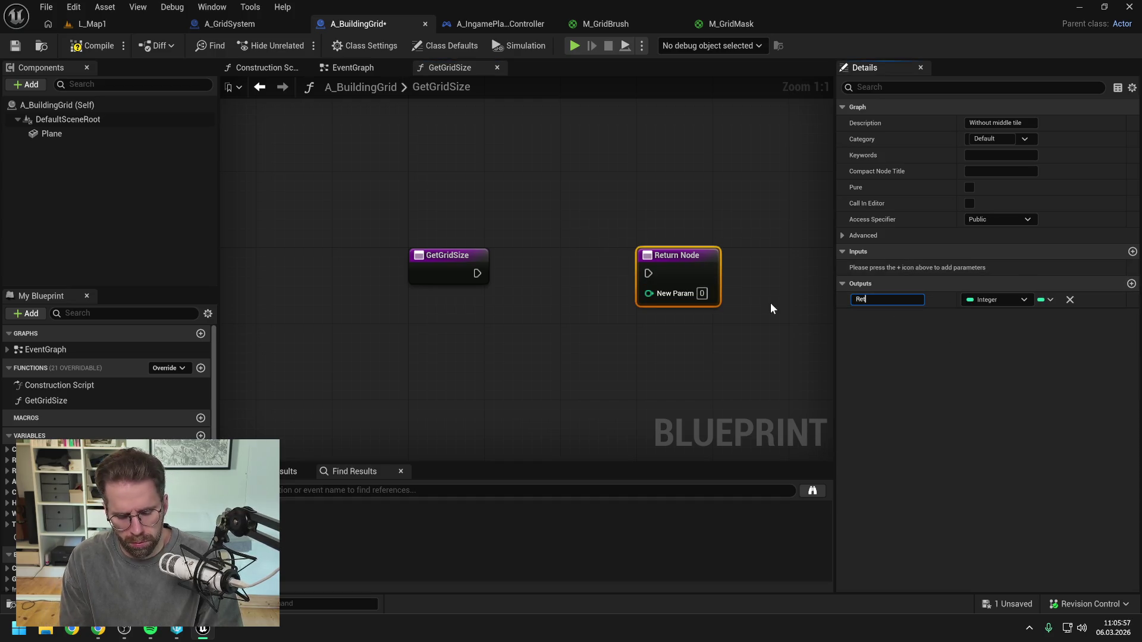
{"action": "key", "text": "Return"}
{"action": "left_click", "coordinate": [92, 45]}
{"action": "key", "text": "ctrl+s"}
- Set GetGridSize's access to Private and its category to Private, save, and move the Return Node right
{"action": "left_click", "coordinate": [135, 401]}
{"action": "left_click", "coordinate": [982, 218]}
{"action": "left_click", "coordinate": [982, 248]}
{"action": "key", "text": "ctrl+s"}
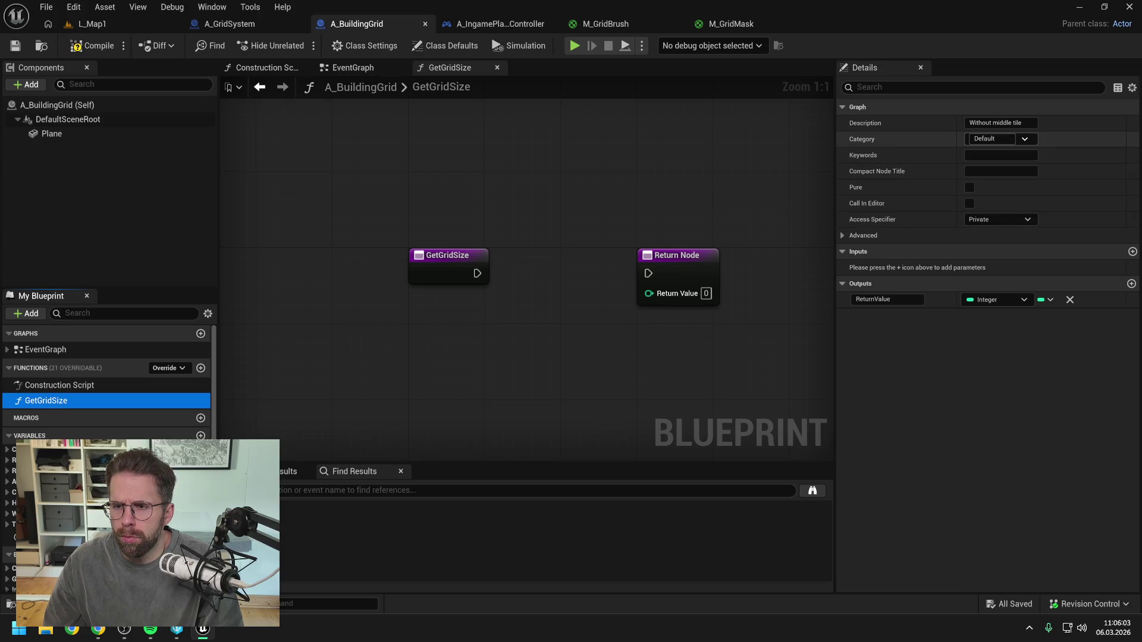
{"action": "left_click", "coordinate": [990, 139]}
{"action": "type", "text": "Private"}
{"action": "key", "text": "Return"}
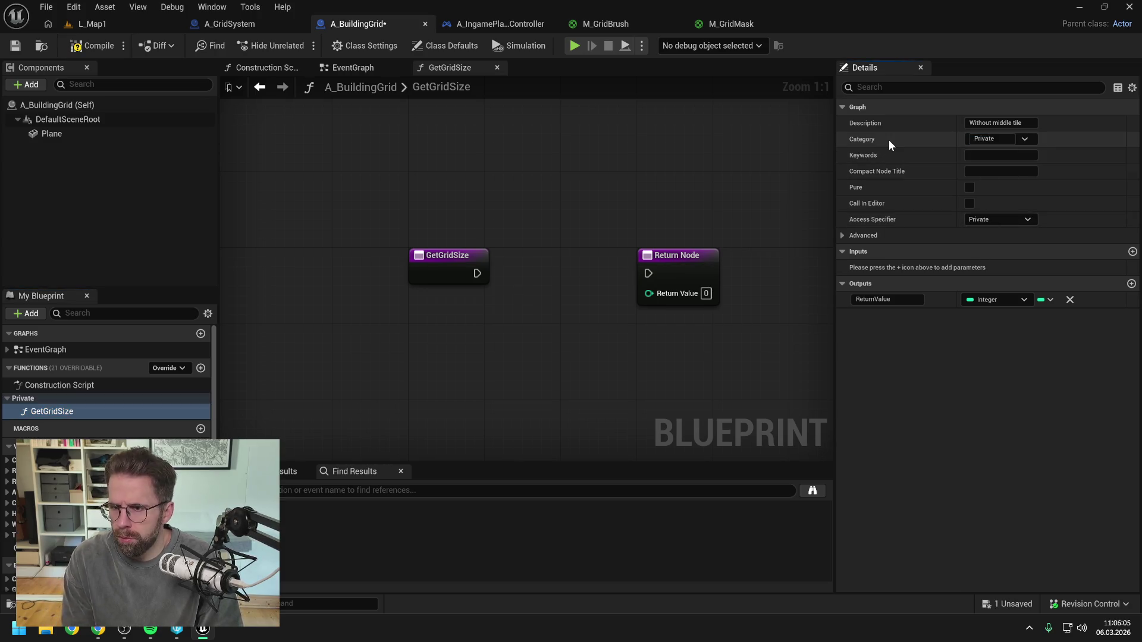
{"action": "left_click", "coordinate": [17, 50]}
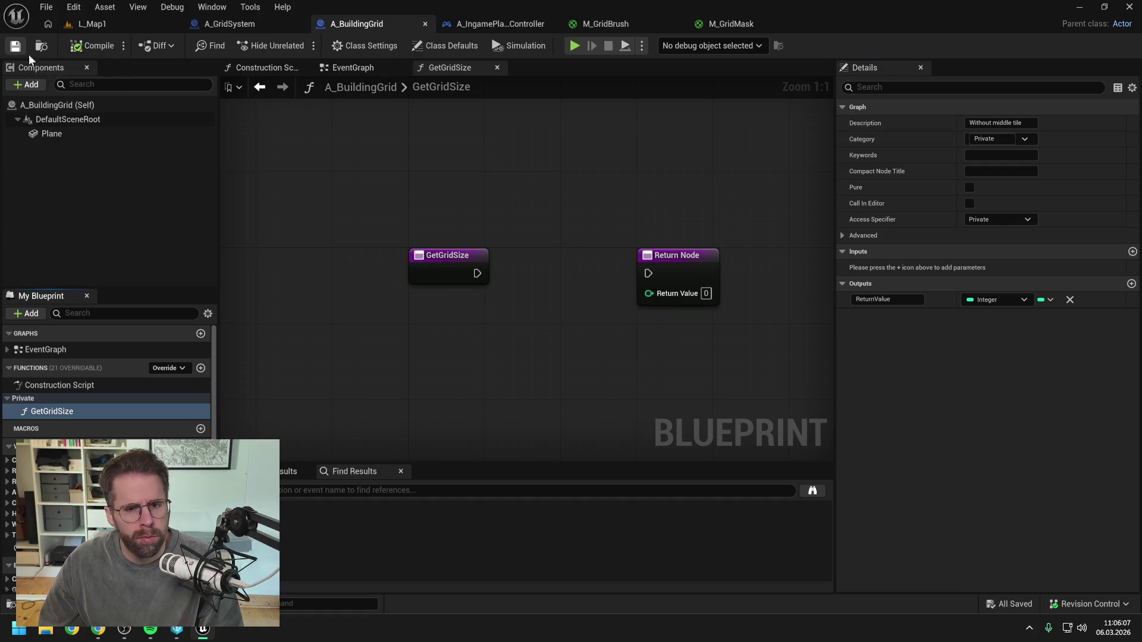
{"action": "scroll", "coordinate": [585, 236], "scroll_direction": "down", "scroll_amount": 1}
{"action": "left_click_drag", "start_coordinate": [585, 237], "coordinate": [505, 196]}
{"action": "left_click_drag", "start_coordinate": [587, 223], "coordinate": [685, 219]}
{"action": "left_click", "coordinate": [559, 226]}
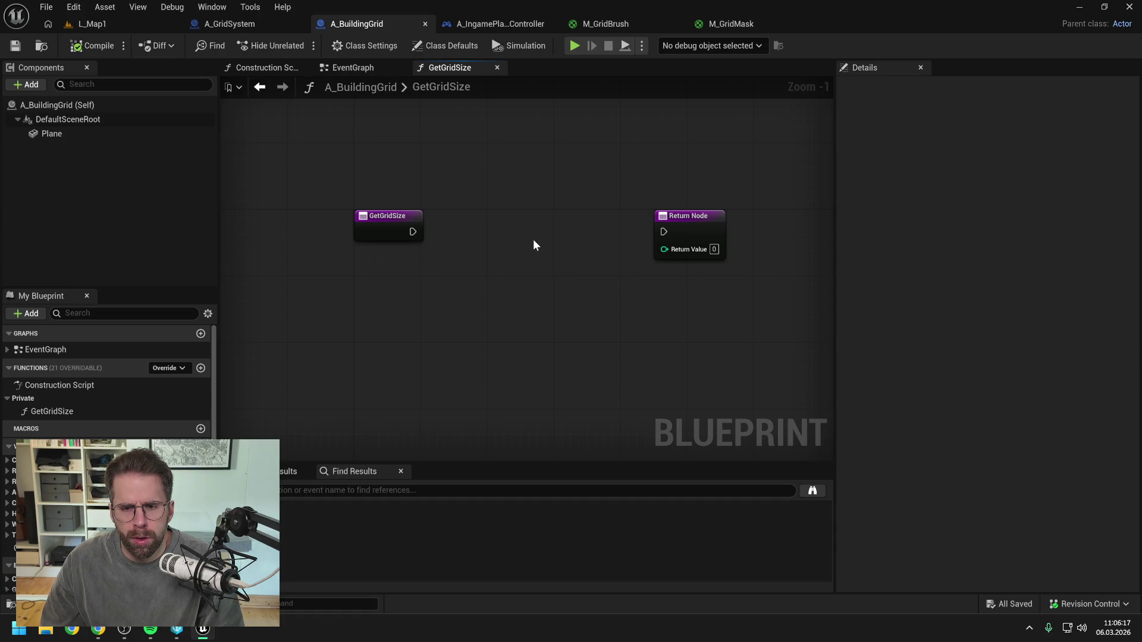
- Add a Plane getter wired into a Get Component Bounds node in GetGridSize, then compile and save
{"action": "right_click", "coordinate": [497, 273]}
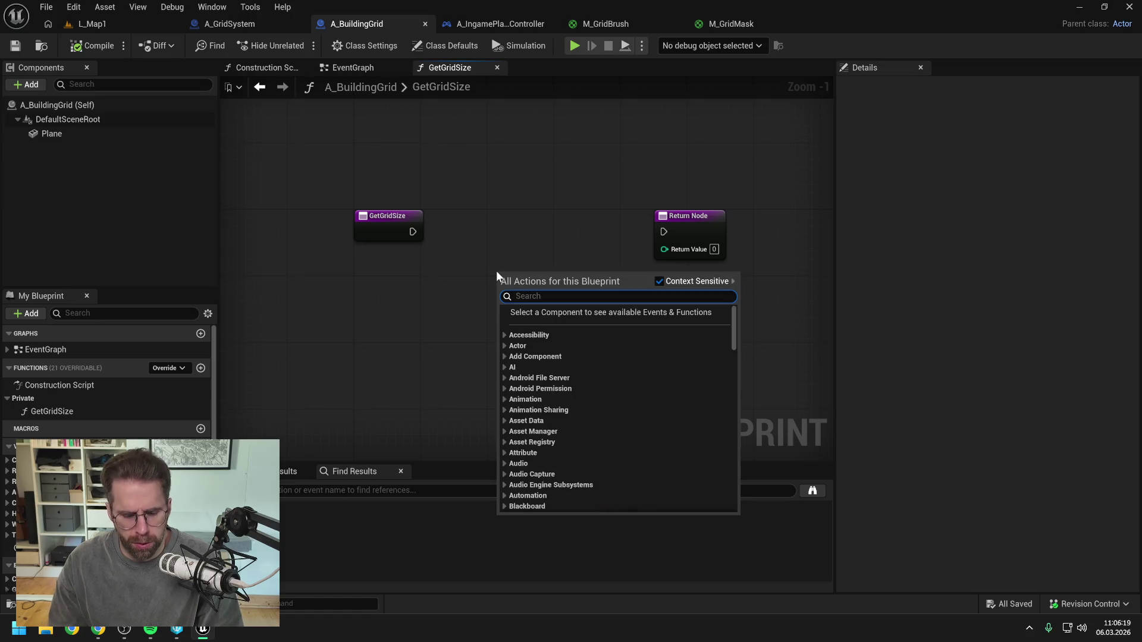
{"action": "type", "text": "get plane"}
{"action": "mouse_move", "coordinate": [152, 135]}
{"action": "left_mouse_down"}
{"action": "mouse_move", "coordinate": [421, 304]}
{"action": "mouse_move", "coordinate": [487, 306]}
{"action": "left_mouse_up"}
{"action": "type", "text": "get"}
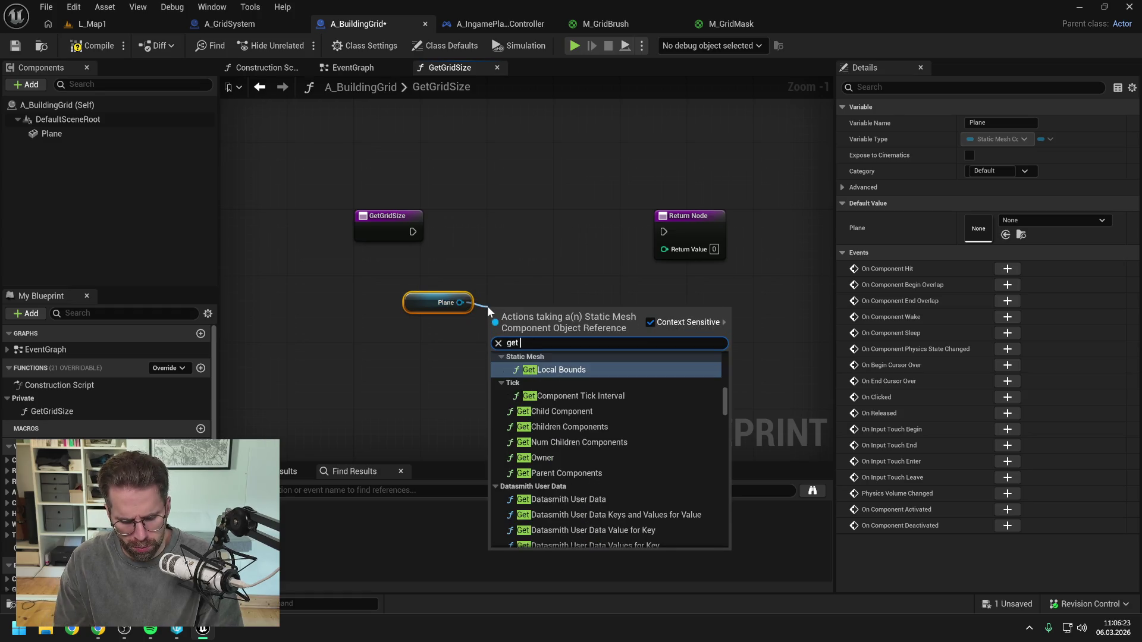
{"action": "type", "text": " b"}
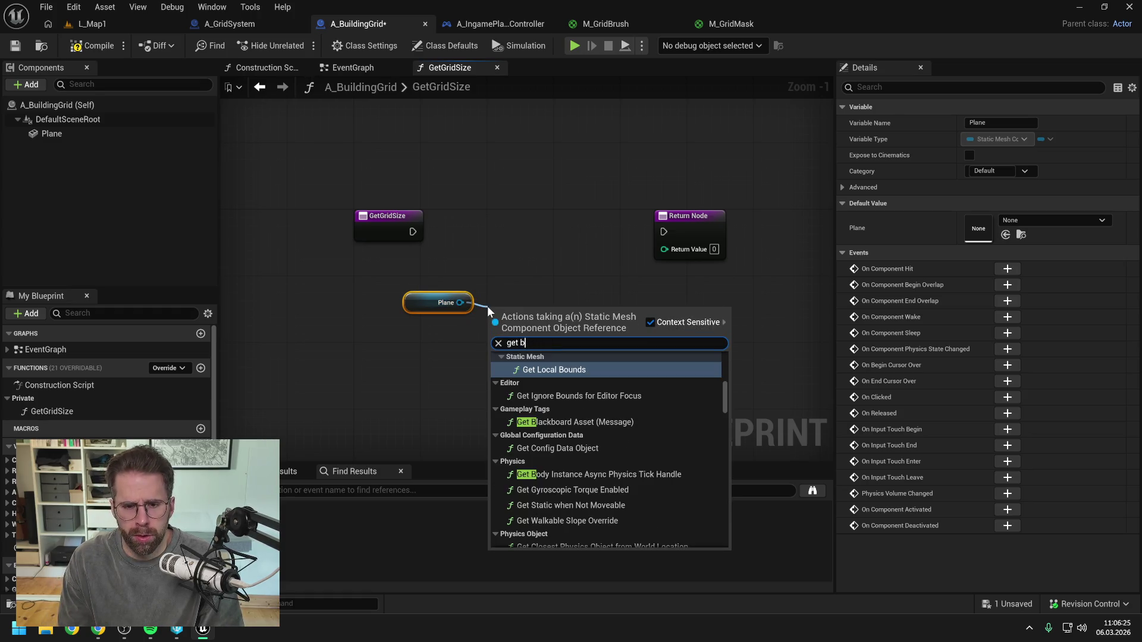
{"action": "type", "text": "ounds"}
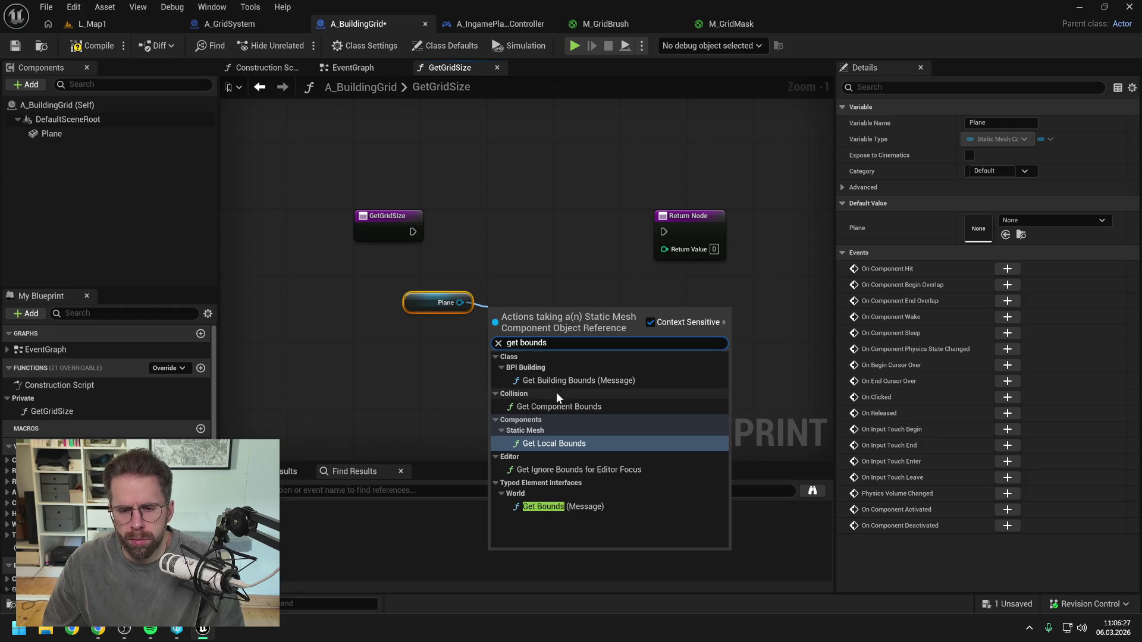
{"action": "left_click", "coordinate": [550, 391]}
{"action": "left_click", "coordinate": [553, 238]}
{"action": "left_click", "coordinate": [90, 46]}
{"action": "key", "text": "ctrl+s"}
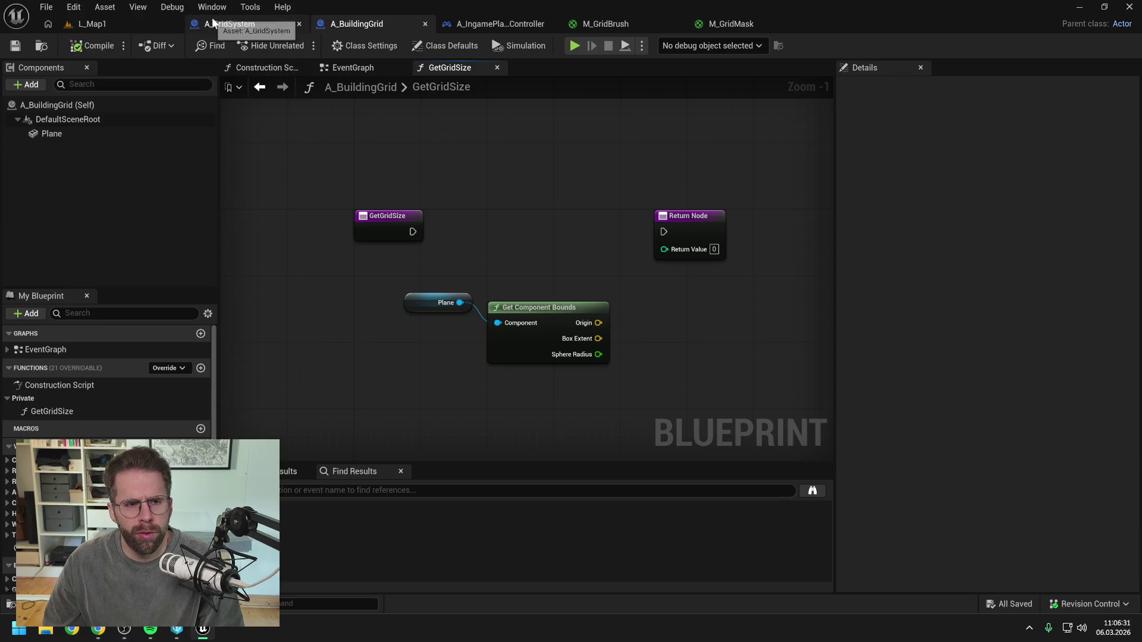
{"action": "left_click", "coordinate": [213, 19]}
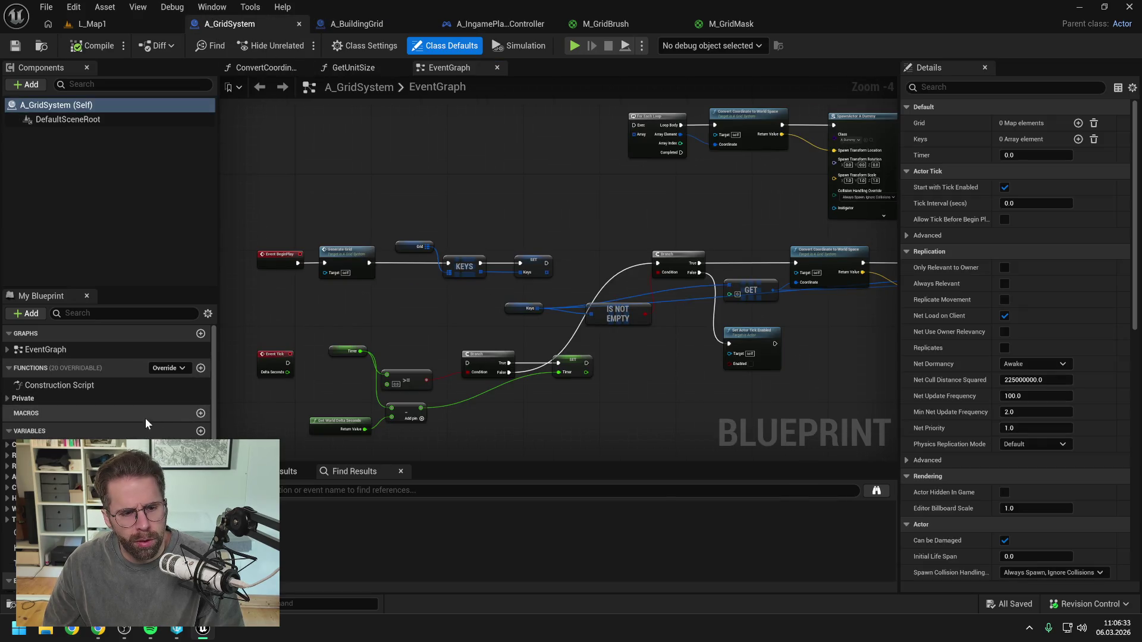
- Rename A_GridSystem's private GetUnitSize function to GetTileSize and check out the asset for editing
{"action": "left_click", "coordinate": [29, 398]}
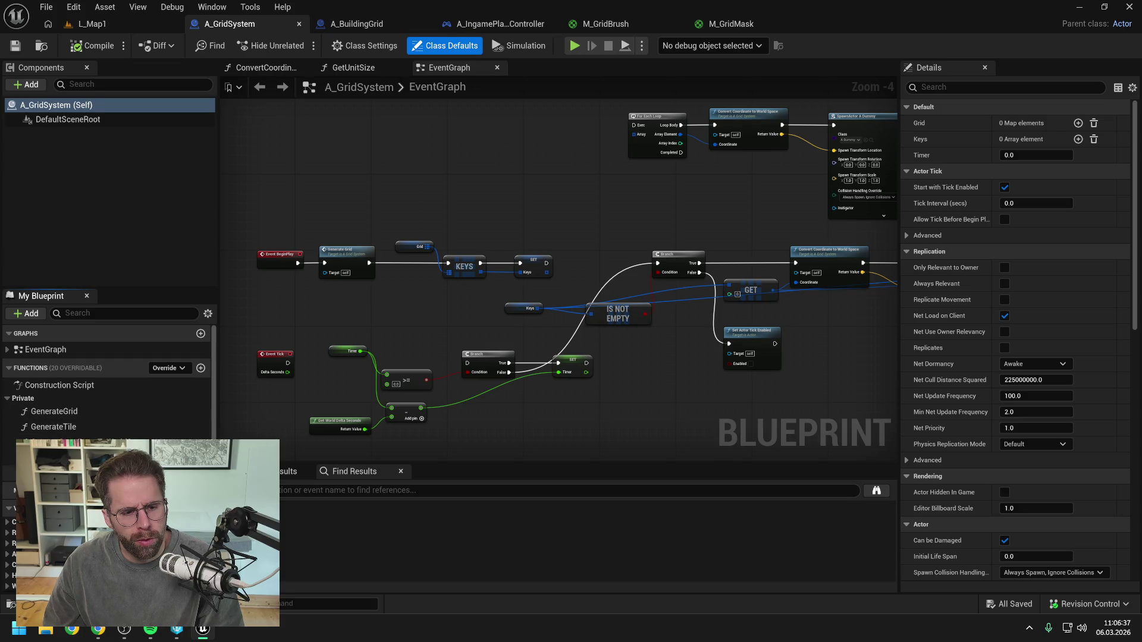
{"action": "double_click", "coordinate": [54, 442]}
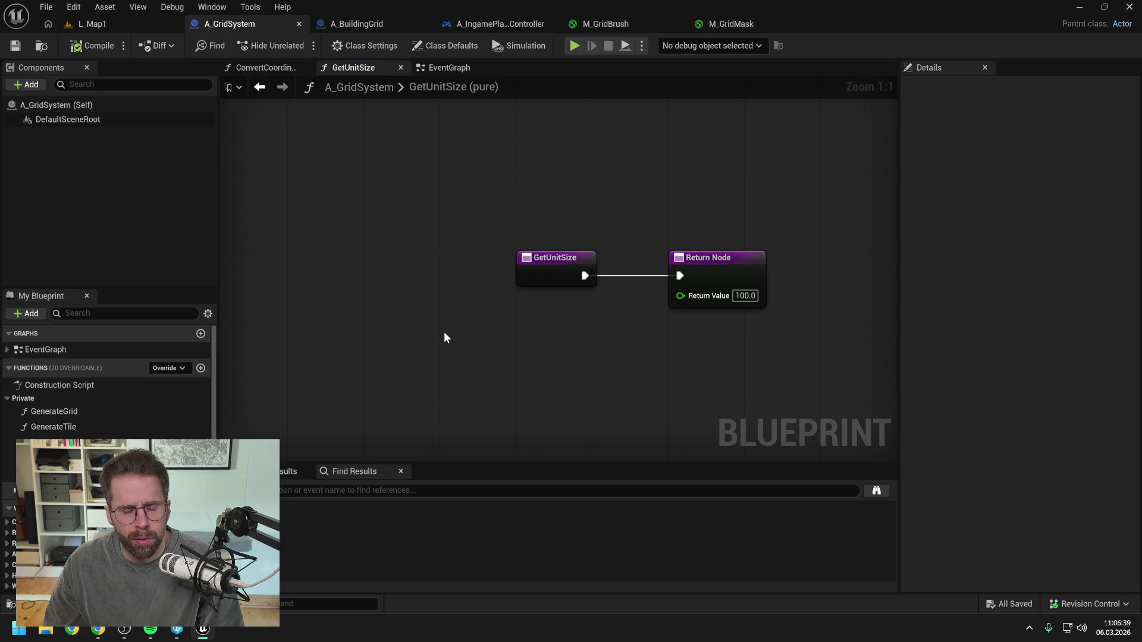
{"action": "left_click", "coordinate": [53, 475]}
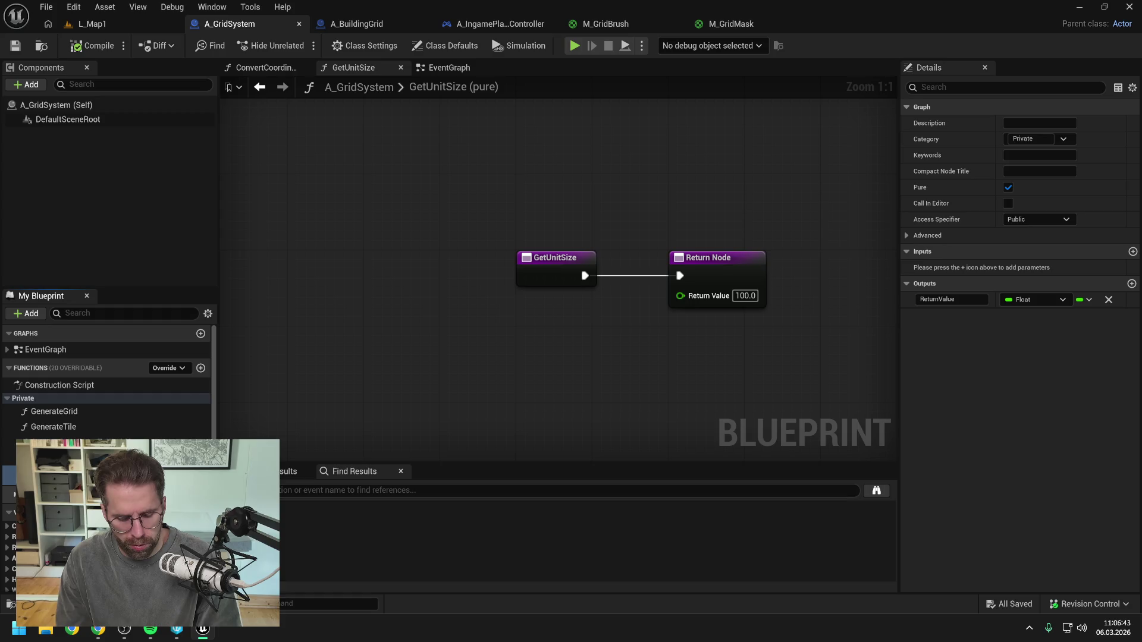
{"action": "key", "text": "Return"}
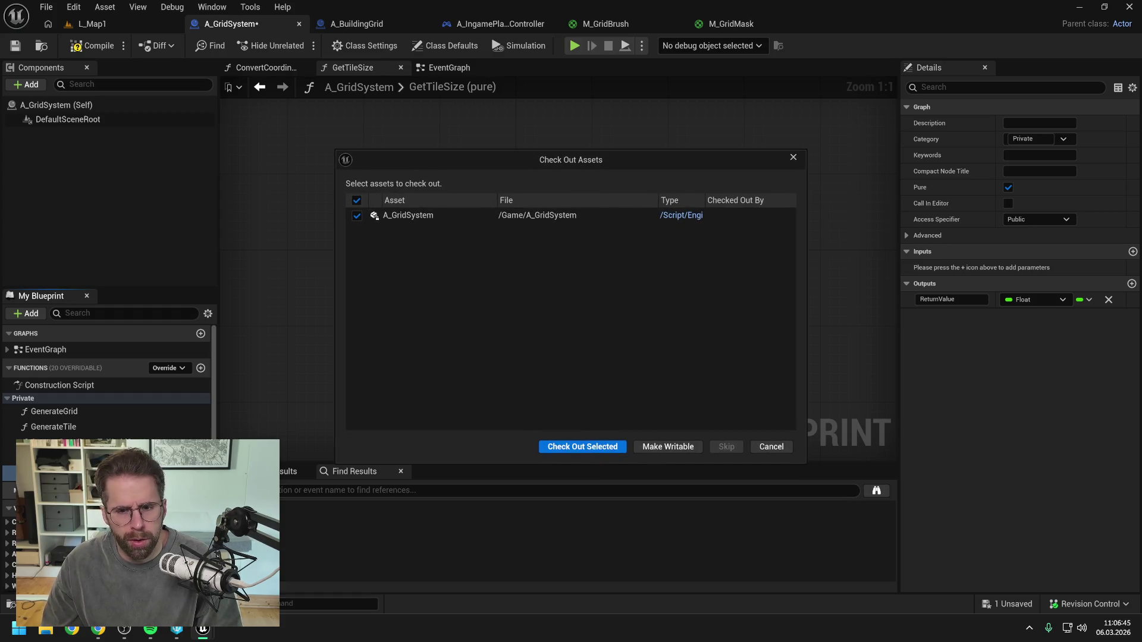
{"action": "left_click", "coordinate": [582, 446]}
{"action": "left_click", "coordinate": [89, 45]}
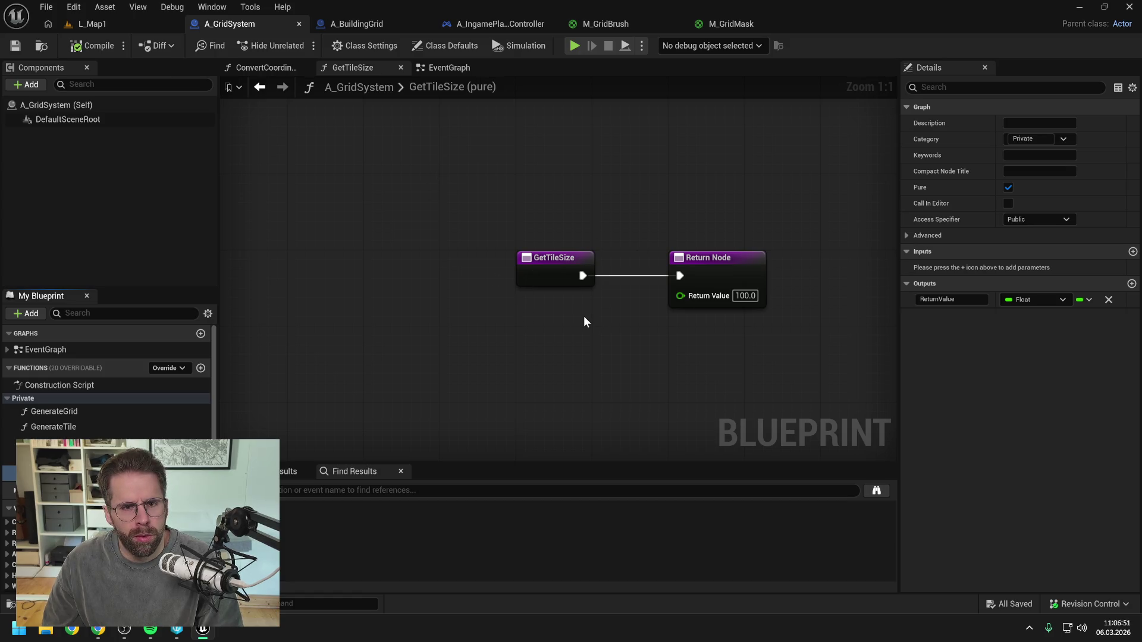
{"action": "scroll", "coordinate": [583, 316], "scroll_direction": "down", "scroll_amount": 2}
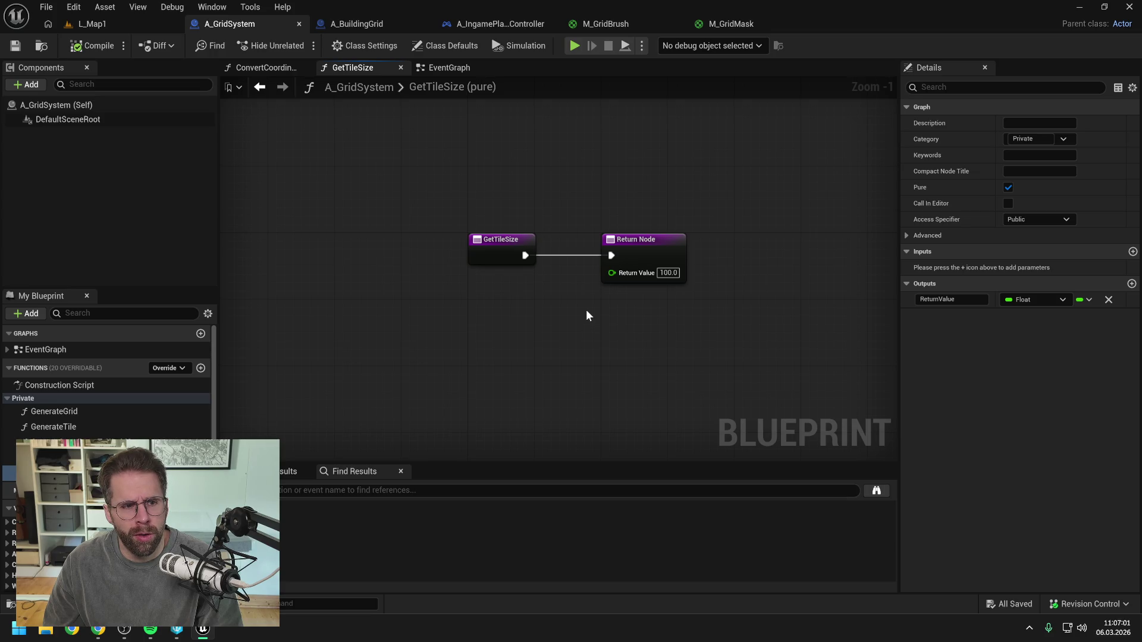
{"action": "left_click", "coordinate": [476, 70]}
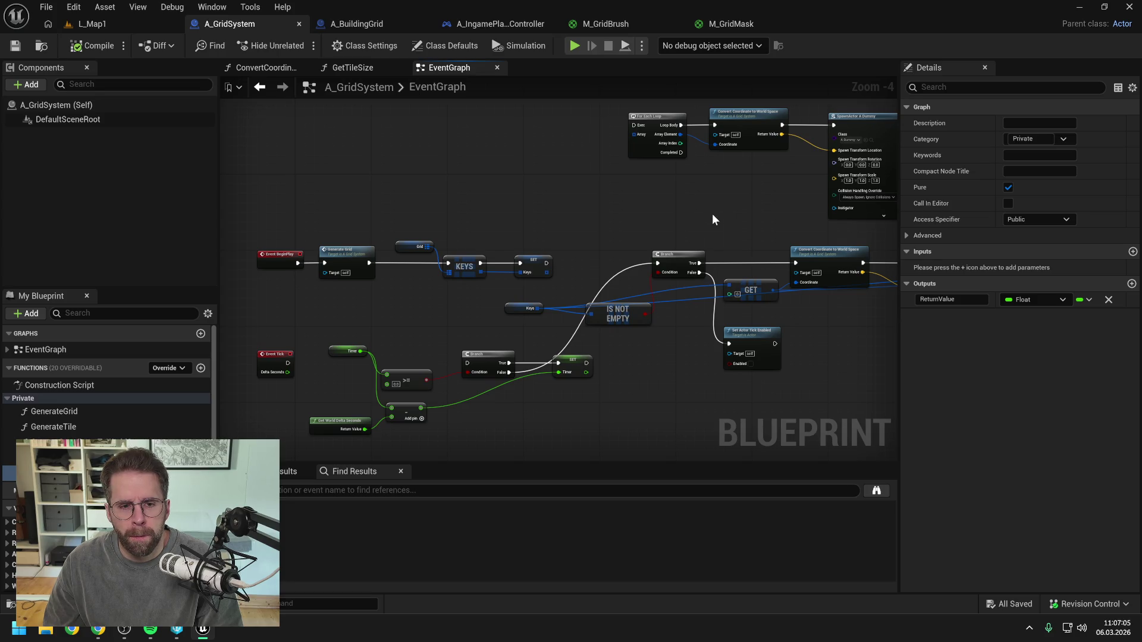
- Open the Generate Grid function, then open GenerateTile from within its grid loops
{"action": "mouse_move", "coordinate": [718, 215]}
{"action": "left_mouse_down"}
{"action": "mouse_move", "coordinate": [321, 190]}
{"action": "mouse_move", "coordinate": [593, 216]}
{"action": "mouse_move", "coordinate": [354, 254]}
{"action": "mouse_move", "coordinate": [459, 230]}
{"action": "left_mouse_up"}
{"action": "double_click", "coordinate": [354, 255]}
{"action": "scroll", "coordinate": [335, 222], "scroll_direction": "up", "scroll_amount": 3}
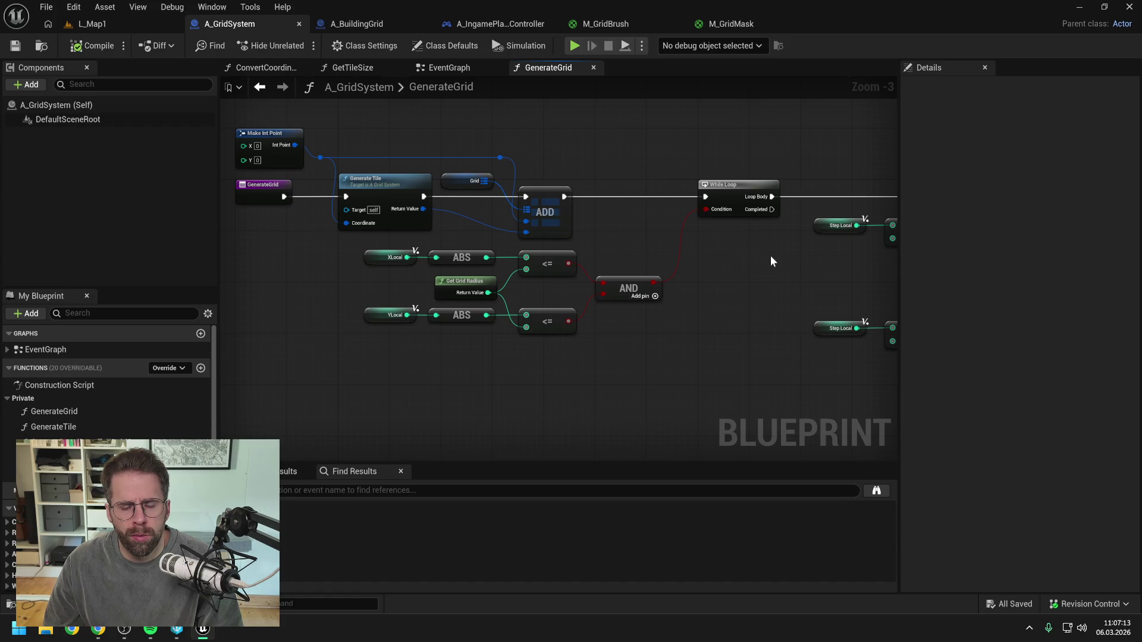
{"action": "left_click_drag", "start_coordinate": [782, 254], "coordinate": [436, 247]}
{"action": "scroll", "coordinate": [633, 248], "scroll_direction": "down", "scroll_amount": 2}
{"action": "mouse_move", "coordinate": [632, 248]}
{"action": "left_mouse_down"}
{"action": "mouse_move", "coordinate": [475, 245]}
{"action": "mouse_move", "coordinate": [643, 173]}
{"action": "left_mouse_up"}
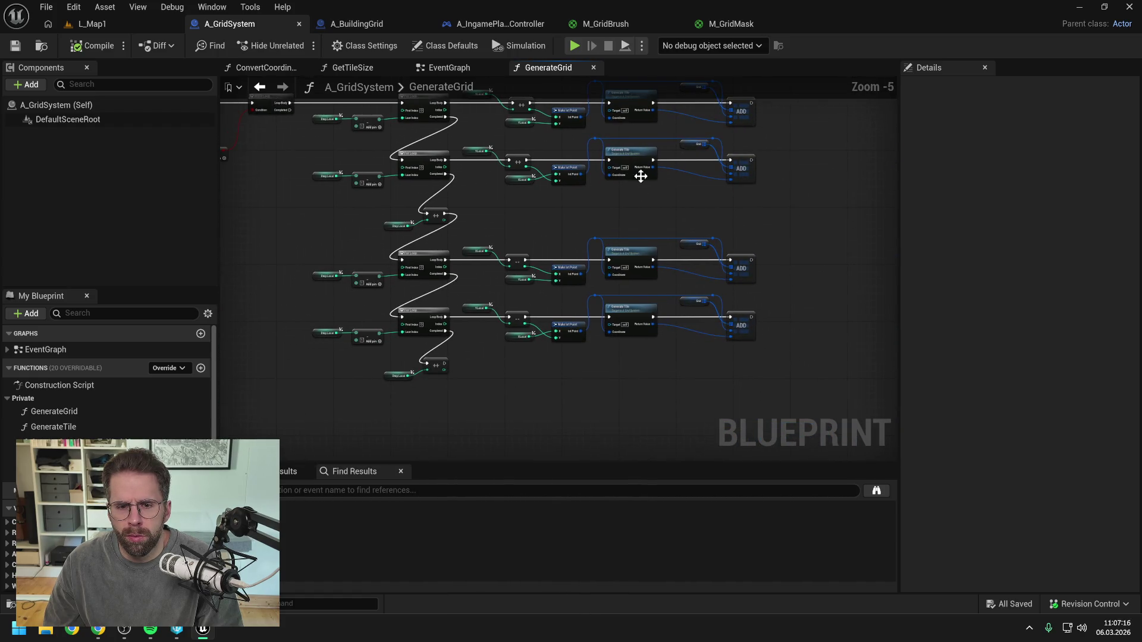
{"action": "double_click", "coordinate": [628, 257]}
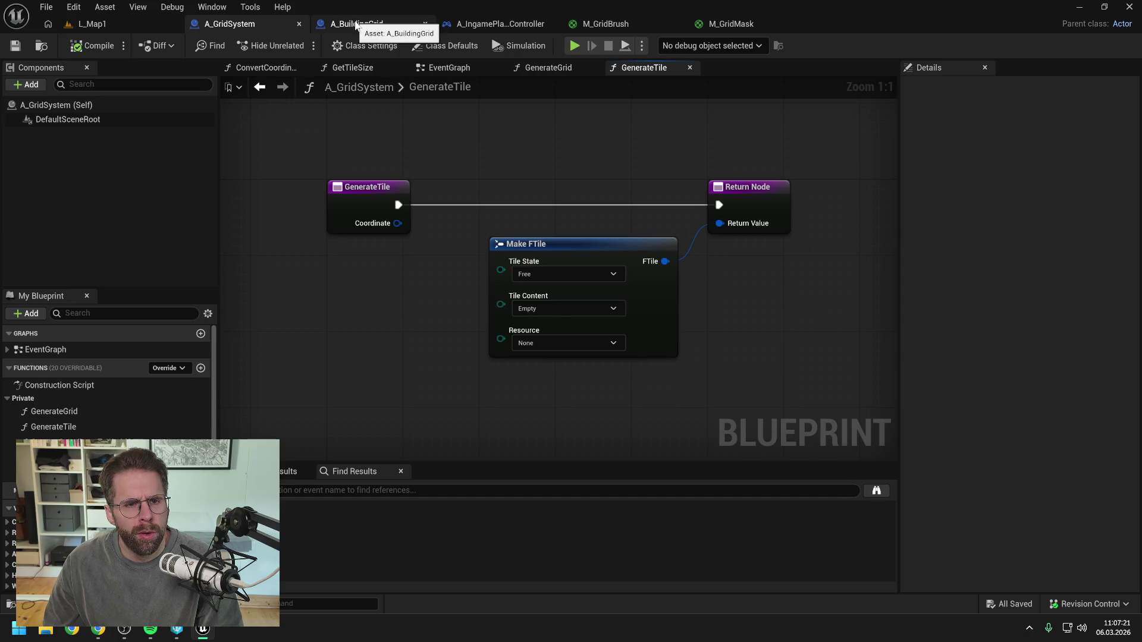
- Go back to the A_GridSystem EventGraph and look over its SpawnActor, REMOVE, BeginPlay and Tick nodes
{"action": "left_click", "coordinate": [449, 68]}
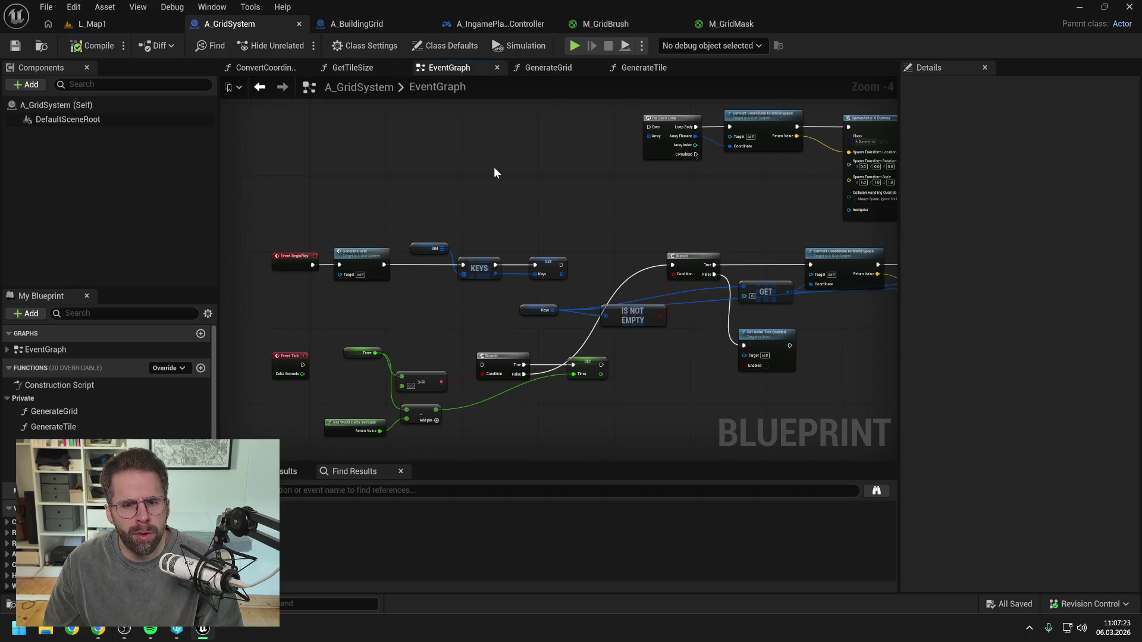
{"action": "left_click_drag", "start_coordinate": [601, 205], "coordinate": [444, 222]}
{"action": "mouse_move", "coordinate": [550, 241]}
{"action": "left_mouse_down"}
{"action": "mouse_move", "coordinate": [298, 216]}
{"action": "mouse_move", "coordinate": [552, 170]}
{"action": "mouse_move", "coordinate": [666, 189]}
{"action": "left_mouse_up"}
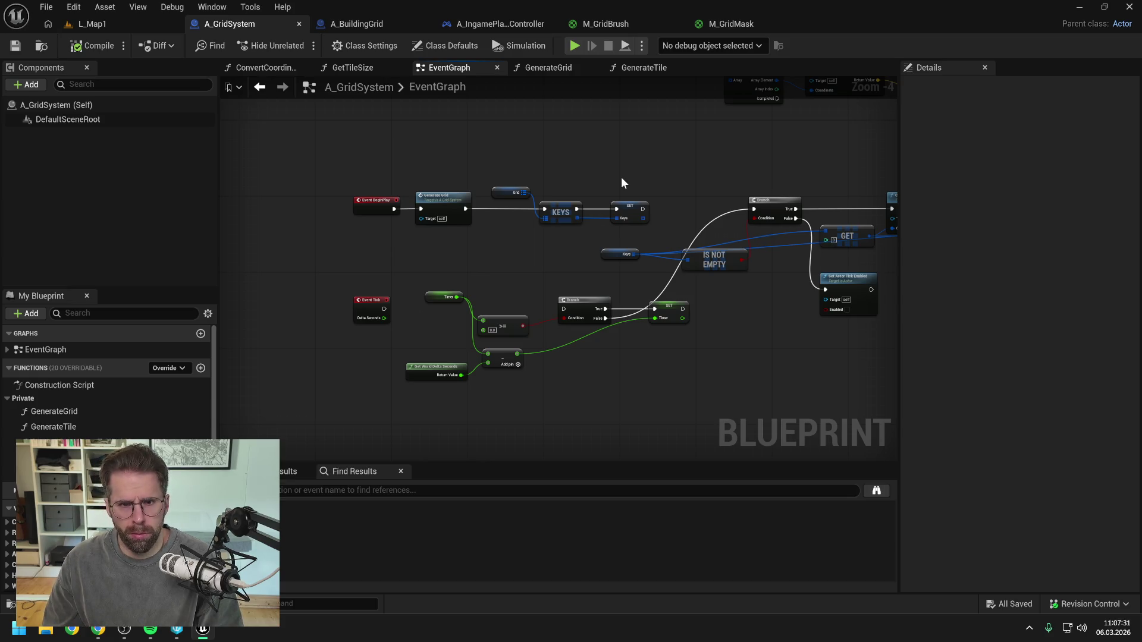
{"action": "left_click", "coordinate": [491, 26]}
- Review the SpawnActor node, then switch between the A_IngamePlayerController, A_GridSystem and A_BuildingGrid tabs
{"action": "left_click_drag", "start_coordinate": [595, 168], "coordinate": [536, 167]}
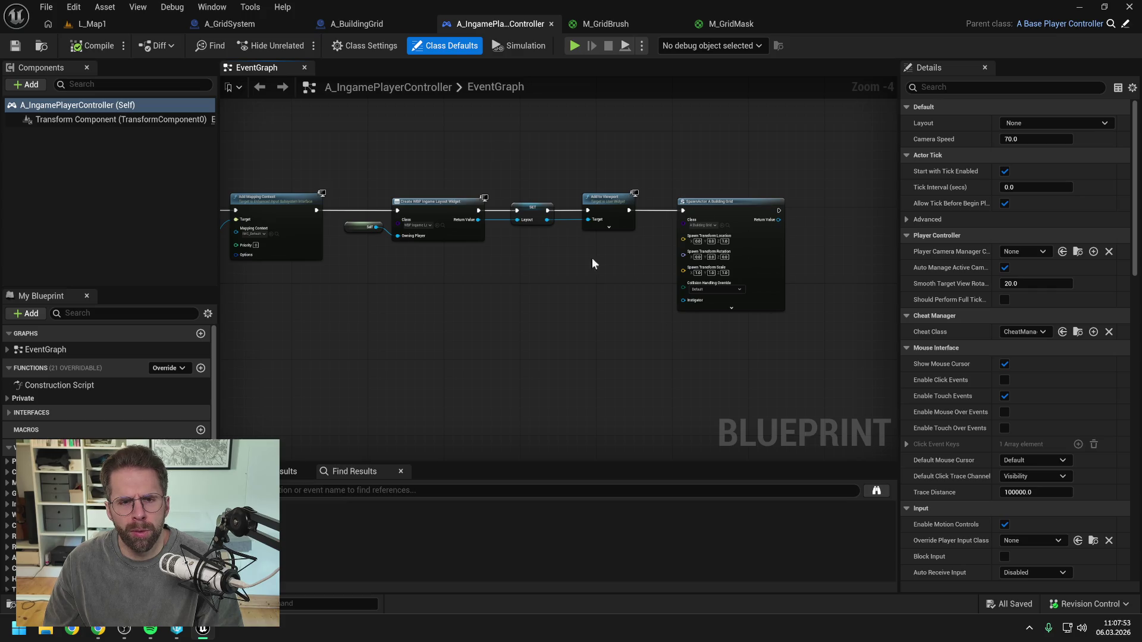
{"action": "left_click", "coordinate": [364, 24]}
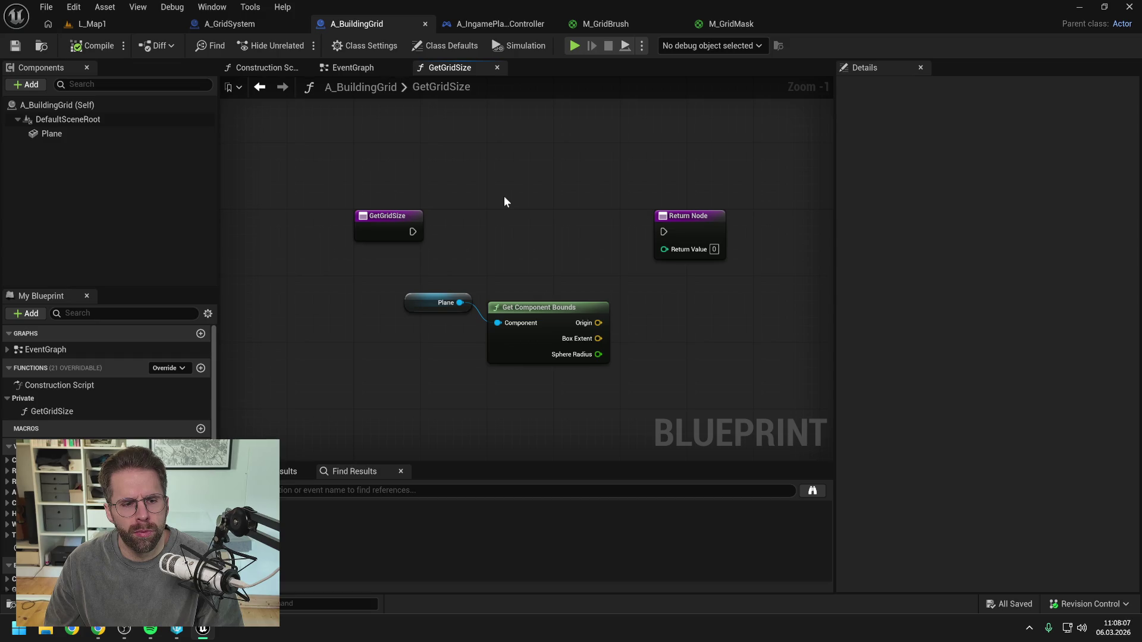
{"action": "left_click", "coordinate": [498, 24]}
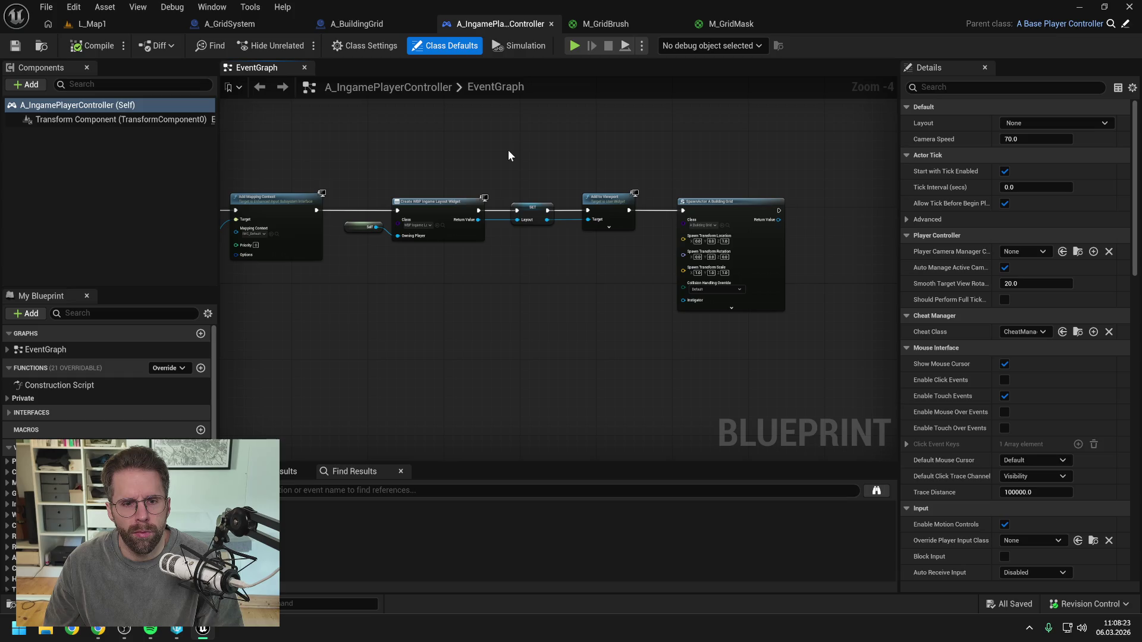
{"action": "left_click", "coordinate": [232, 24]}
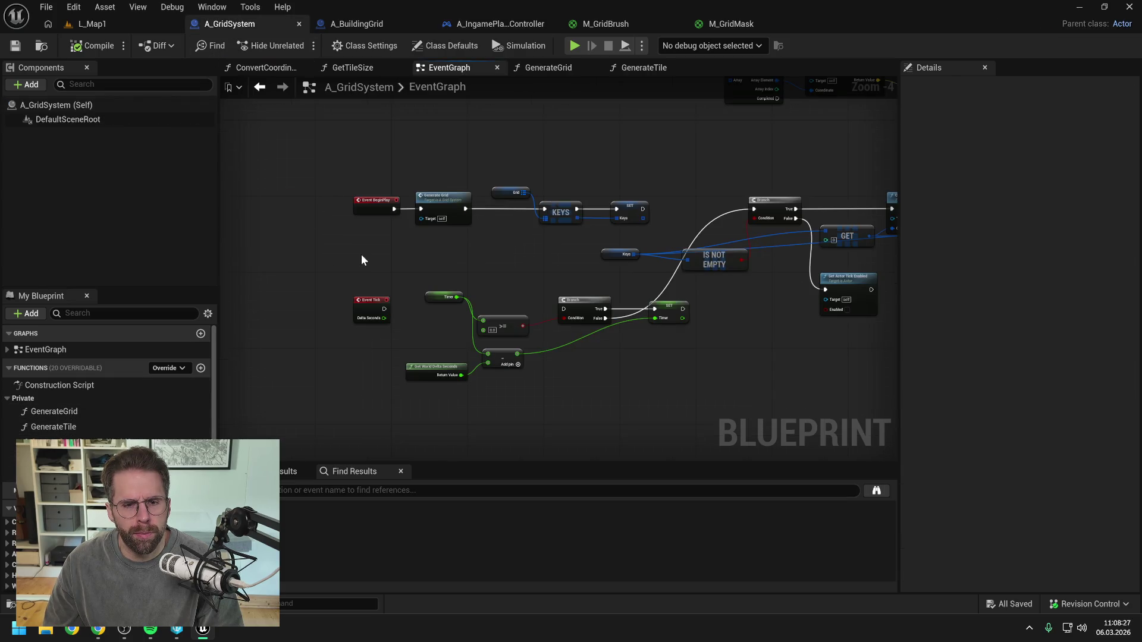
{"action": "left_click", "coordinate": [498, 25]}
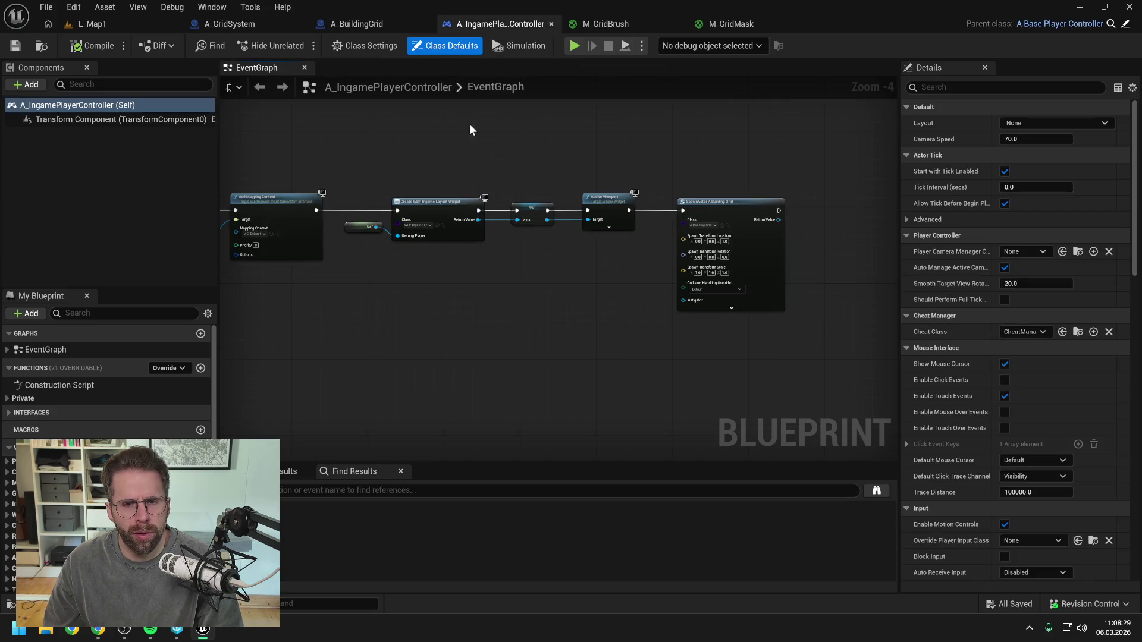
{"action": "left_click", "coordinate": [369, 25]}
- Drag the Plane and Get Component Bounds nodes left, closer to GetGridSize's entry node
{"action": "left_click_drag", "start_coordinate": [631, 215], "coordinate": [682, 214]}
{"action": "left_click", "coordinate": [593, 226]}
{"action": "mouse_move", "coordinate": [351, 253]}
{"action": "left_mouse_down"}
{"action": "mouse_move", "coordinate": [485, 299]}
{"action": "mouse_move", "coordinate": [435, 288]}
{"action": "left_mouse_up"}
{"action": "left_click", "coordinate": [471, 247]}
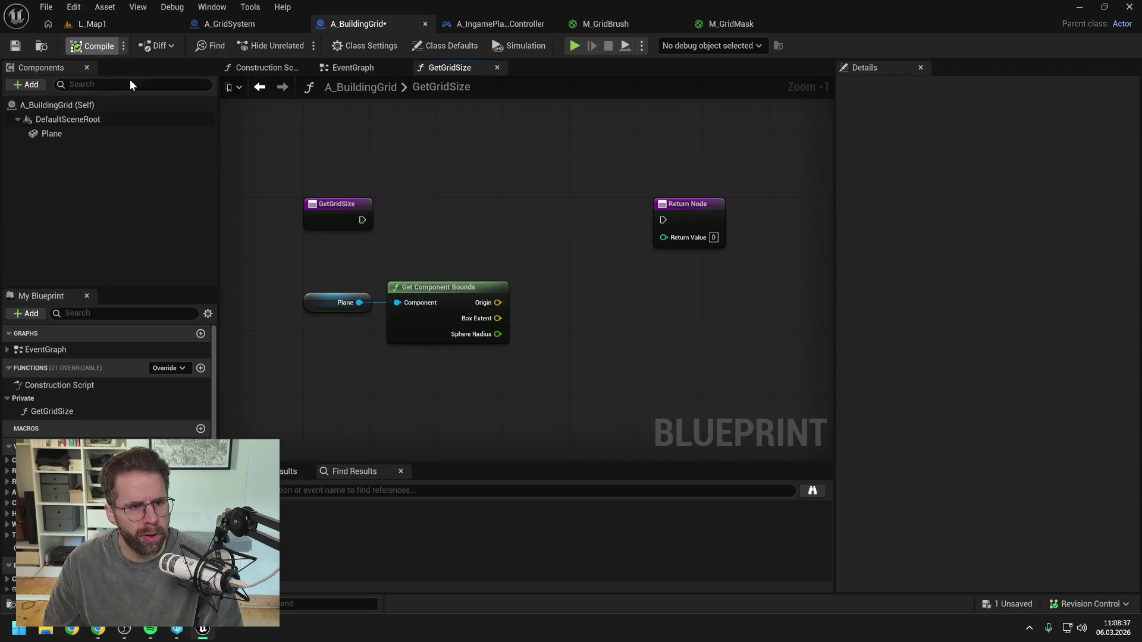
- Move GetGridSize's Return Node further right and save the blueprint
{"action": "key", "text": "ctrl+s"}
{"action": "scroll", "coordinate": [523, 232], "scroll_direction": "down", "scroll_amount": 1}
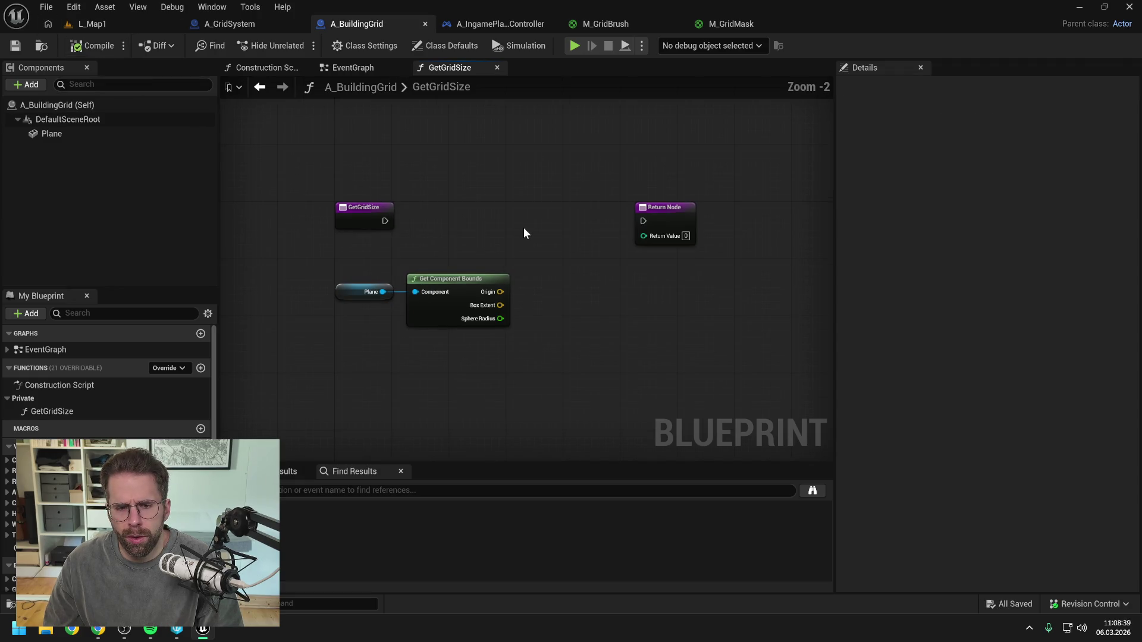
{"action": "left_click_drag", "start_coordinate": [661, 219], "coordinate": [732, 220]}
{"action": "left_click", "coordinate": [614, 225]}
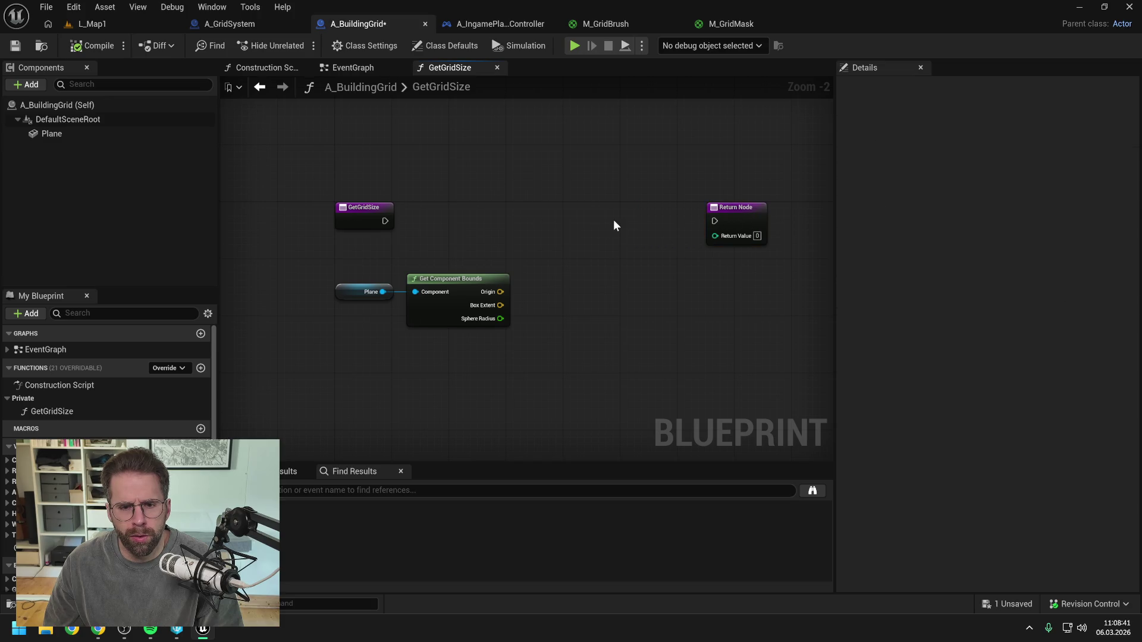
{"action": "left_click", "coordinate": [15, 45]}
{"action": "left_click_drag", "start_coordinate": [545, 240], "coordinate": [540, 229]}
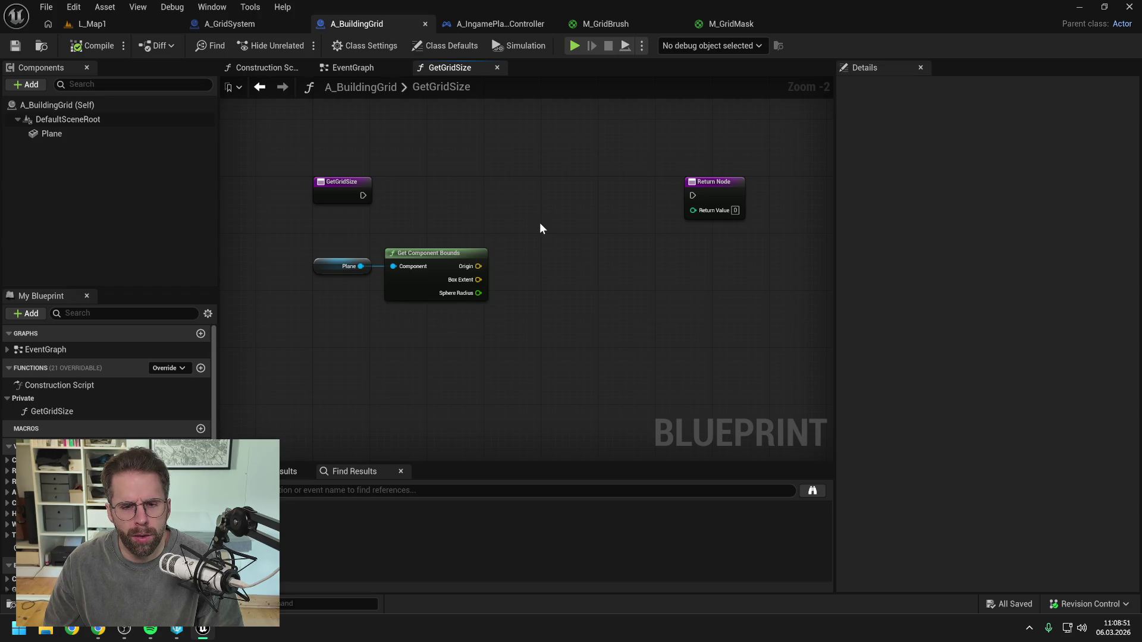
- Split the Box Extent pin and add 50 to Box Extent X with a math node
{"action": "right_click", "coordinate": [478, 280]}
{"action": "left_click", "coordinate": [521, 343]}
{"action": "left_click_drag", "start_coordinate": [478, 280], "coordinate": [549, 279]}
{"action": "left_click", "coordinate": [575, 276]}
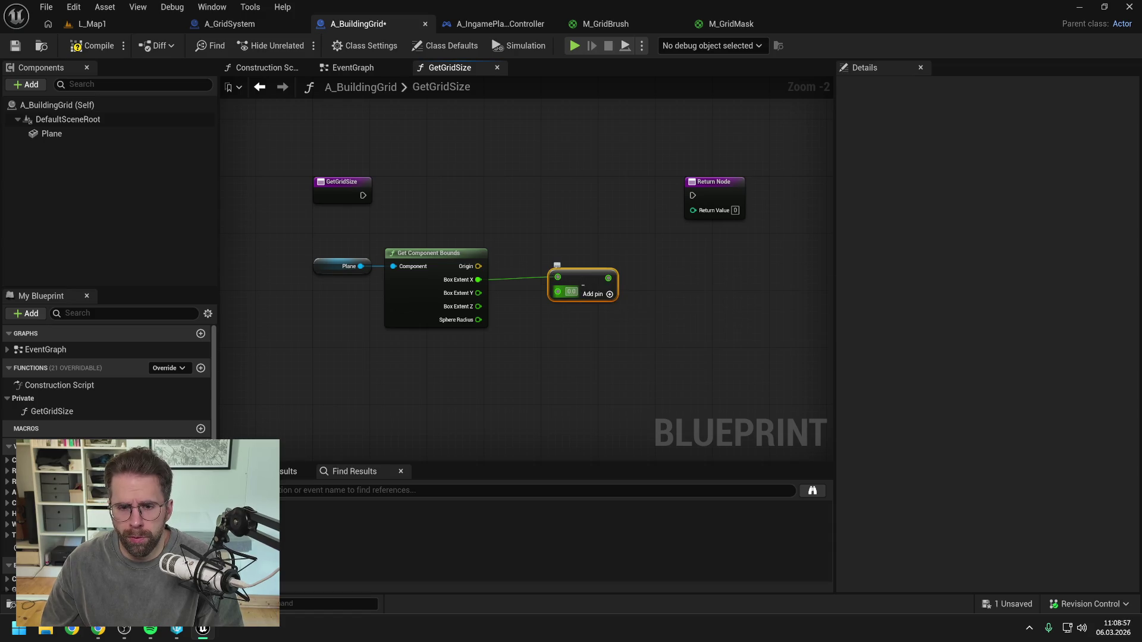
{"action": "type", "text": "50"}
{"action": "key", "text": "Return"}
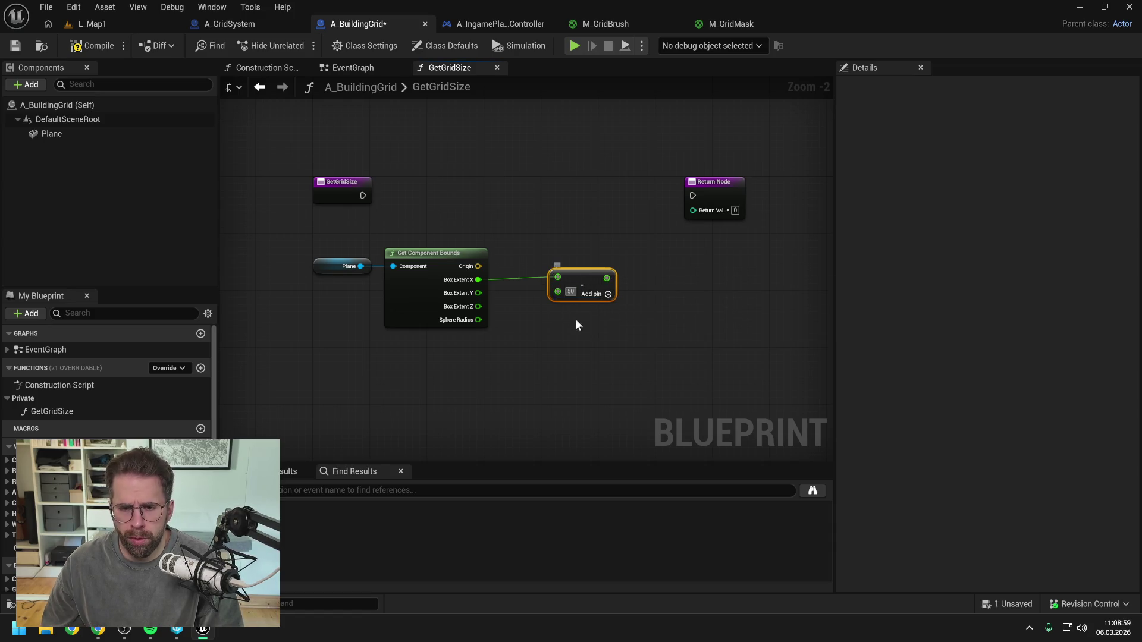
{"action": "left_click_drag", "start_coordinate": [584, 275], "coordinate": [556, 280]}
{"action": "left_click_drag", "start_coordinate": [328, 233], "coordinate": [587, 323]}
{"action": "left_click", "coordinate": [583, 333]}
- Whole-divide the sum by 100, return the result through the Return Node, then compile and save
{"action": "left_click_drag", "start_coordinate": [583, 280], "coordinate": [627, 281]}
{"action": "type", "text": "division"}
{"action": "key", "text": "Return"}
{"action": "scroll", "coordinate": [563, 230], "scroll_direction": "down", "scroll_amount": 1}
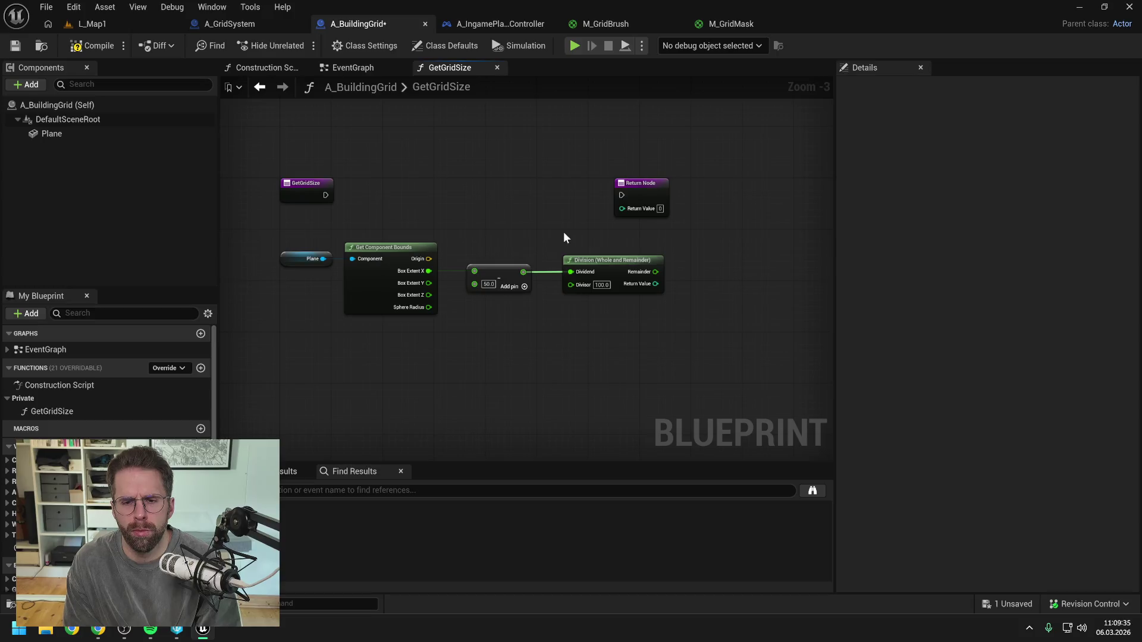
{"action": "left_click_drag", "start_coordinate": [618, 202], "coordinate": [733, 202]}
{"action": "left_click", "coordinate": [663, 213]}
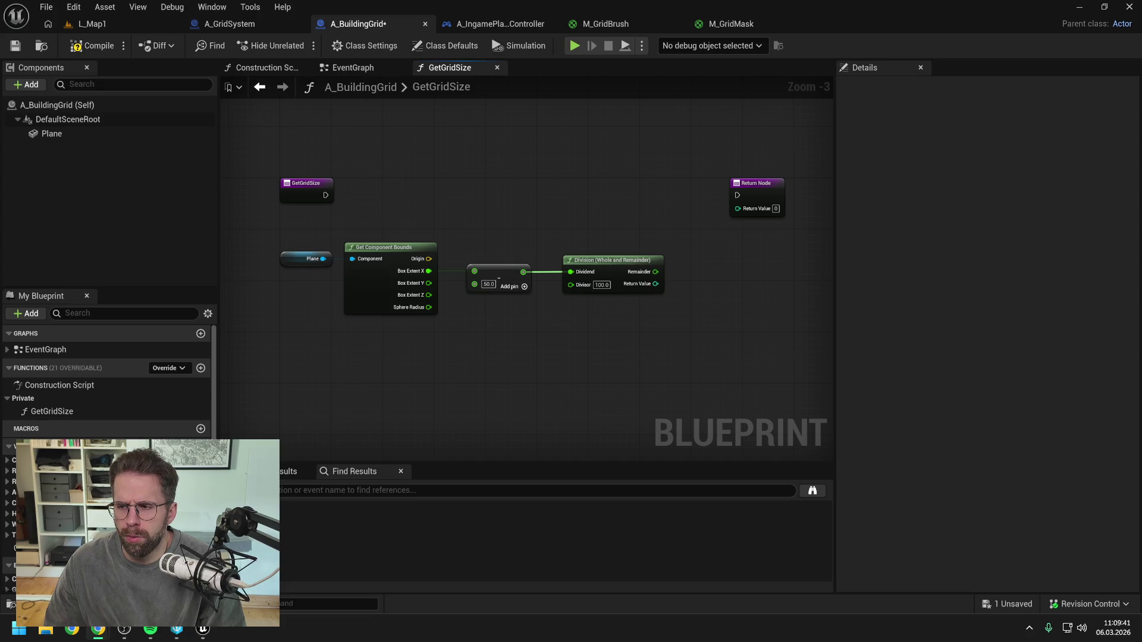
{"action": "left_click_drag", "start_coordinate": [785, 297], "coordinate": [745, 293]}
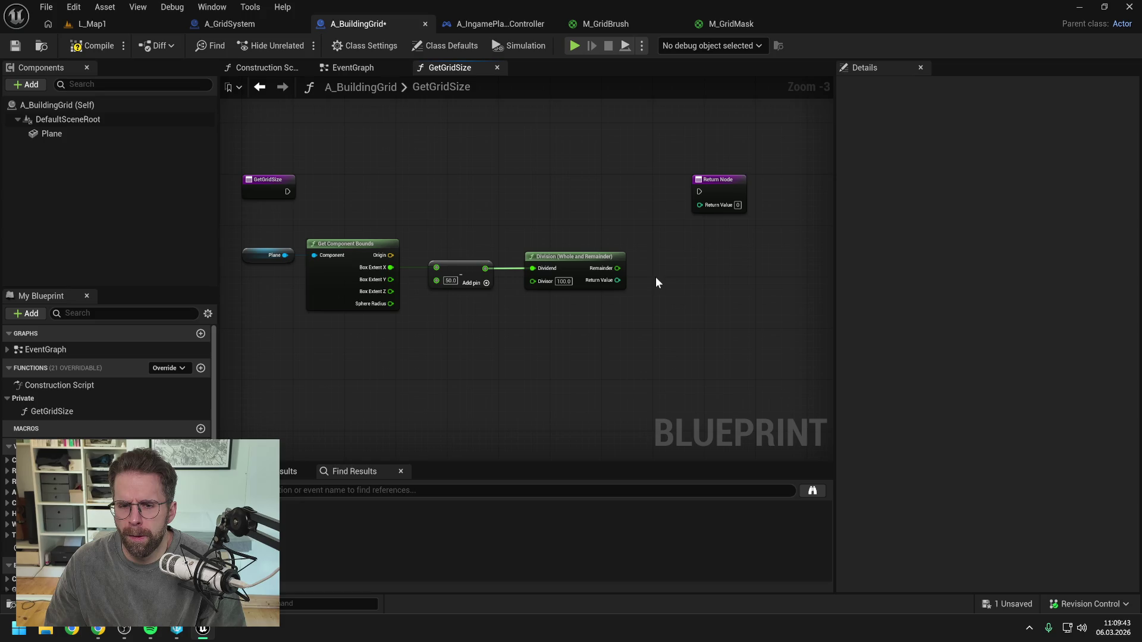
{"action": "left_click_drag", "start_coordinate": [641, 228], "coordinate": [685, 237]}
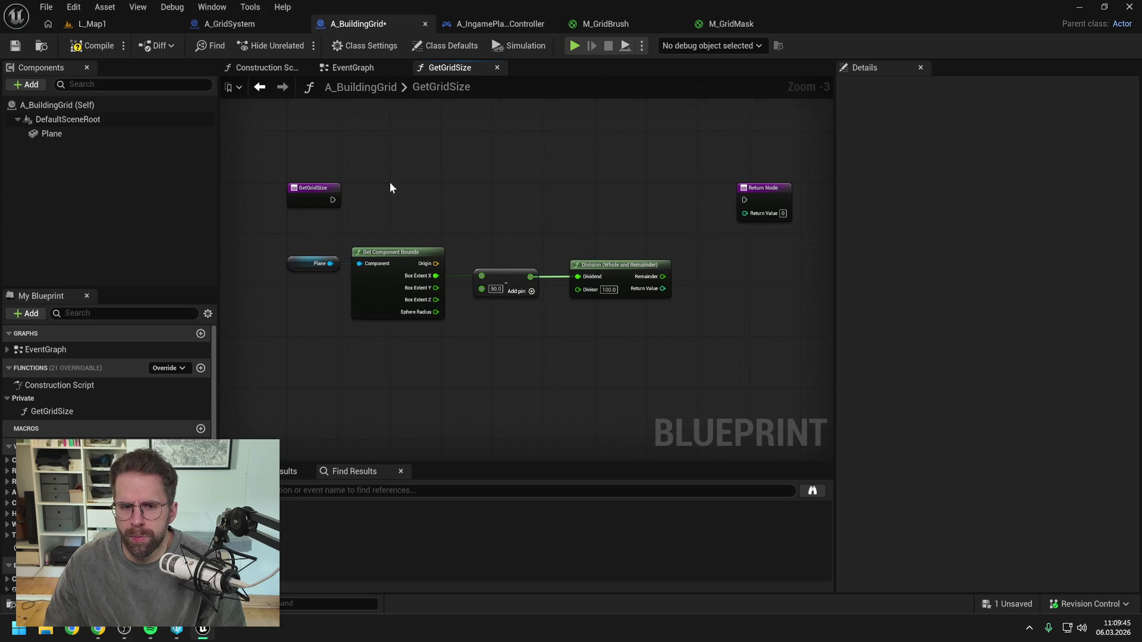
{"action": "left_click_drag", "start_coordinate": [334, 197], "coordinate": [744, 200]}
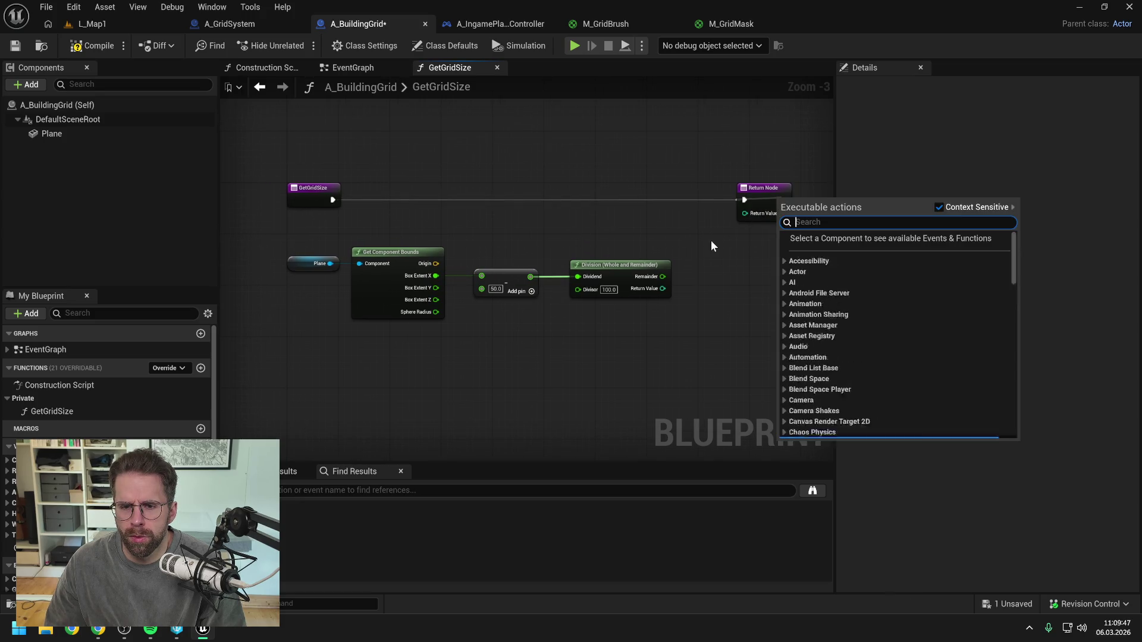
{"action": "mouse_move", "coordinate": [662, 289]}
{"action": "left_mouse_down"}
{"action": "mouse_move", "coordinate": [735, 235]}
{"action": "mouse_move", "coordinate": [745, 213]}
{"action": "left_mouse_up"}
{"action": "left_click", "coordinate": [92, 45]}
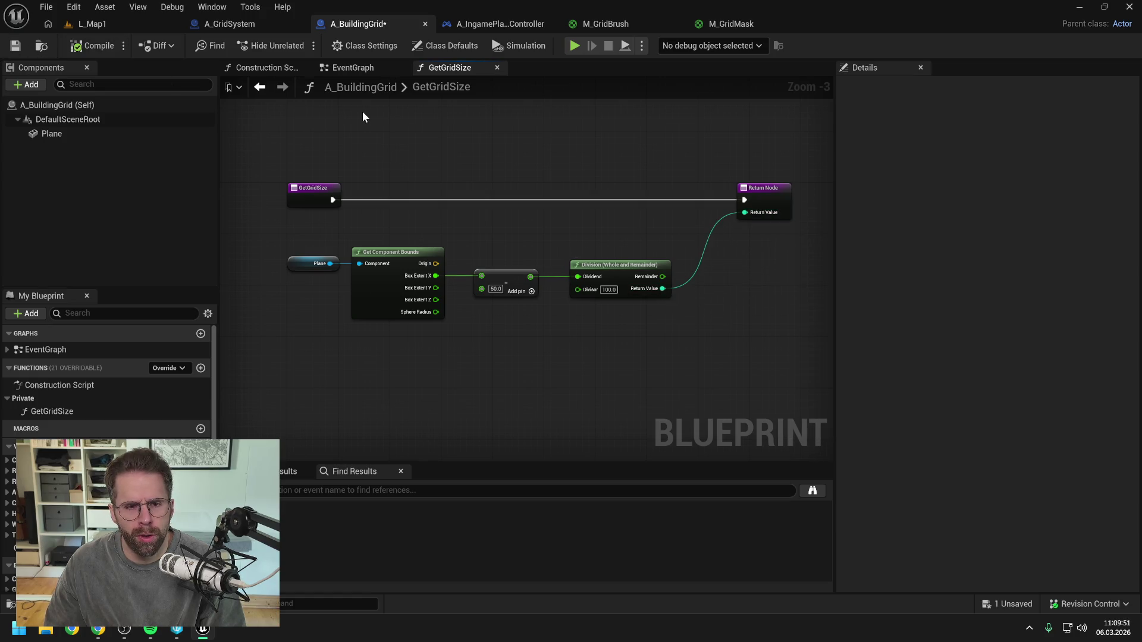
{"action": "key", "text": "ctrl+s"}
- Place a Get Grid Size call in the EventGraph, make GetGridSize pure, and save
{"action": "left_click", "coordinate": [354, 68]}
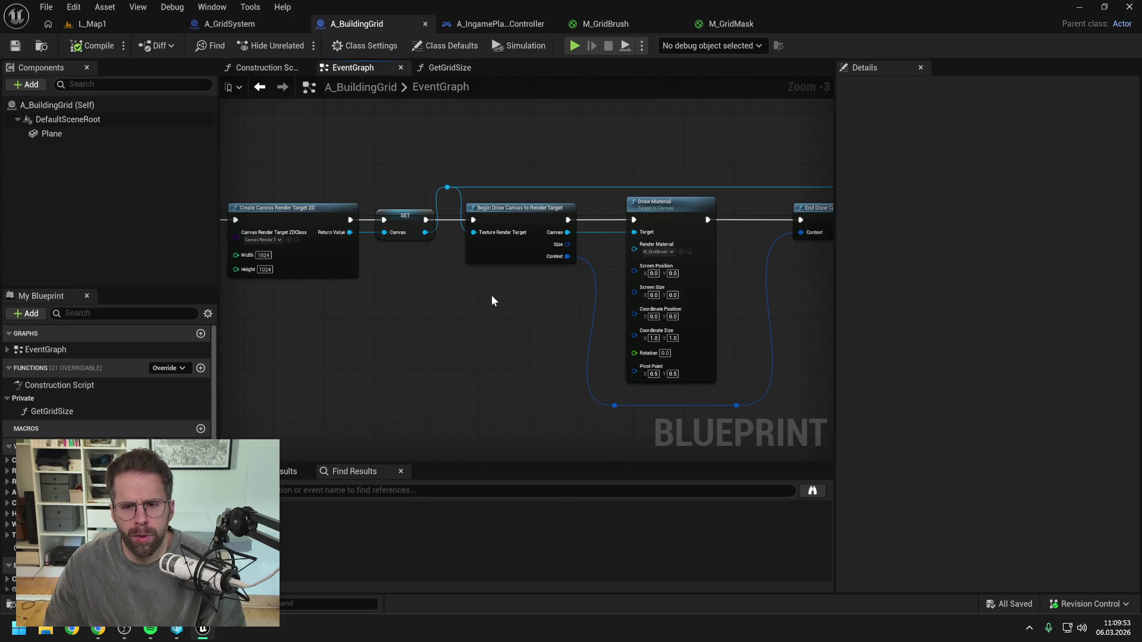
{"action": "left_click_drag", "start_coordinate": [60, 411], "coordinate": [358, 321]}
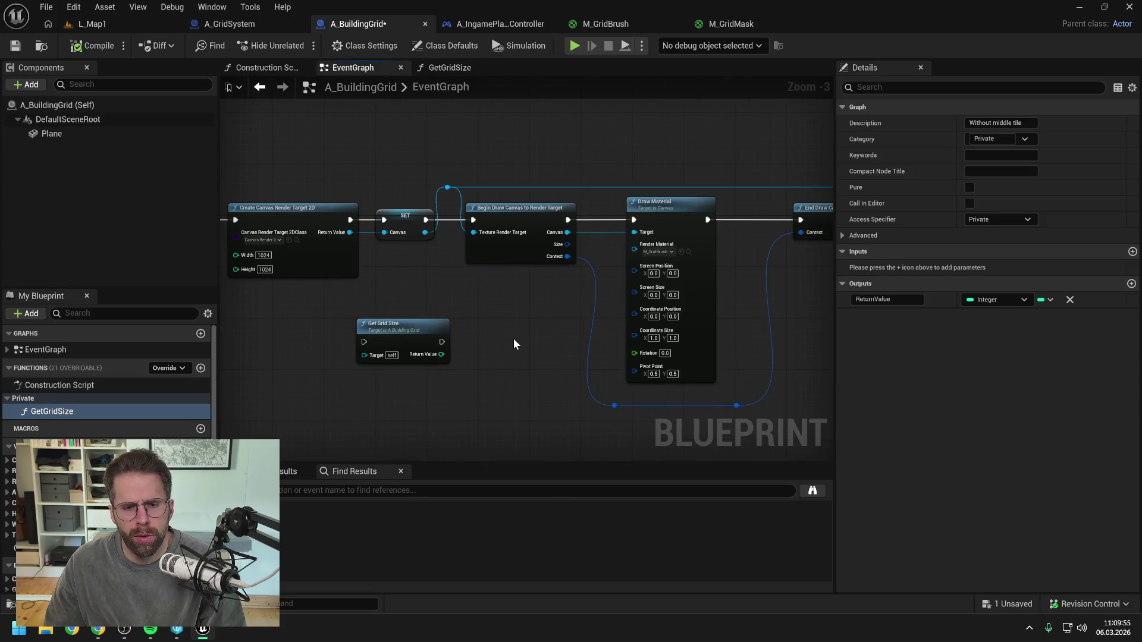
{"action": "left_click", "coordinate": [416, 333]}
{"action": "left_click", "coordinate": [970, 188]}
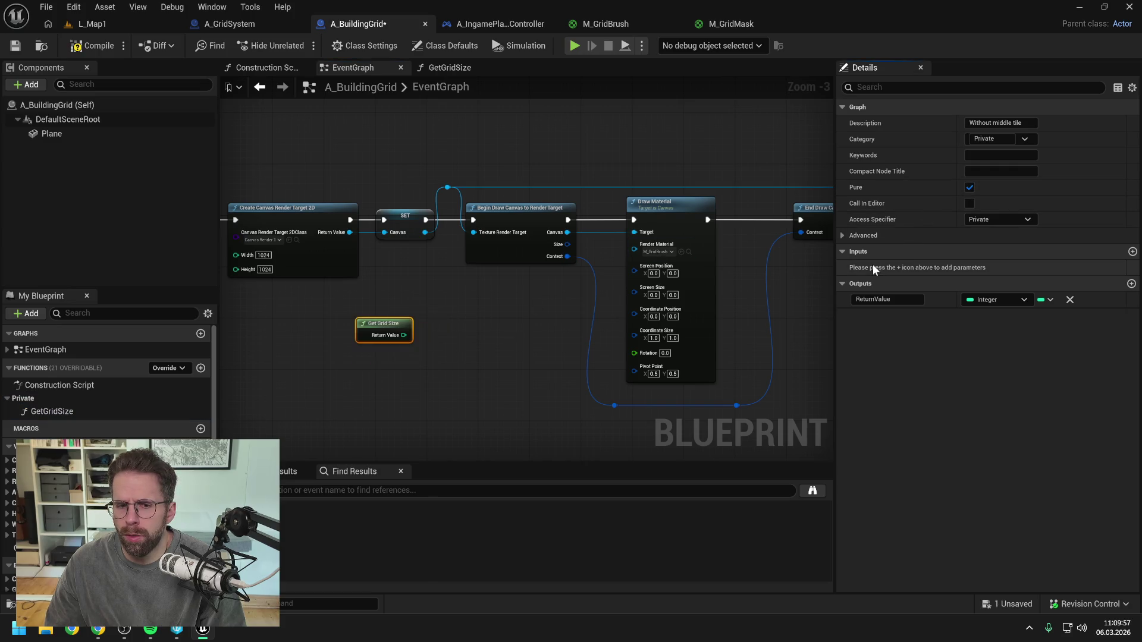
{"action": "key", "text": "ctrl+s"}
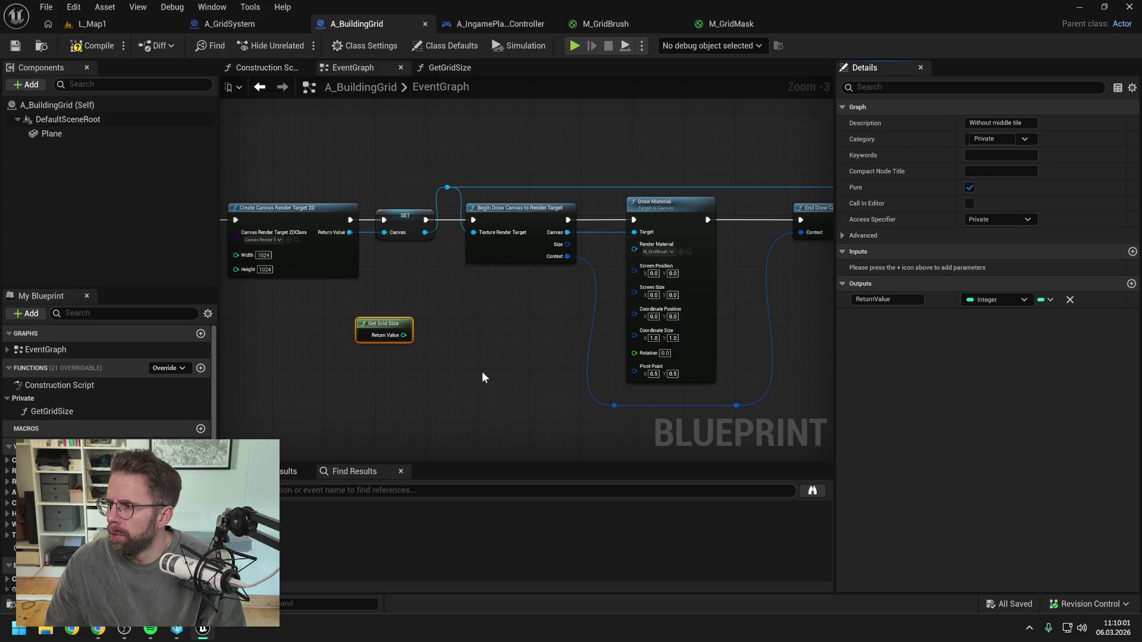
- Add a Make Literal Int of 5 above Get Grid Size, feeding a divide node
{"action": "left_click_drag", "start_coordinate": [477, 372], "coordinate": [490, 340]}
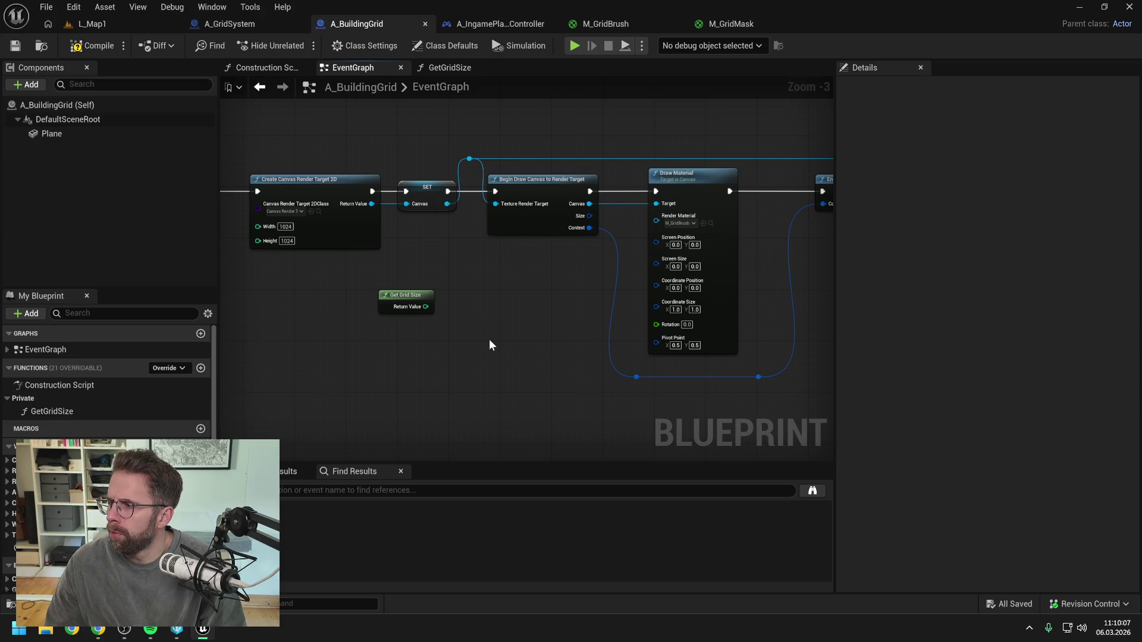
{"action": "right_click", "coordinate": [431, 339]}
{"action": "type", "text": "make int"}
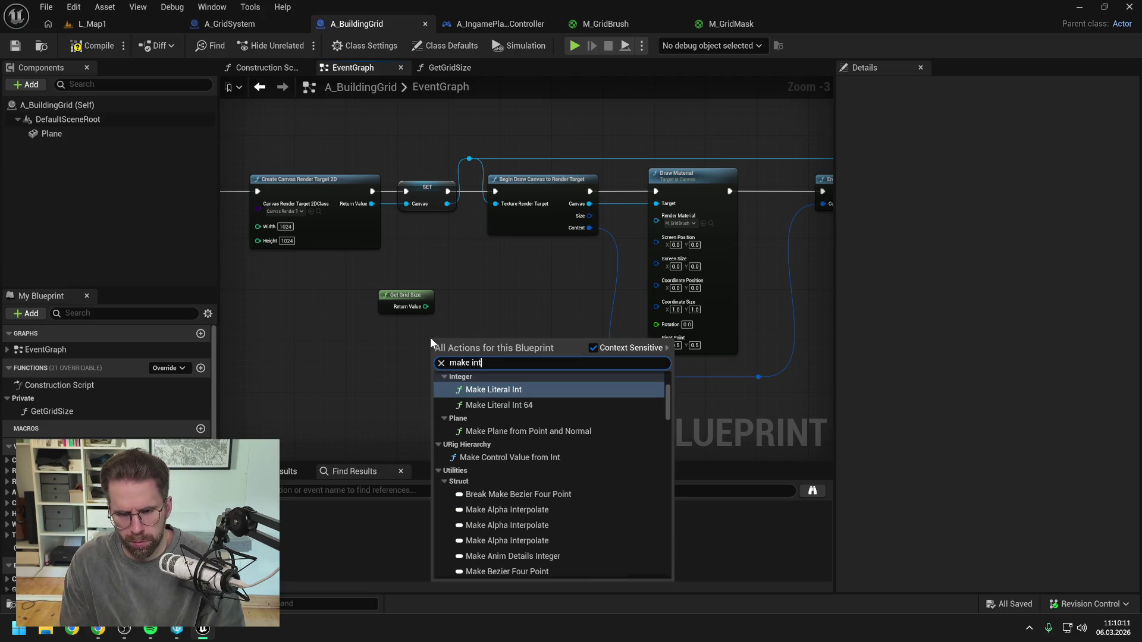
{"action": "left_click", "coordinate": [498, 390]}
{"action": "left_click", "coordinate": [460, 352]}
{"action": "type", "text": "5"}
{"action": "mouse_move", "coordinate": [484, 343]}
{"action": "left_mouse_down"}
{"action": "mouse_move", "coordinate": [433, 272]}
{"action": "mouse_move", "coordinate": [407, 308]}
{"action": "mouse_move", "coordinate": [479, 292]}
{"action": "left_mouse_up"}
{"action": "type", "text": "/"}
{"action": "key", "text": "Return"}
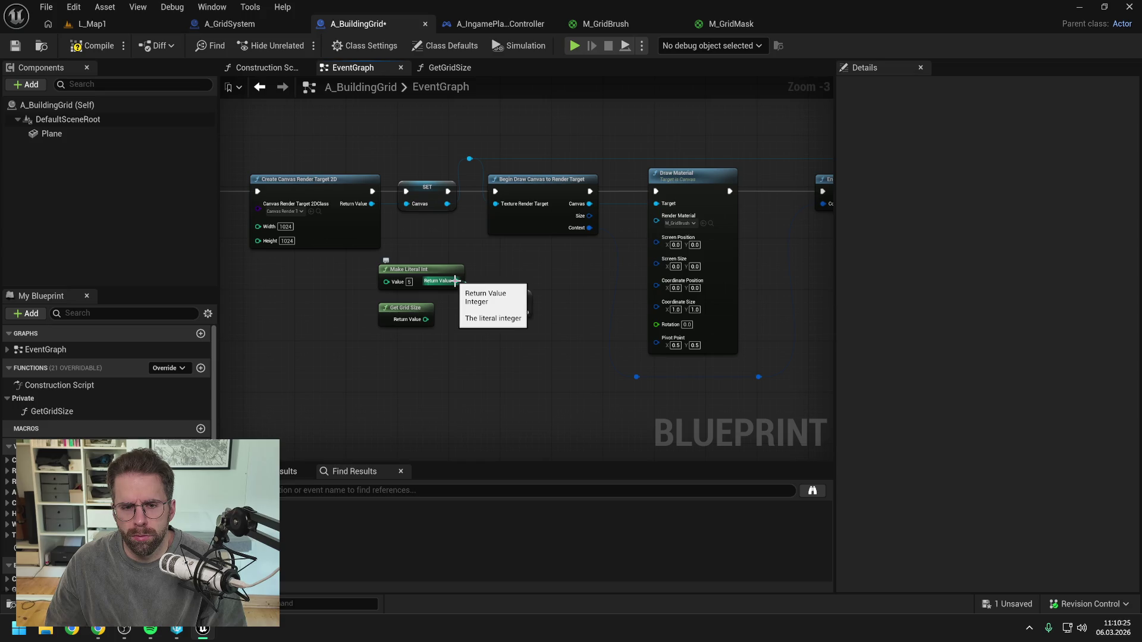
- Replace the integer literal with a Make Literal Float of 5.0 and delete the integer nodes
{"action": "left_click_drag", "start_coordinate": [455, 281], "coordinate": [454, 339]}
{"action": "type", "text": "make flo"}
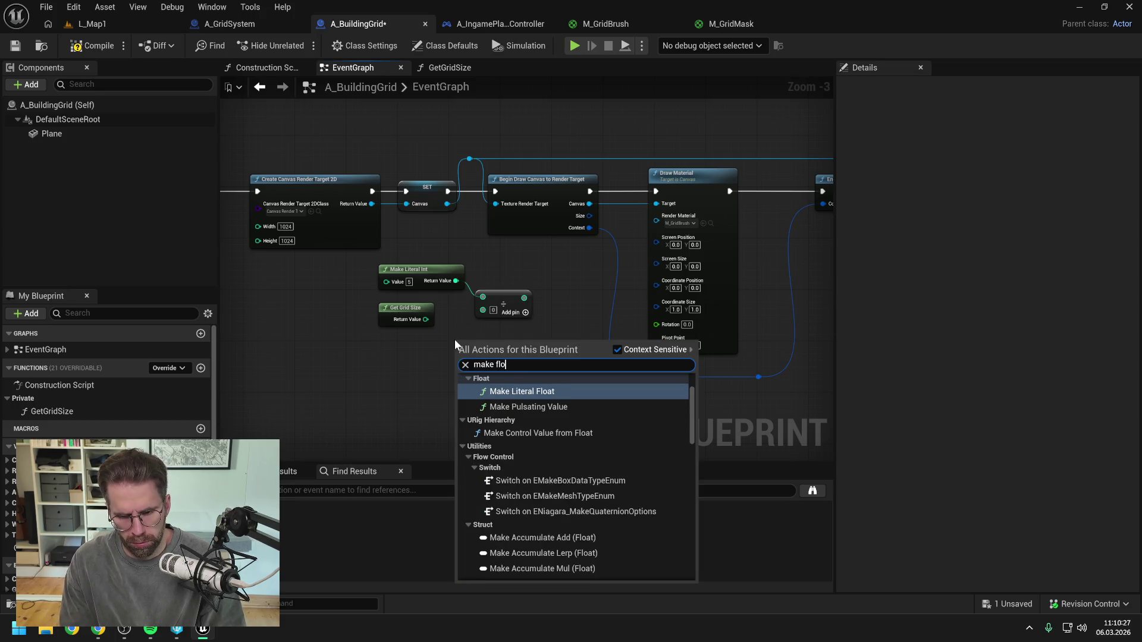
{"action": "key", "text": "Return"}
{"action": "left_click", "coordinate": [482, 352]}
{"action": "type", "text": "5"}
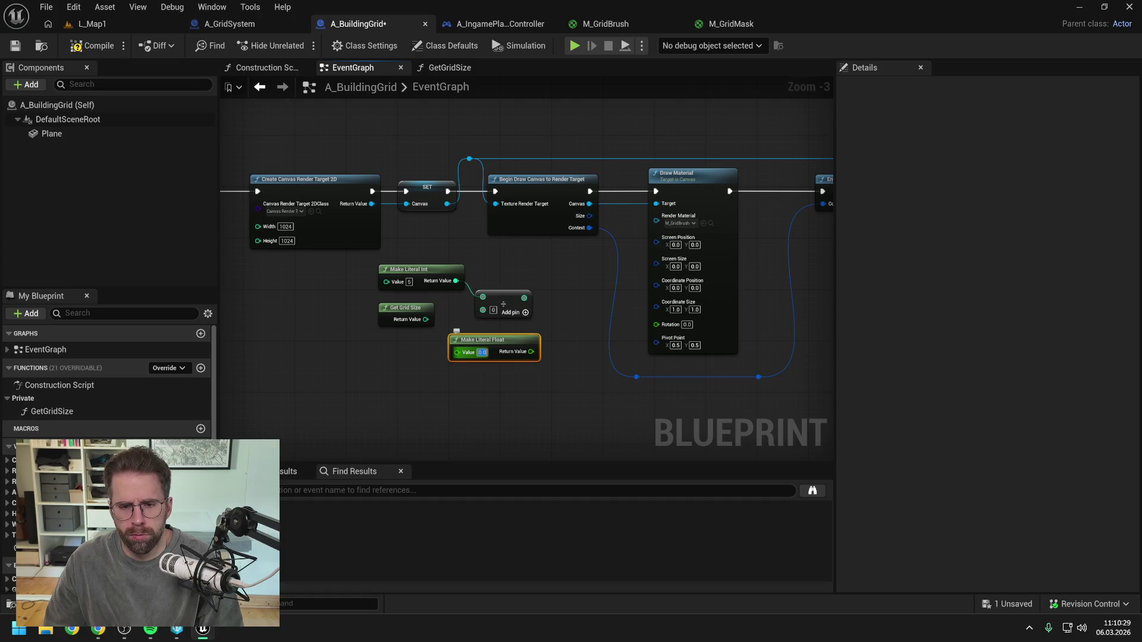
{"action": "key", "text": "Return"}
{"action": "left_click_drag", "start_coordinate": [556, 324], "coordinate": [375, 259]}
{"action": "key", "text": "Delete"}
- Divide the 5.0 float by Get Grid Size, then multiply the result by 1024
{"action": "mouse_move", "coordinate": [499, 338]}
{"action": "left_mouse_down"}
{"action": "mouse_move", "coordinate": [435, 267]}
{"action": "mouse_move", "coordinate": [490, 298]}
{"action": "left_mouse_up"}
{"action": "type", "text": "/"}
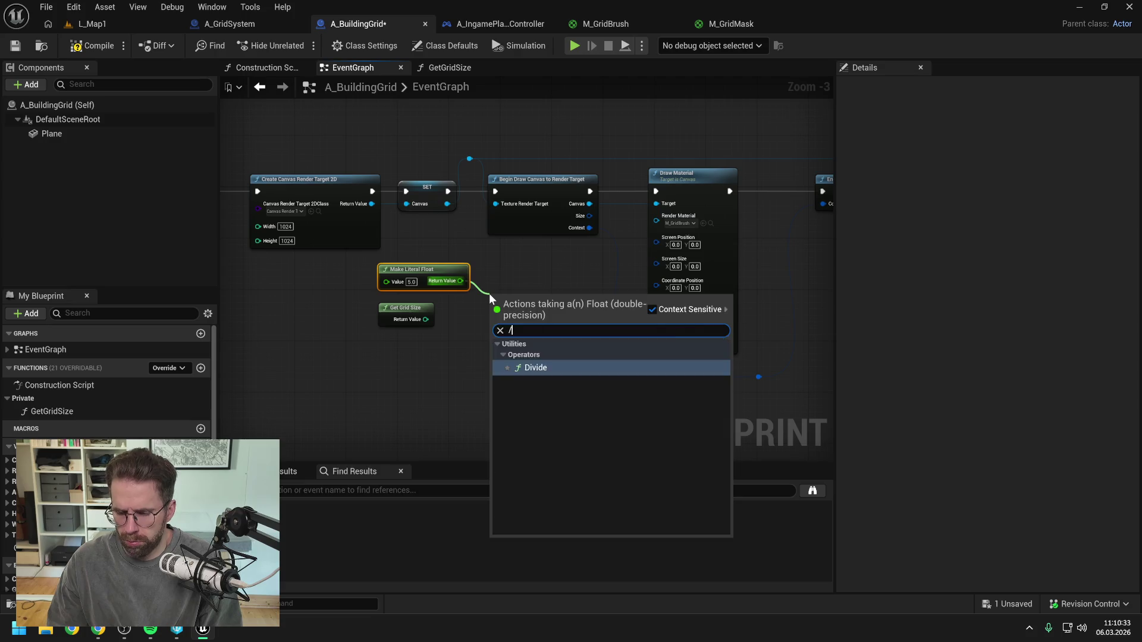
{"action": "key", "text": "Return"}
{"action": "mouse_move", "coordinate": [425, 319]}
{"action": "left_mouse_down"}
{"action": "mouse_move", "coordinate": [548, 303]}
{"action": "mouse_move", "coordinate": [583, 325]}
{"action": "left_mouse_up"}
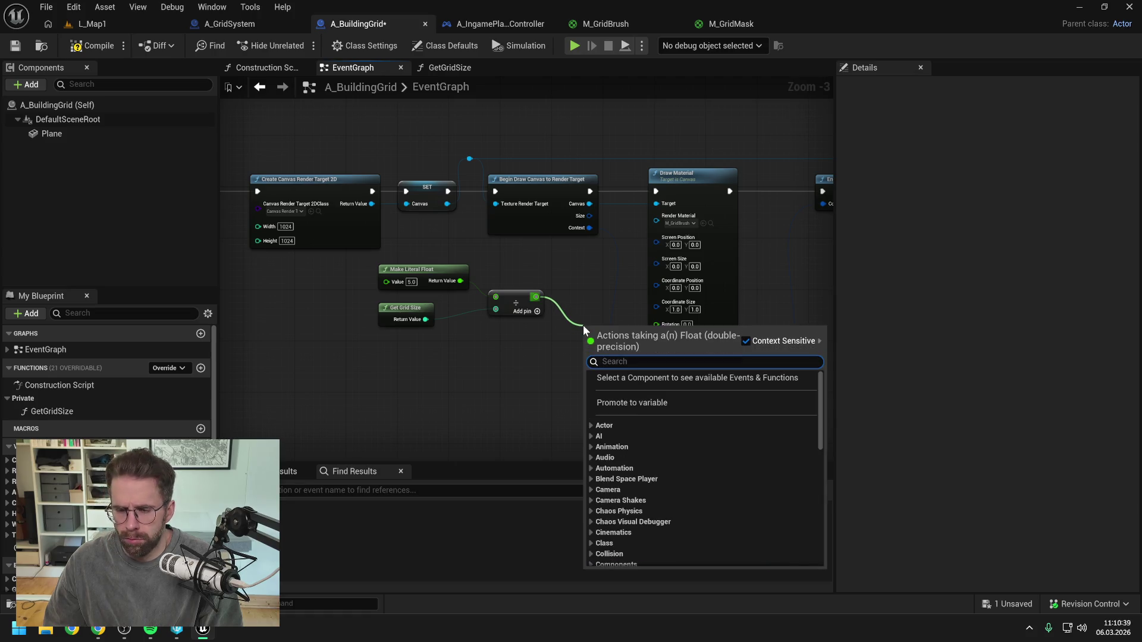
{"action": "type", "text": "*"}
{"action": "key", "text": "Return"}
{"action": "left_click", "coordinate": [597, 342]}
{"action": "type", "text": "1024"}
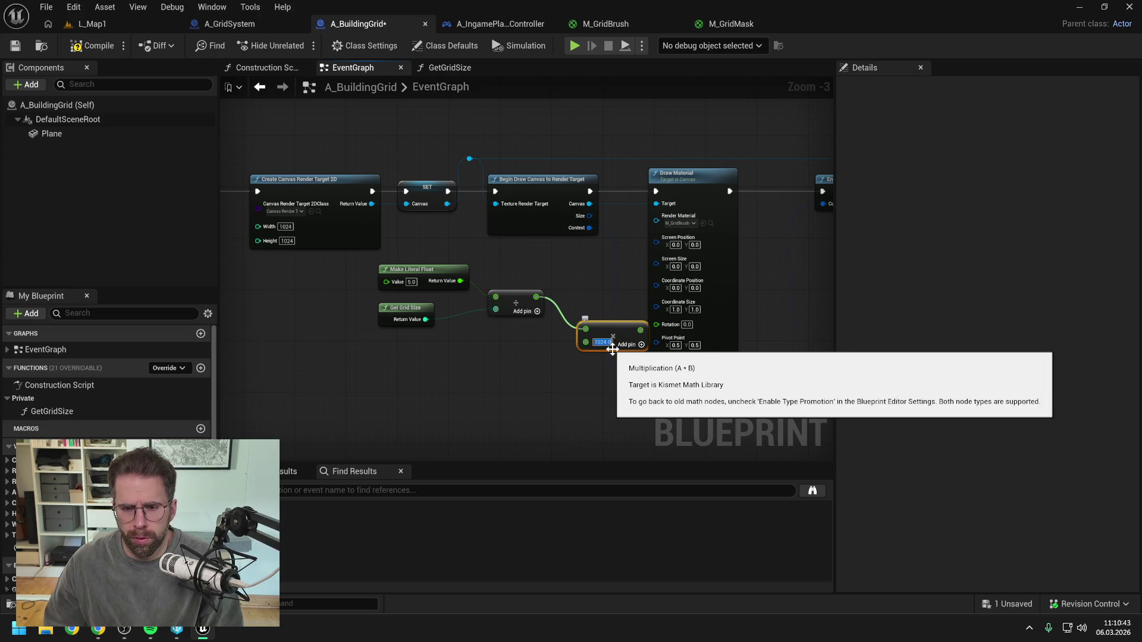
{"action": "key", "text": "Return"}
- Rearrange the math nodes and Vector2D conversion node, then save the blueprint
{"action": "left_click_drag", "start_coordinate": [517, 373], "coordinate": [424, 285]}
{"action": "left_click_drag", "start_coordinate": [410, 307], "coordinate": [314, 327]}
{"action": "mouse_move", "coordinate": [612, 328]}
{"action": "left_mouse_down"}
{"action": "mouse_move", "coordinate": [513, 300]}
{"action": "mouse_move", "coordinate": [619, 294]}
{"action": "mouse_move", "coordinate": [690, 261]}
{"action": "left_mouse_up"}
{"action": "left_click", "coordinate": [553, 279]}
{"action": "left_click_drag", "start_coordinate": [616, 244], "coordinate": [616, 282]}
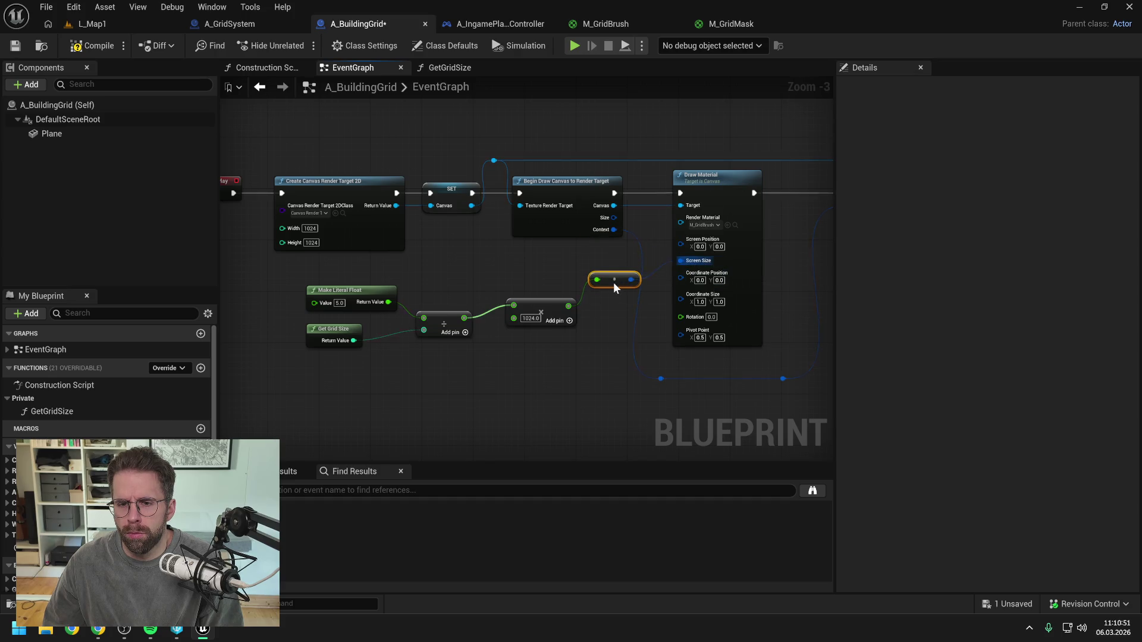
{"action": "left_click", "coordinate": [483, 273]}
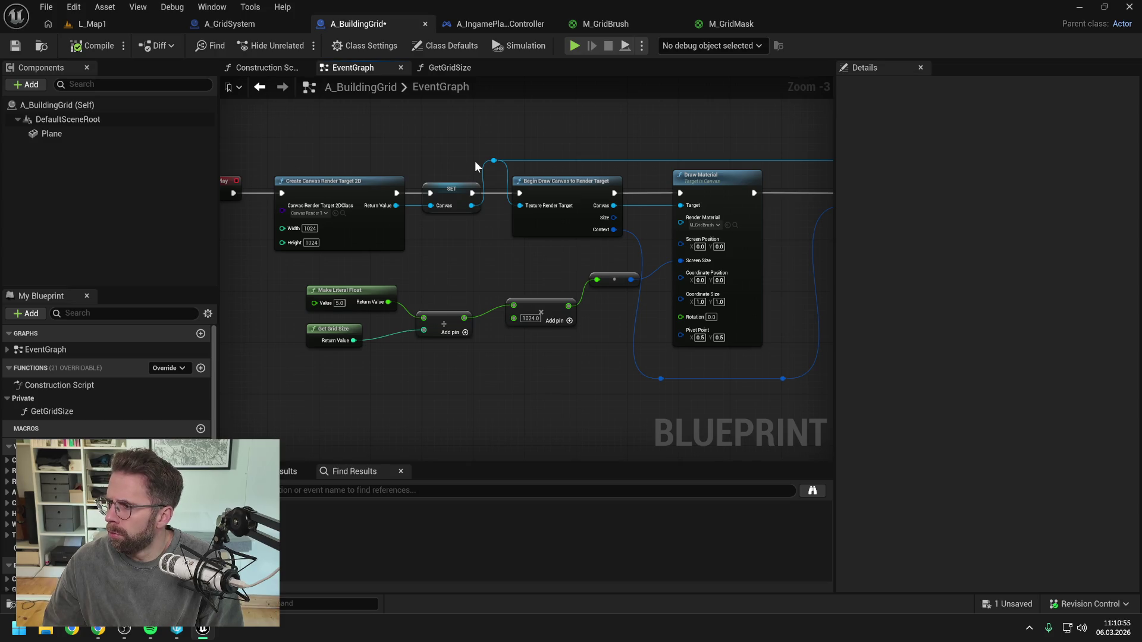
{"action": "key", "text": "ctrl+s"}
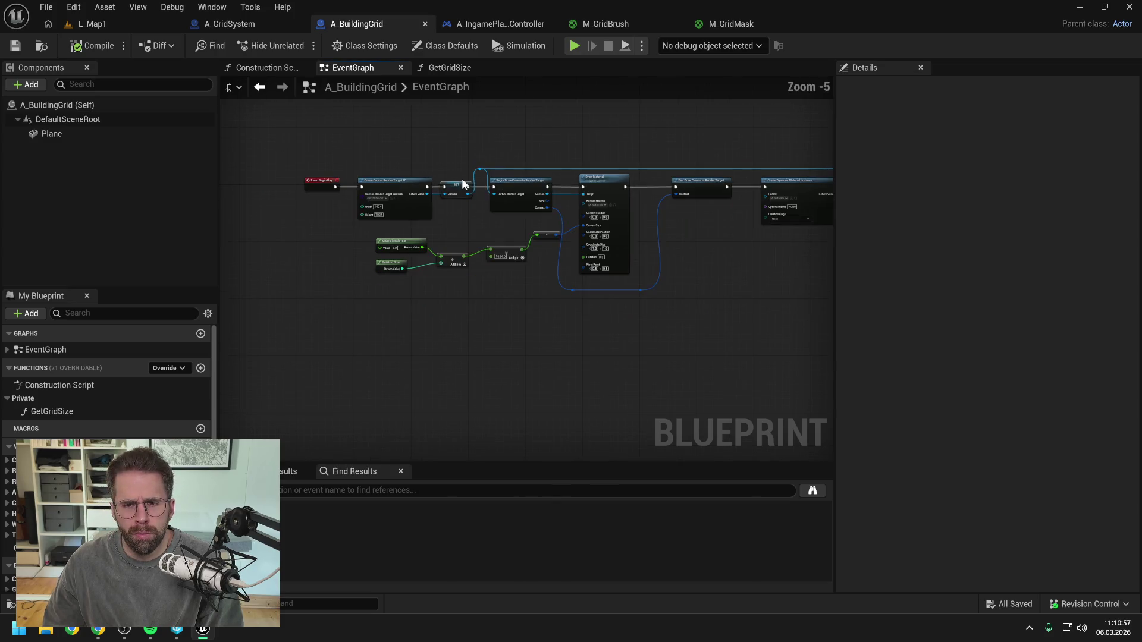
{"action": "left_click", "coordinate": [98, 25]}
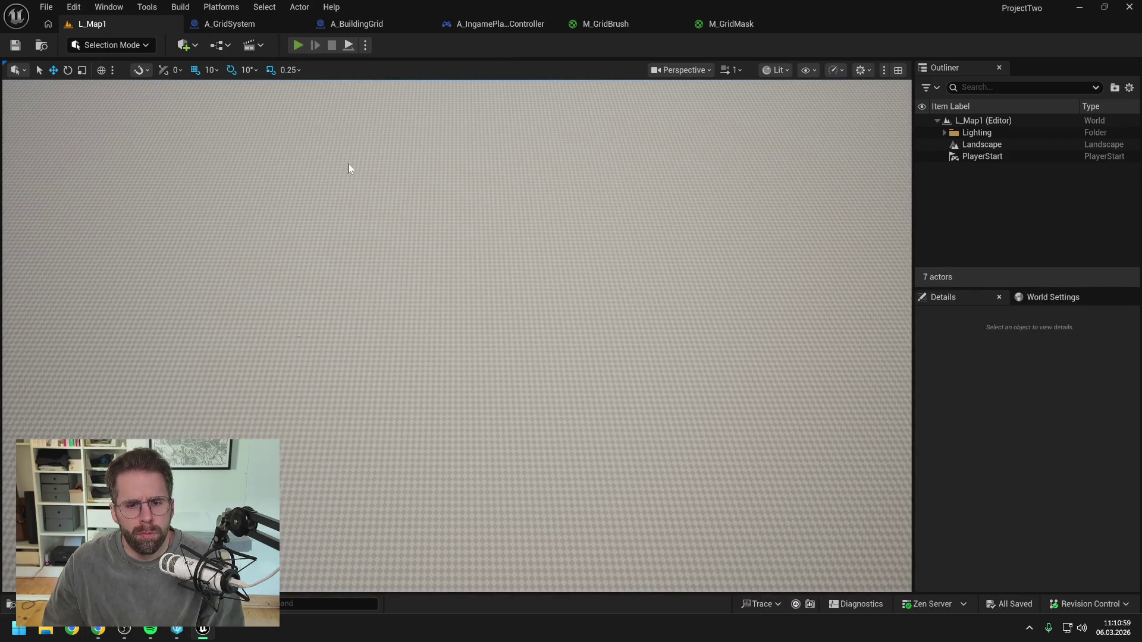
- Play the level, eject with F8 to inspect the plane, then stop
{"action": "key", "text": "alt+p"}
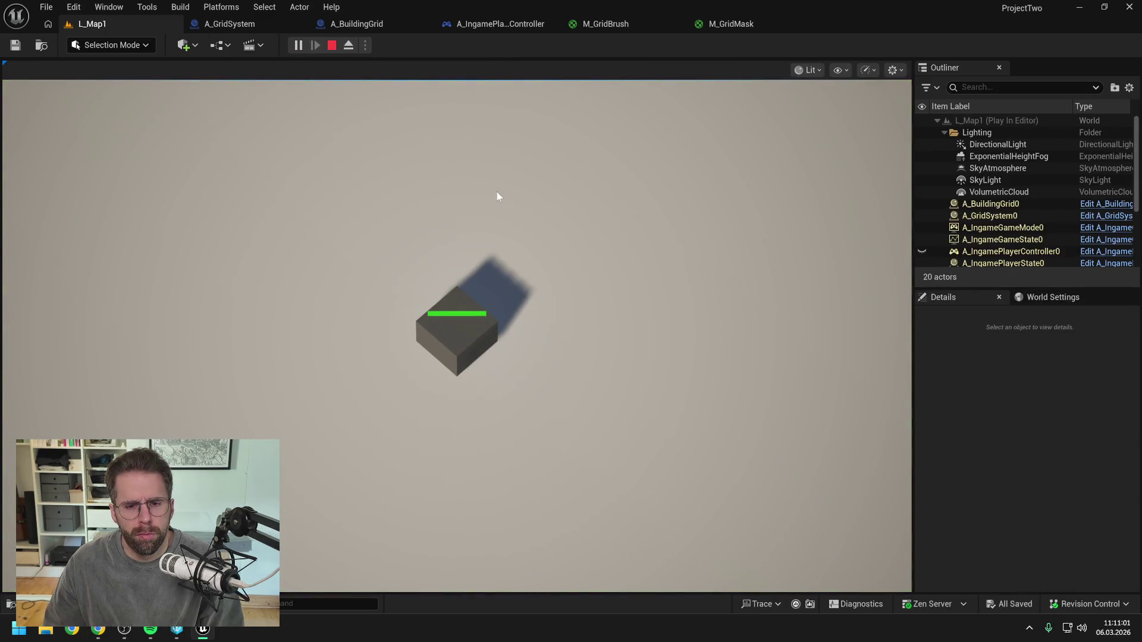
{"action": "key", "text": "F8"}
{"action": "left_click_drag", "start_coordinate": [457, 333], "coordinate": [393, 309]}
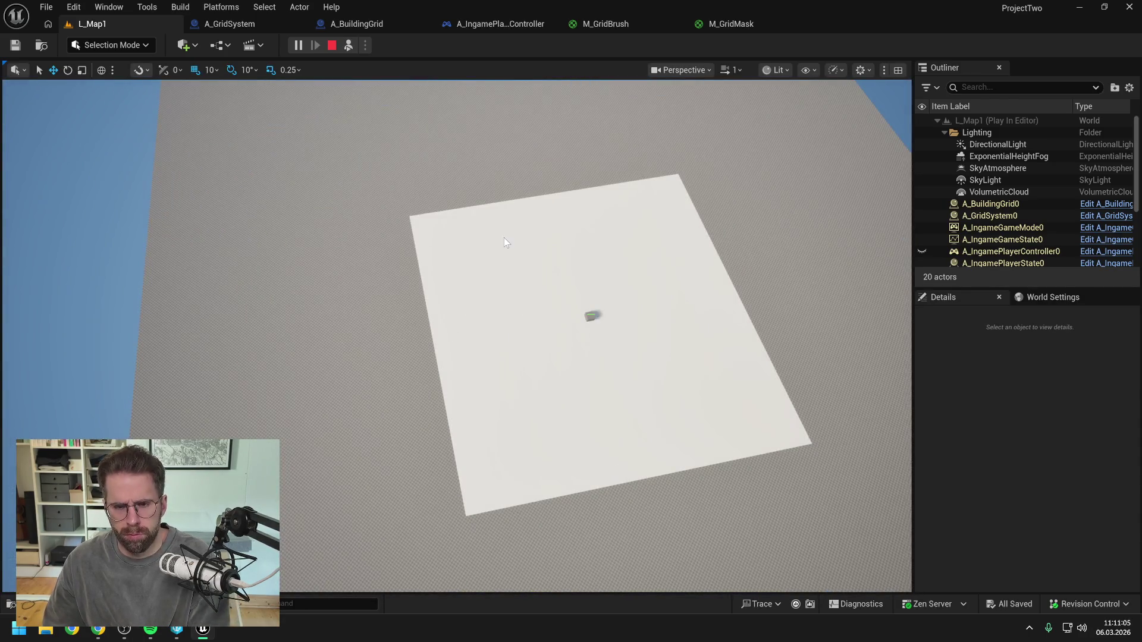
{"action": "key", "text": "Escape"}
- Set an F9 breakpoint on Draw Material in A_BuildingGrid and return to L_Map1
{"action": "left_click", "coordinate": [369, 22]}
{"action": "scroll", "coordinate": [654, 179], "scroll_direction": "up", "scroll_amount": 1}
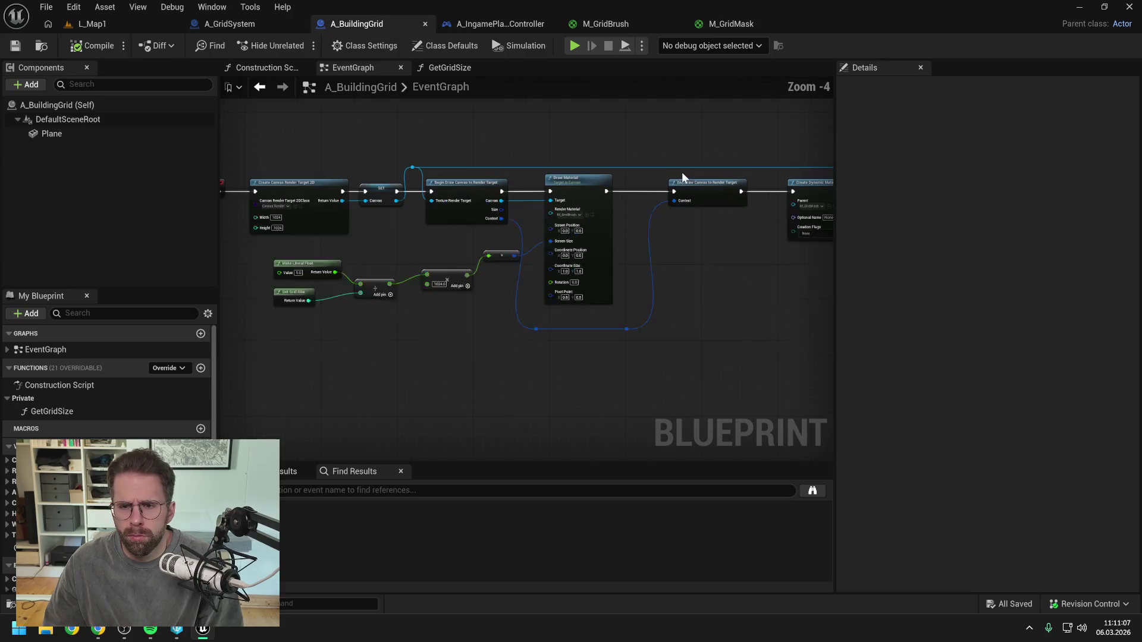
{"action": "left_click_drag", "start_coordinate": [660, 234], "coordinate": [706, 229]}
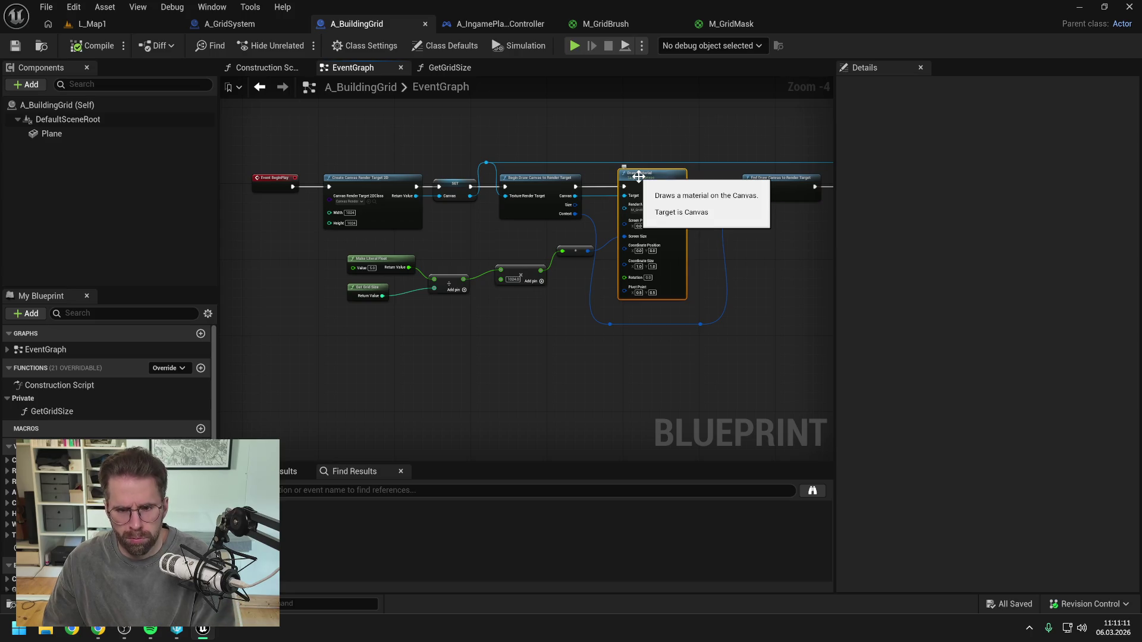
{"action": "key", "text": "F9"}
{"action": "left_click", "coordinate": [140, 27]}
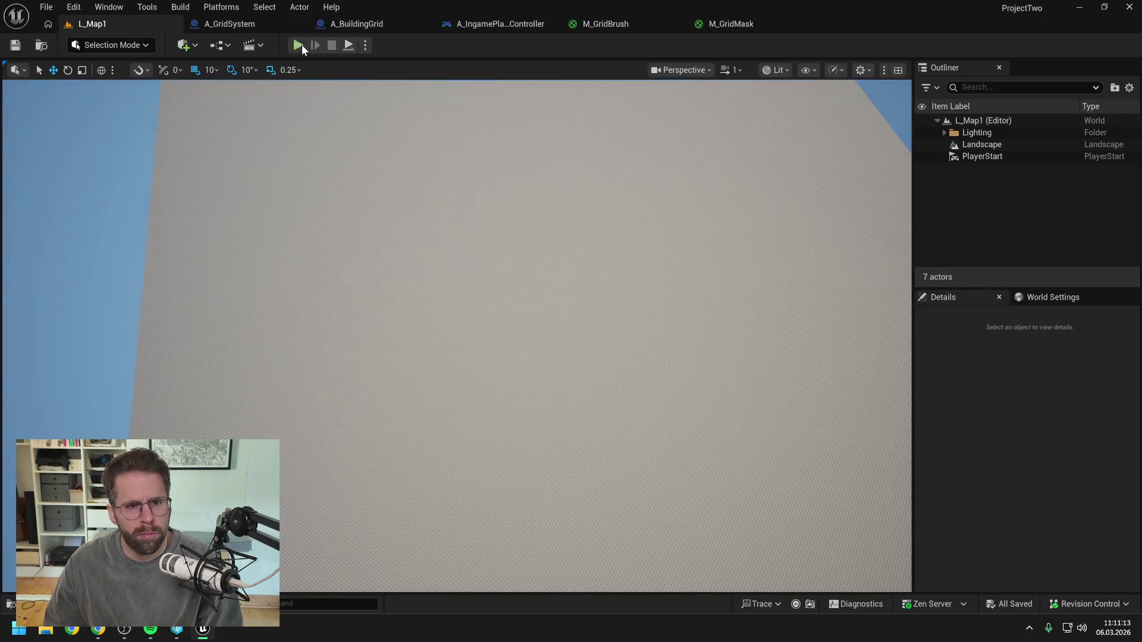
- Play to hit the Draw Material breakpoint and examine the node's pins
{"action": "key", "text": "alt+p"}
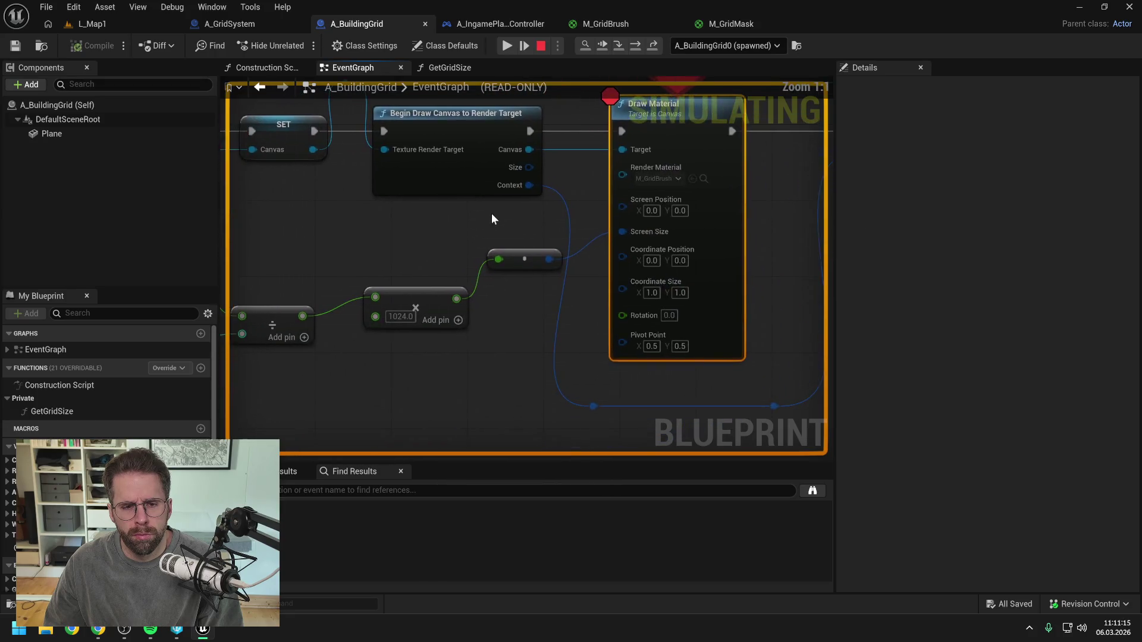
{"action": "mouse_move", "coordinate": [452, 286]}
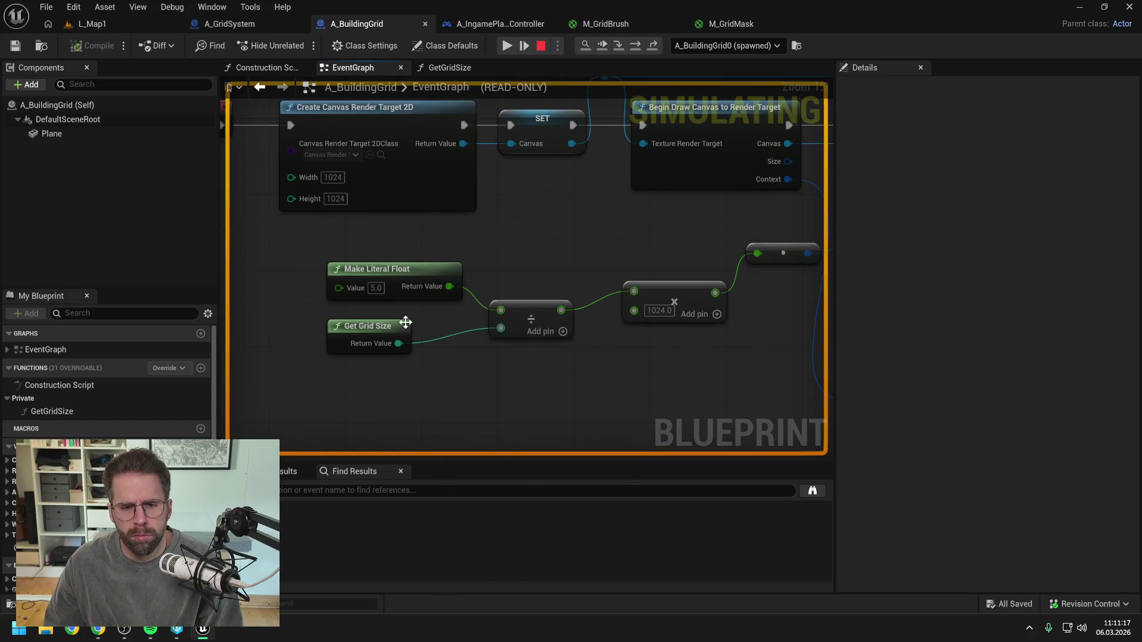
{"action": "mouse_move", "coordinate": [398, 343]}
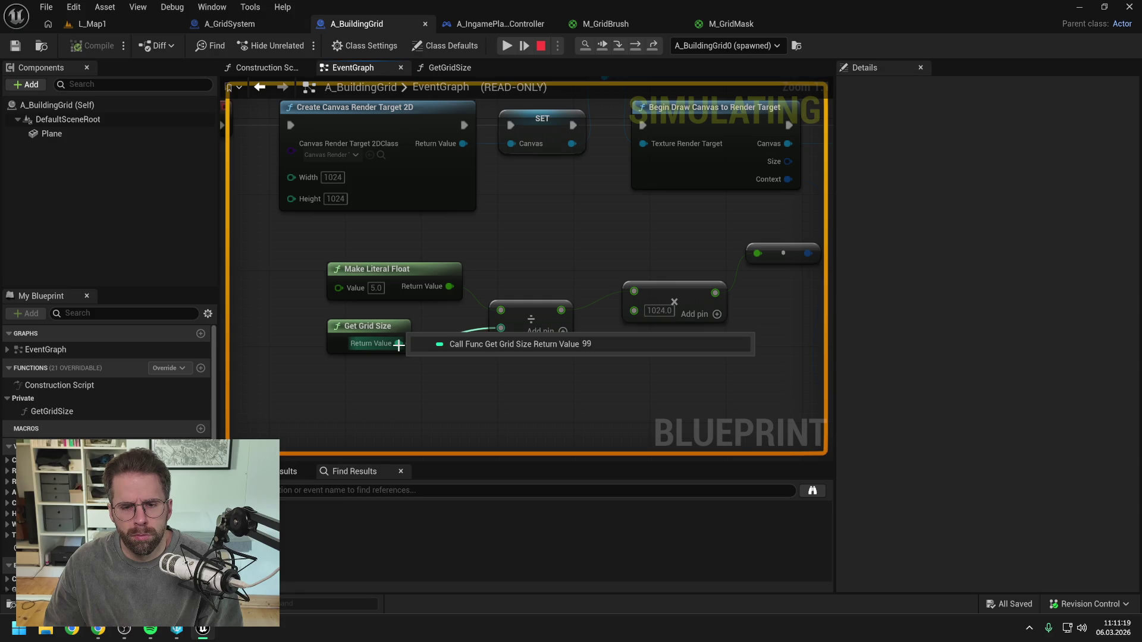
{"action": "left_click_drag", "start_coordinate": [538, 263], "coordinate": [408, 311]}
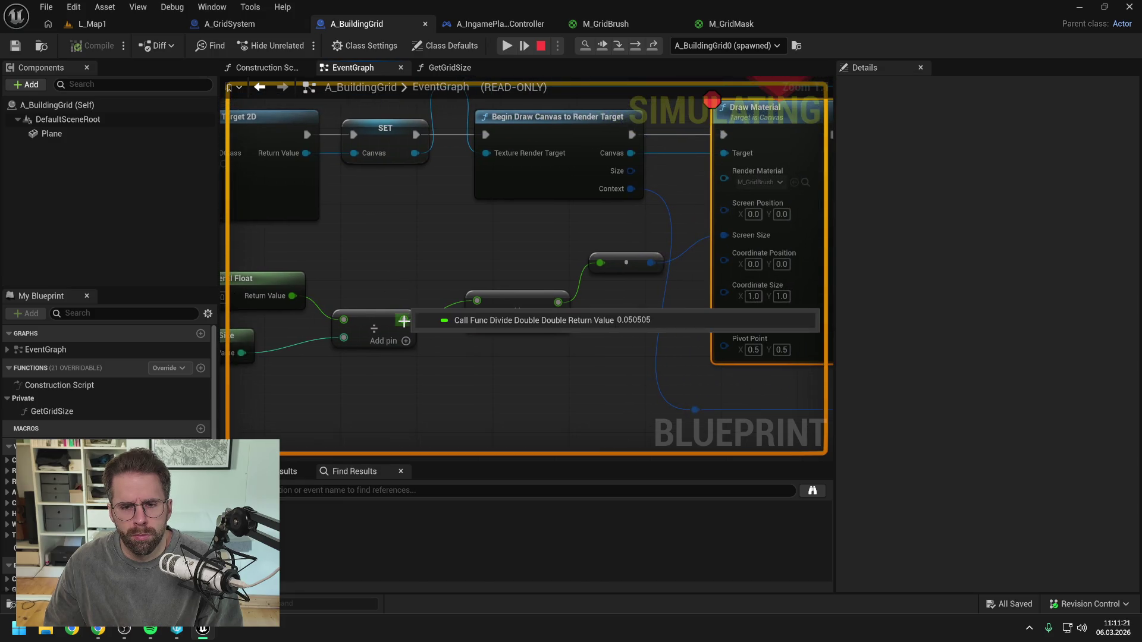
{"action": "mouse_move", "coordinate": [476, 306]}
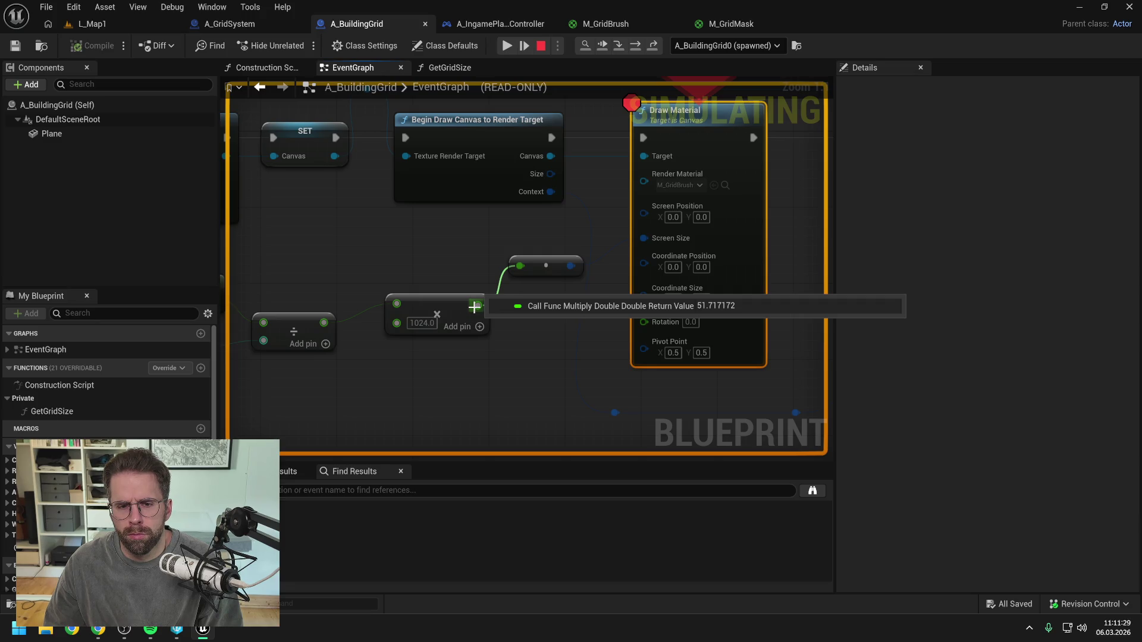
{"action": "left_click_drag", "start_coordinate": [469, 247], "coordinate": [400, 285]}
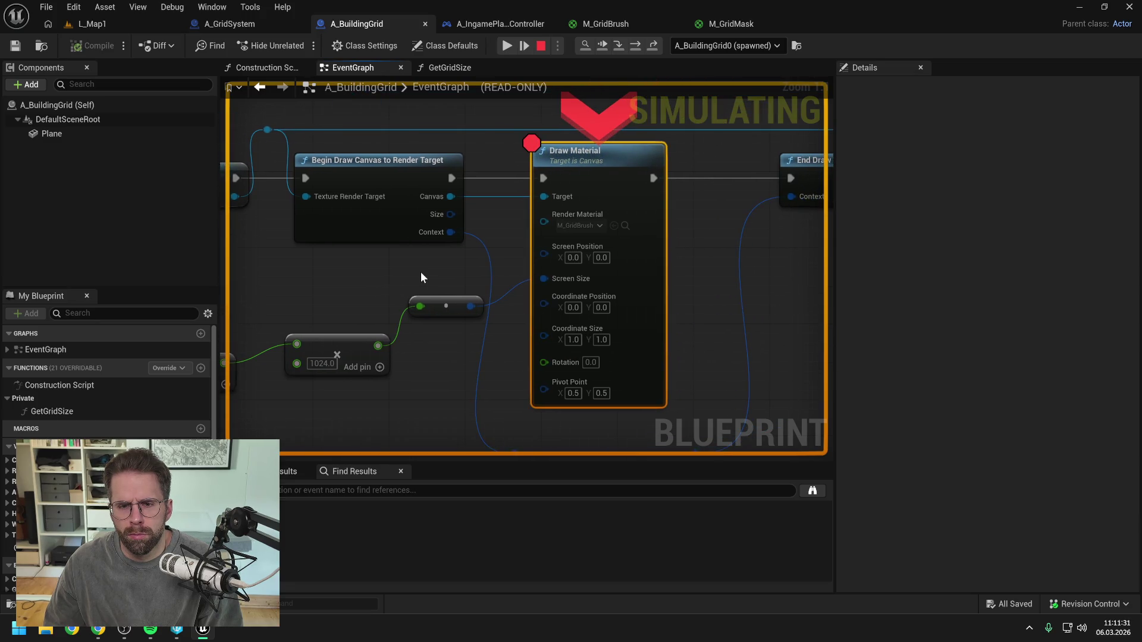
{"action": "scroll", "coordinate": [420, 274], "scroll_direction": "down", "scroll_amount": 1}
{"action": "scroll", "coordinate": [412, 265], "scroll_direction": "down", "scroll_amount": 1}
{"action": "mouse_move", "coordinate": [538, 277]}
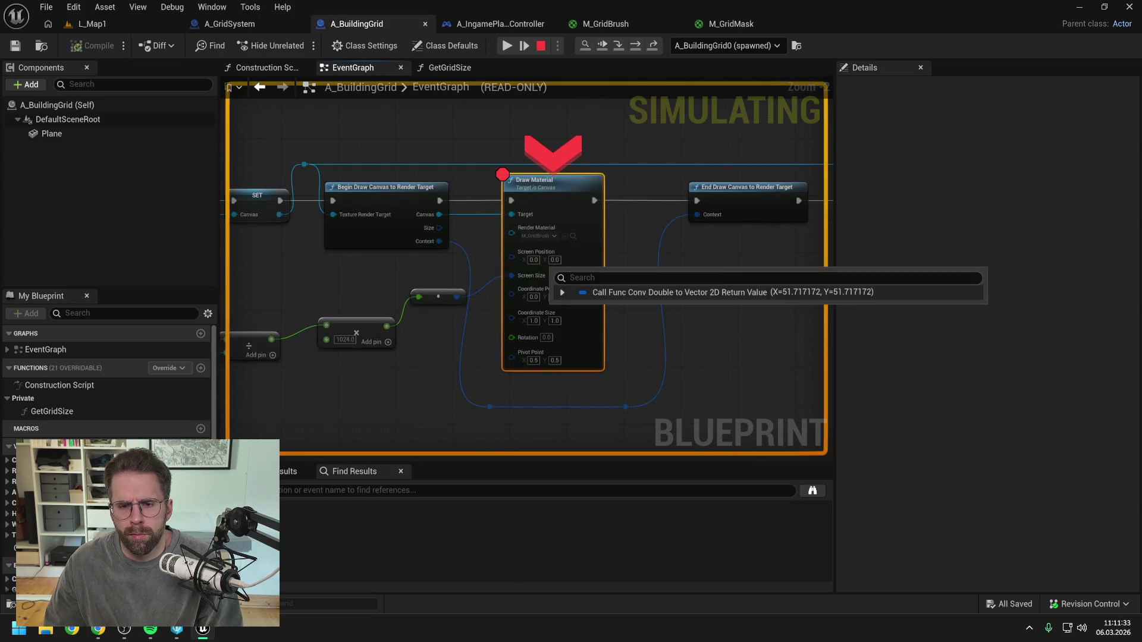
{"action": "left_click_drag", "start_coordinate": [731, 266], "coordinate": [581, 276]}
- Stop the simulation, unlink Screen Size, set it to 100 by 100, and compile
{"action": "left_click", "coordinate": [540, 45]}
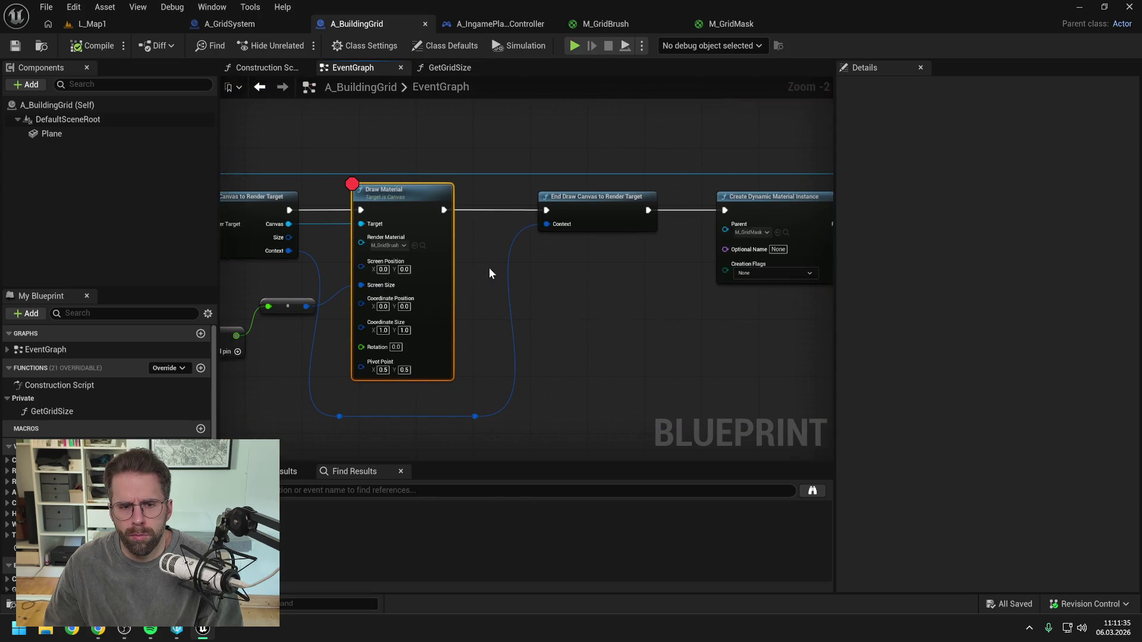
{"action": "left_click_drag", "start_coordinate": [425, 287], "coordinate": [588, 276]}
{"action": "left_click", "coordinate": [523, 278], "text": "alt"}
{"action": "left_click", "coordinate": [546, 281]}
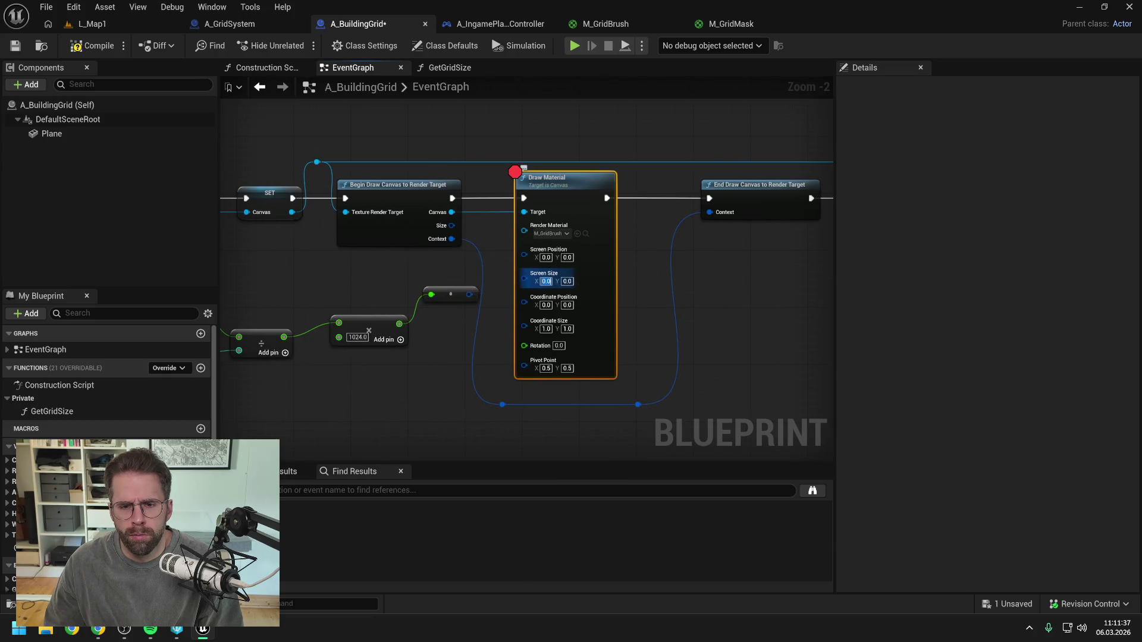
{"action": "type", "text": "100"}
{"action": "key", "text": "Tab"}
{"action": "type", "text": "100"}
{"action": "key", "text": "Return"}
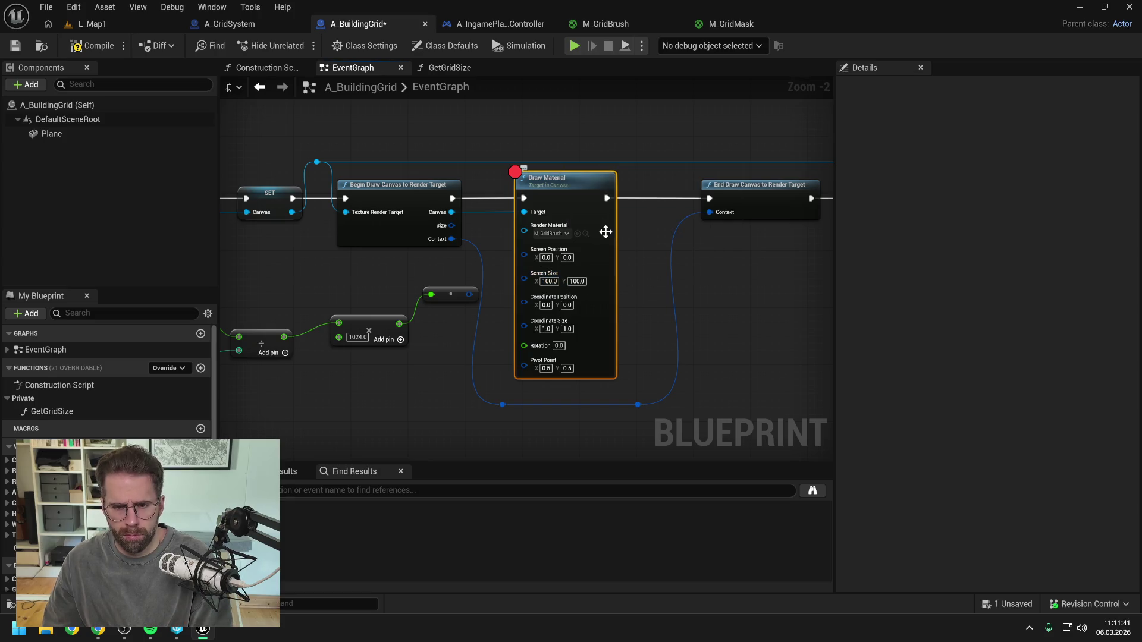
{"action": "left_click", "coordinate": [92, 45]}
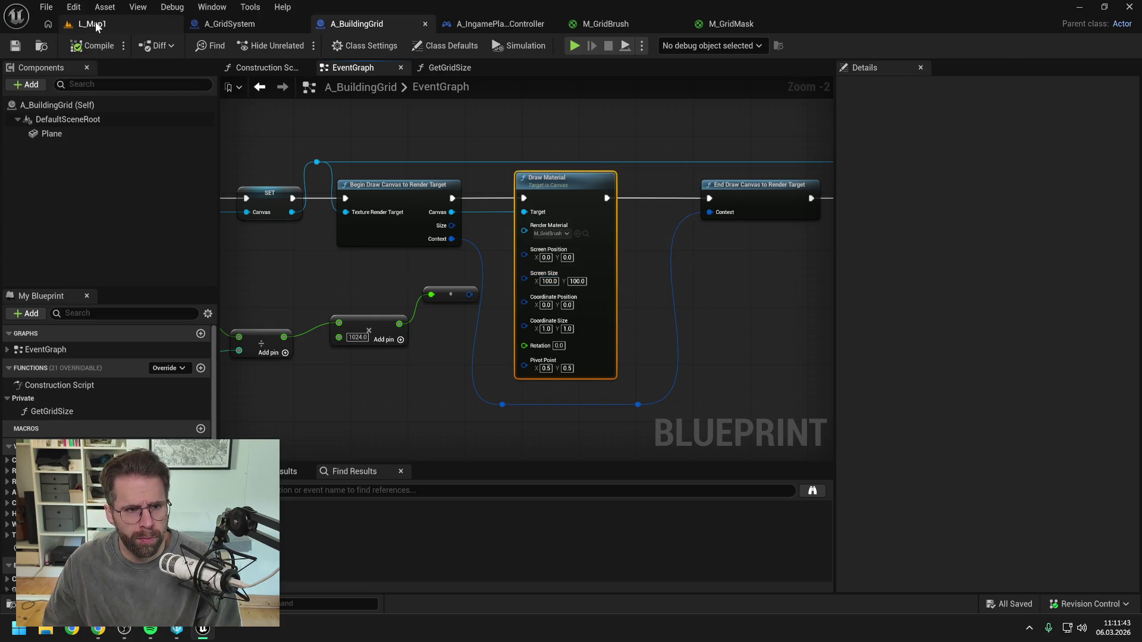
- Test-play L_Map1 to inspect the plane, then return to the A_BuildingGrid EventGraph
{"action": "left_click", "coordinate": [95, 24]}
{"action": "key", "text": "alt+p"}
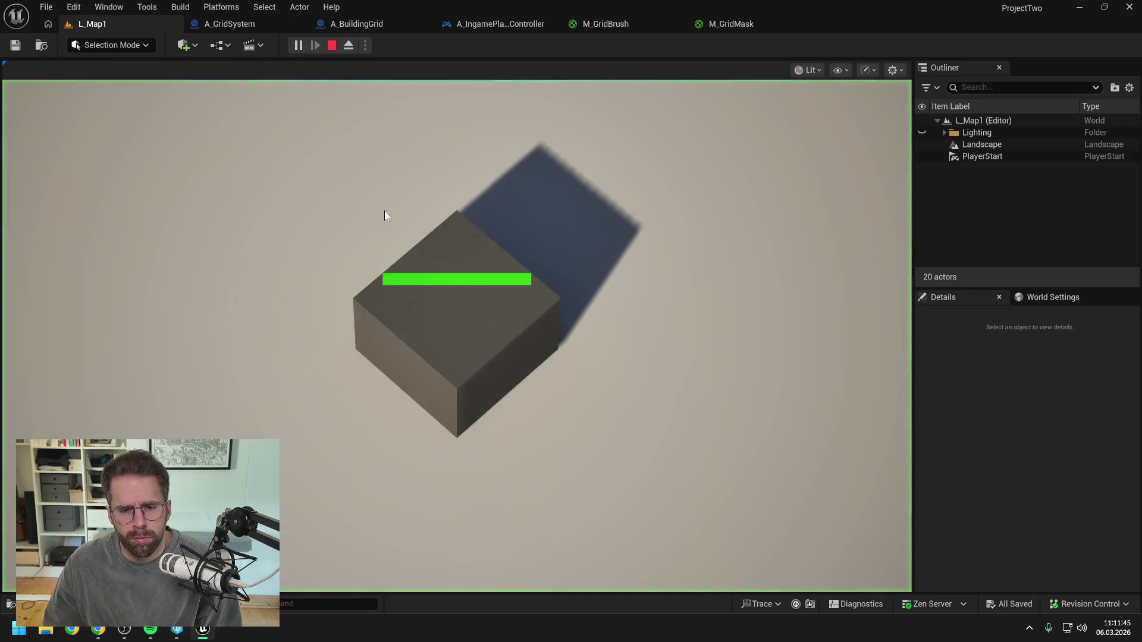
{"action": "scroll", "coordinate": [560, 226], "scroll_direction": "down", "scroll_amount": 3}
{"action": "key", "text": "F8"}
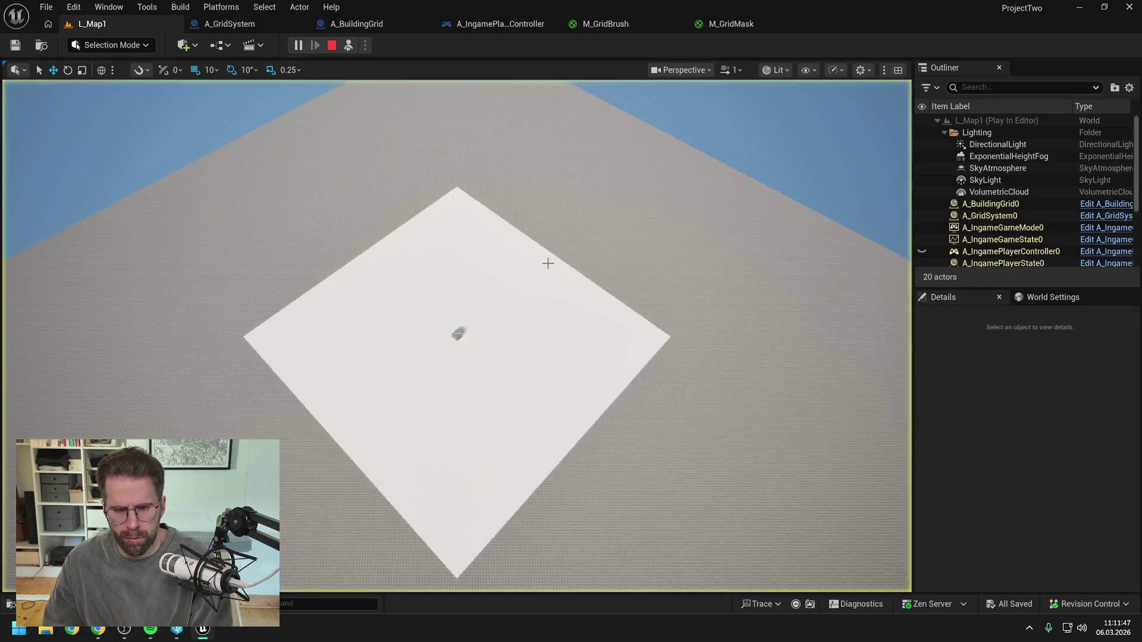
{"action": "scroll", "coordinate": [547, 275], "scroll_direction": "up", "scroll_amount": 3}
{"action": "scroll", "coordinate": [547, 275], "scroll_direction": "down", "scroll_amount": 3}
{"action": "key", "text": "Escape"}
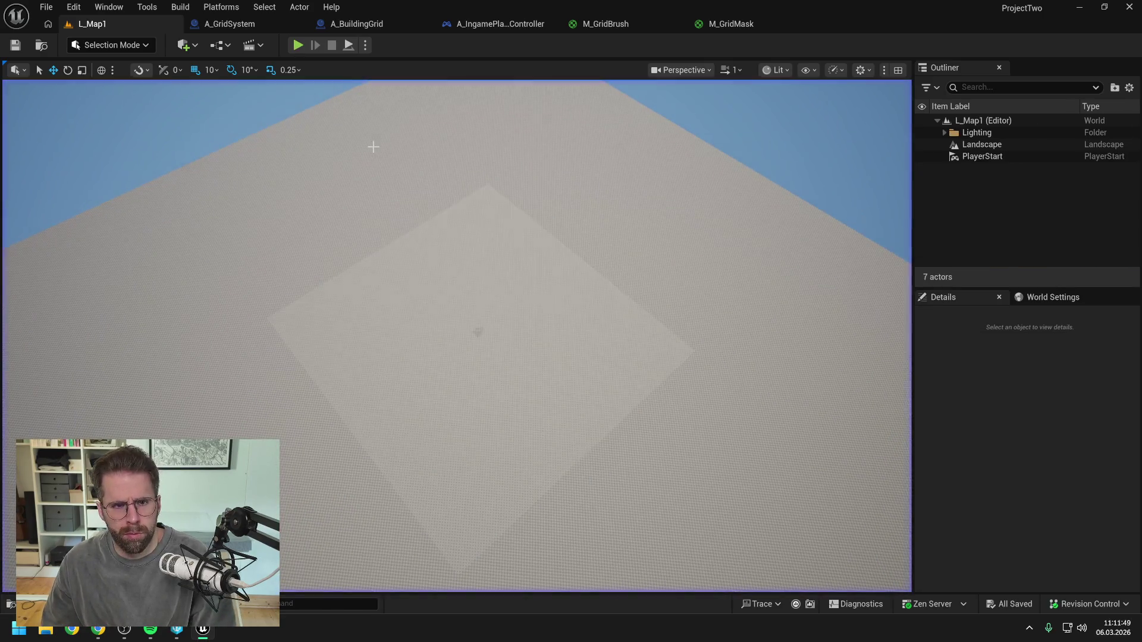
{"action": "left_click", "coordinate": [374, 22]}
{"action": "scroll", "coordinate": [505, 248], "scroll_direction": "down", "scroll_amount": 3}
- Move the four math nodes down below the main drawing chain
{"action": "left_click_drag", "start_coordinate": [519, 316], "coordinate": [369, 261]}
{"action": "mouse_move", "coordinate": [547, 260]}
{"action": "left_mouse_down"}
{"action": "mouse_move", "coordinate": [491, 309]}
{"action": "mouse_move", "coordinate": [491, 338]}
{"action": "left_mouse_up"}
{"action": "scroll", "coordinate": [440, 333], "scroll_direction": "up", "scroll_amount": 2}
{"action": "scroll", "coordinate": [439, 327], "scroll_direction": "down", "scroll_amount": 4}
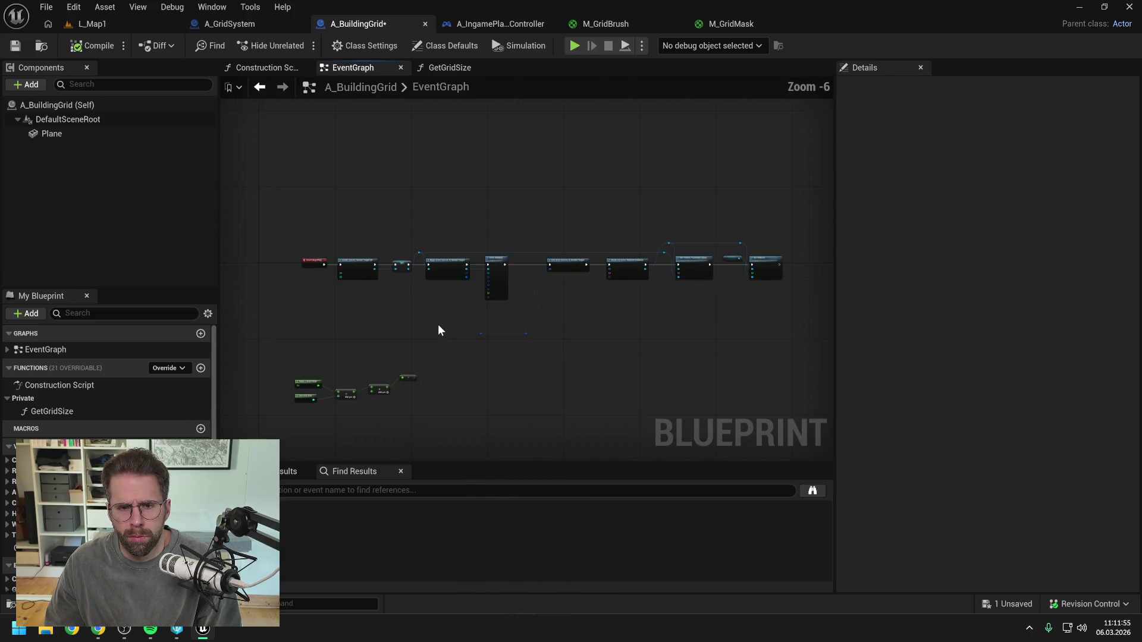
{"action": "scroll", "coordinate": [418, 297], "scroll_direction": "up", "scroll_amount": 2}
{"action": "mouse_move", "coordinate": [411, 297]}
{"action": "left_mouse_down"}
{"action": "mouse_move", "coordinate": [291, 291]}
{"action": "mouse_move", "coordinate": [329, 296]}
{"action": "left_mouse_up"}
- Widen the graph area and frame the whole node chain, then return to L_Map1
{"action": "scroll", "coordinate": [328, 295], "scroll_direction": "down", "scroll_amount": 1}
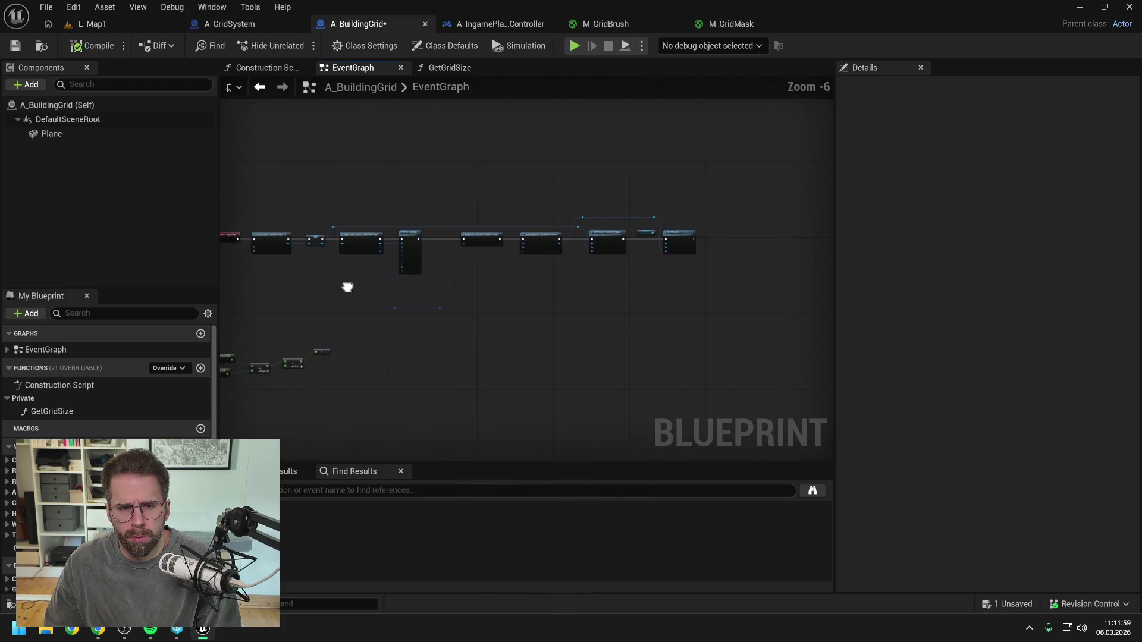
{"action": "scroll", "coordinate": [374, 282], "scroll_direction": "up", "scroll_amount": 1}
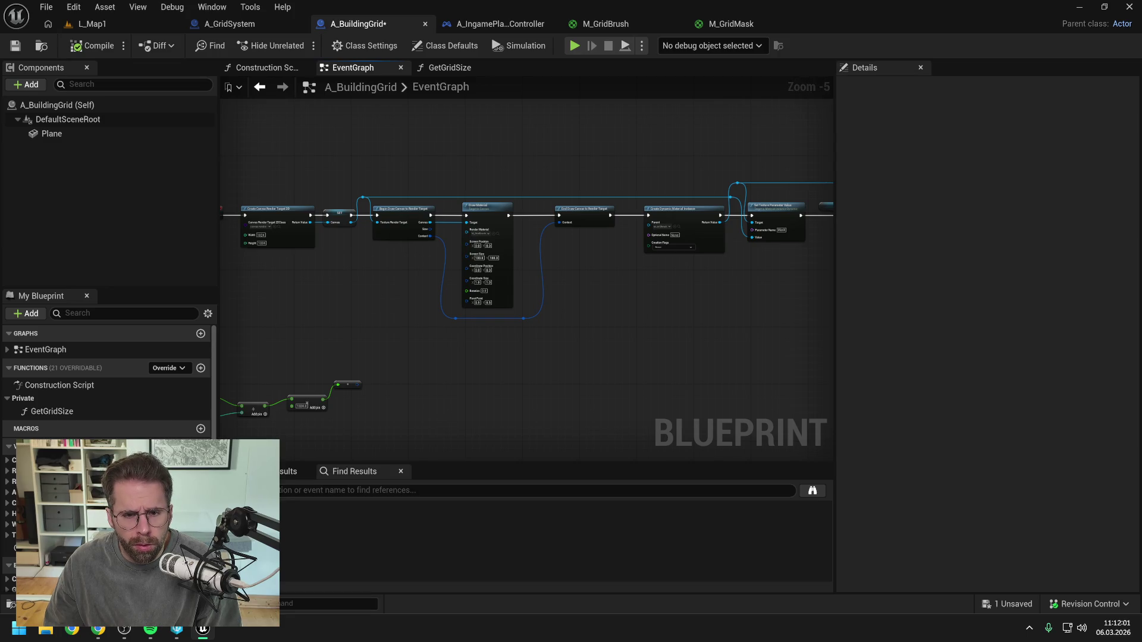
{"action": "scroll", "coordinate": [402, 241], "scroll_direction": "up", "scroll_amount": 3}
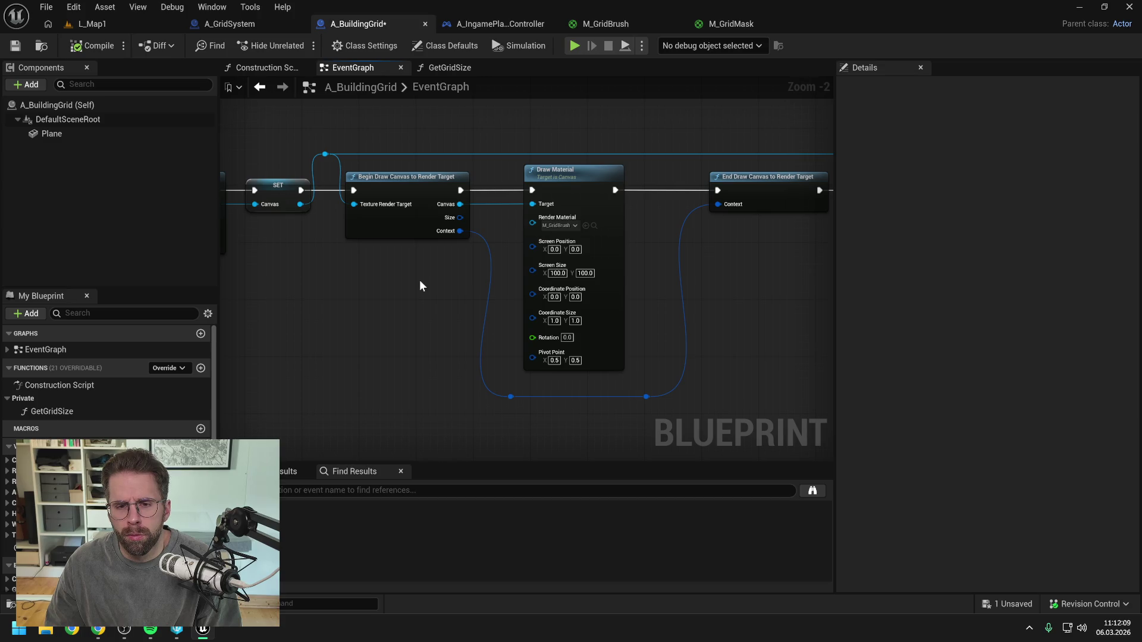
{"action": "scroll", "coordinate": [419, 279], "scroll_direction": "down", "scroll_amount": 3}
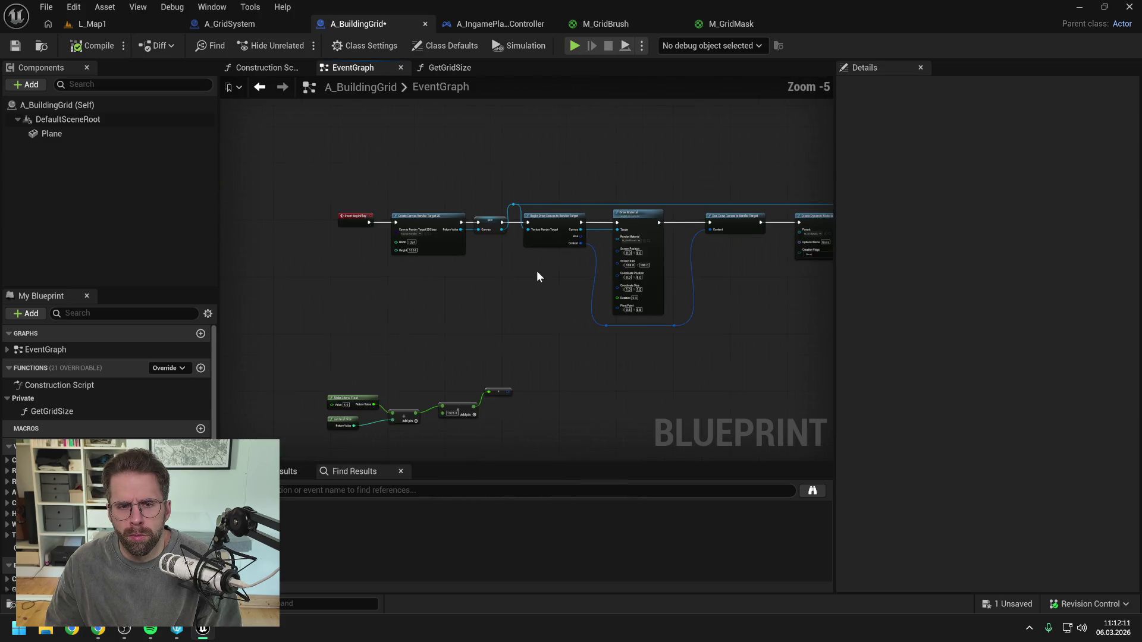
{"action": "left_click_drag", "start_coordinate": [537, 276], "coordinate": [408, 262]}
{"action": "scroll", "coordinate": [408, 262], "scroll_direction": "down", "scroll_amount": 1}
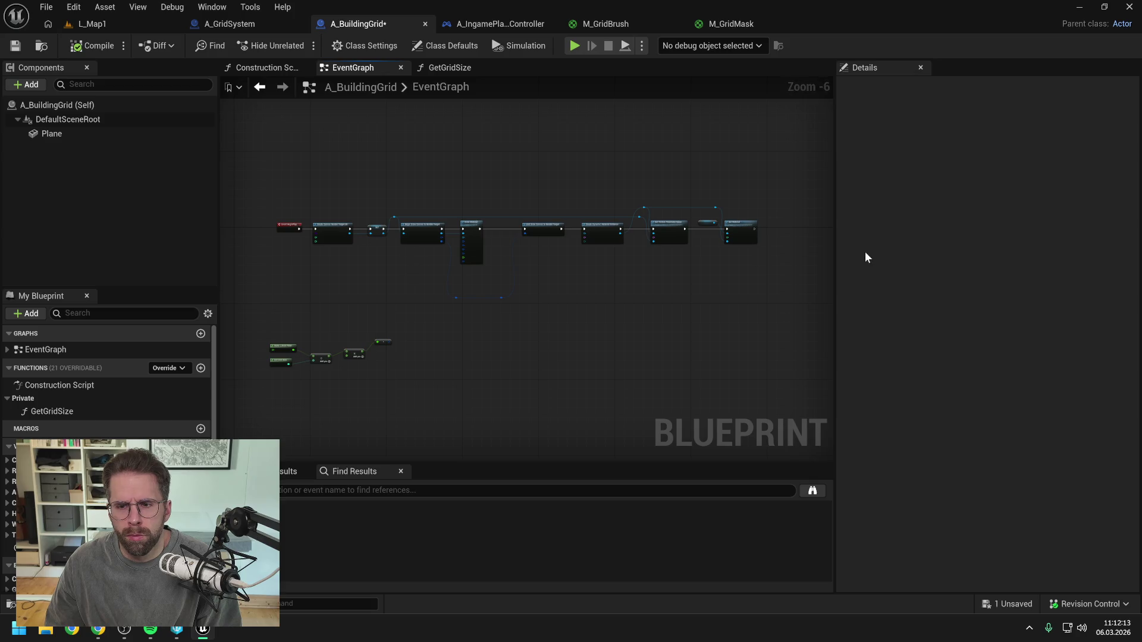
{"action": "left_click_drag", "start_coordinate": [833, 244], "coordinate": [1078, 235]}
{"action": "scroll", "coordinate": [634, 306], "scroll_direction": "up", "scroll_amount": 1}
{"action": "mouse_move", "coordinate": [634, 306]}
{"action": "left_mouse_down"}
{"action": "mouse_move", "coordinate": [709, 300]}
{"action": "mouse_move", "coordinate": [798, 330]}
{"action": "left_mouse_up"}
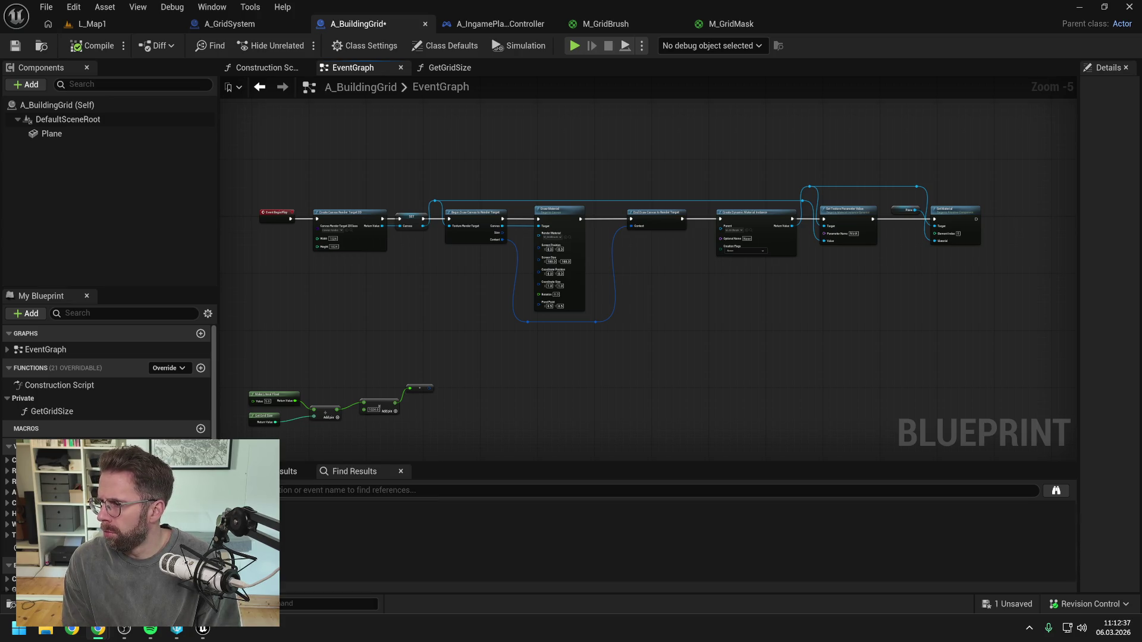
{"action": "left_click", "coordinate": [119, 25]}
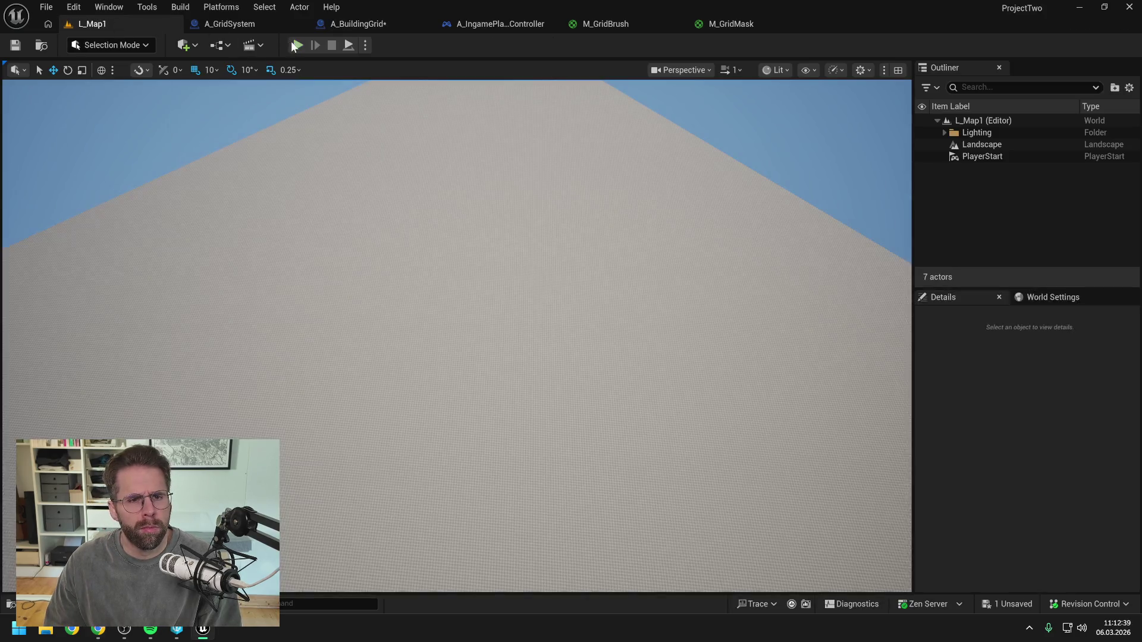
{"action": "key", "text": "alt+p"}
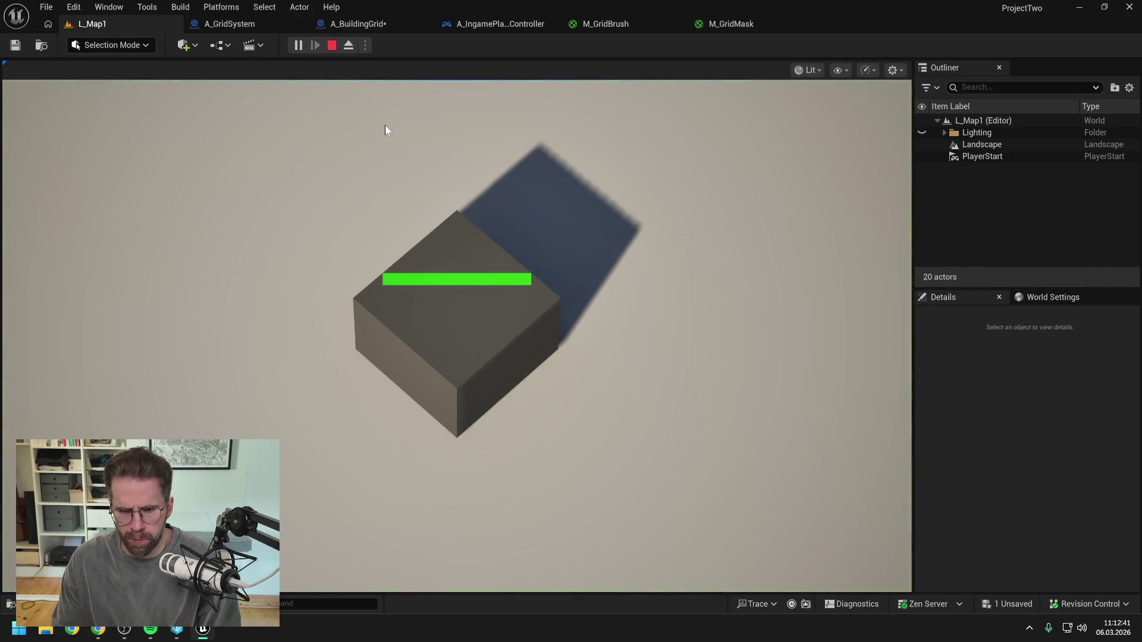
{"action": "scroll", "coordinate": [364, 120], "scroll_direction": "down", "scroll_amount": 3}
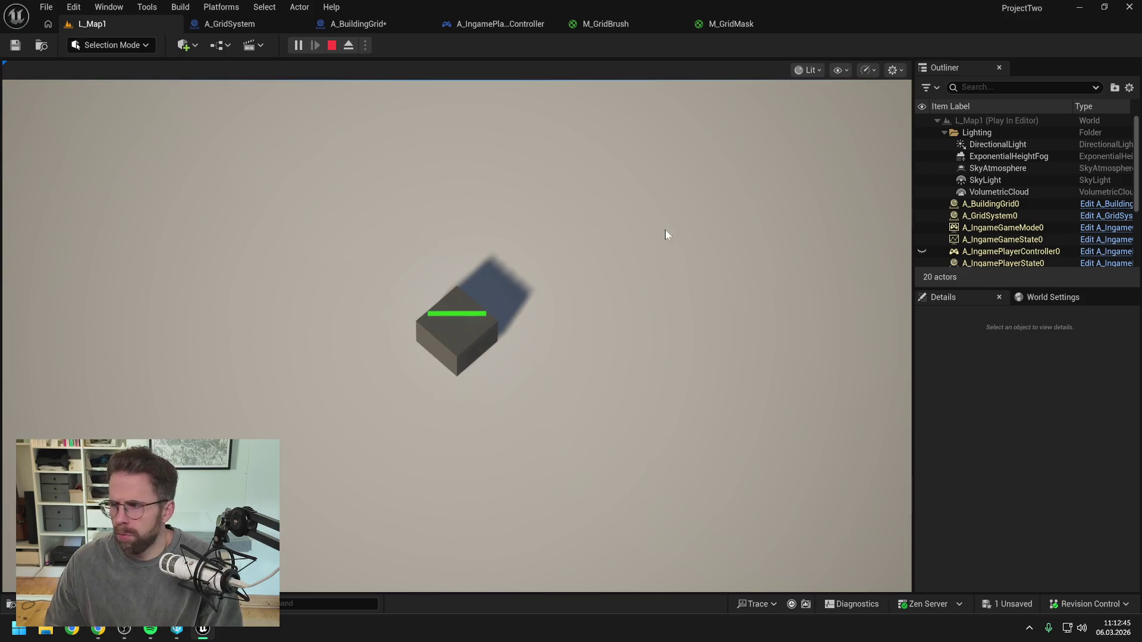
{"action": "key", "text": "d"}
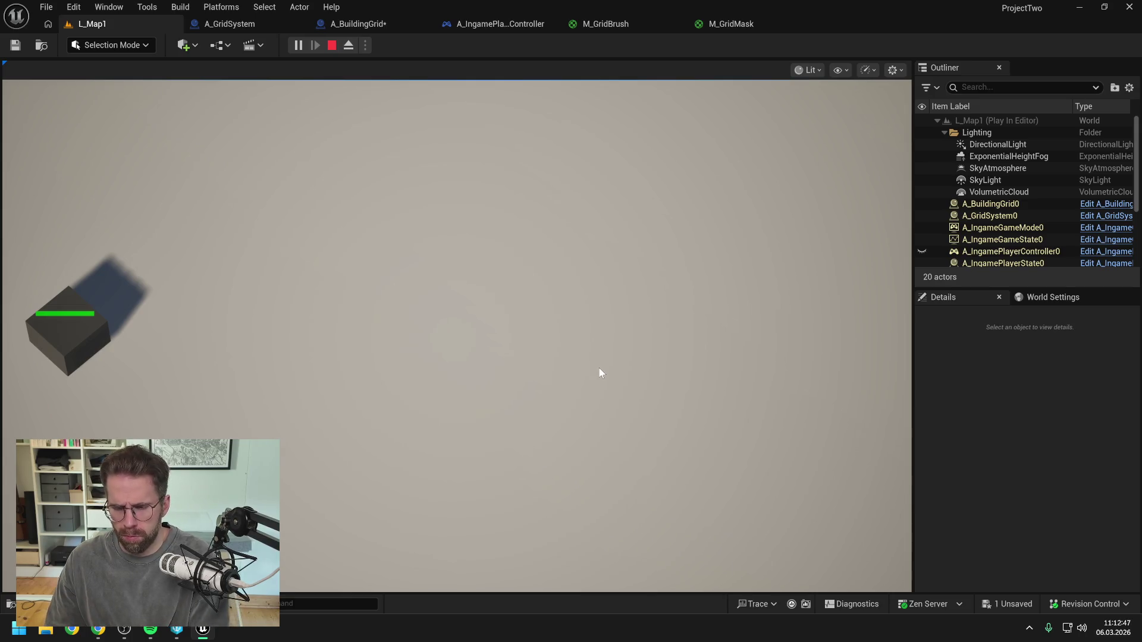
{"action": "key", "text": "Escape"}
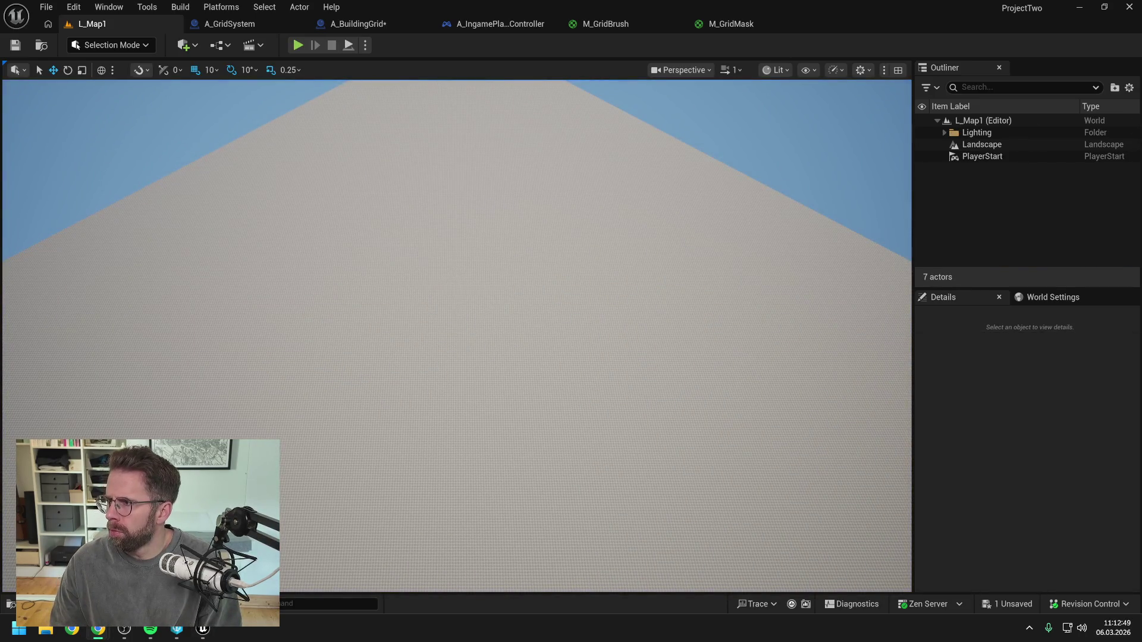
{"action": "key", "text": "alt+Tab"}
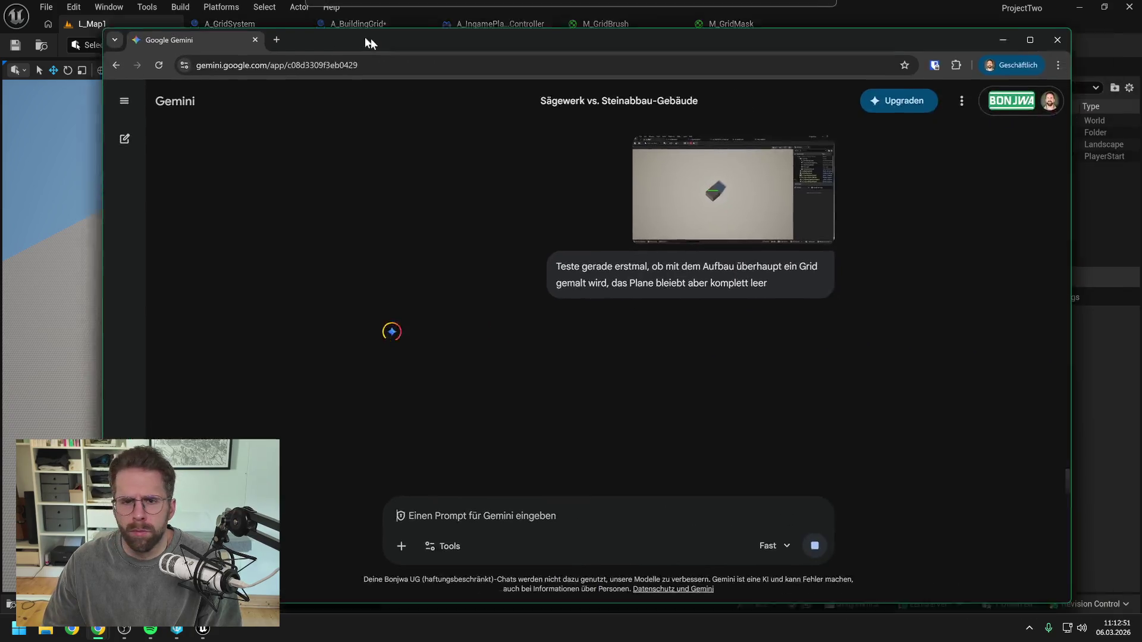
- Reposition the Gemini window and read through its reply
{"action": "left_click_drag", "start_coordinate": [370, 38], "coordinate": [347, 27]}
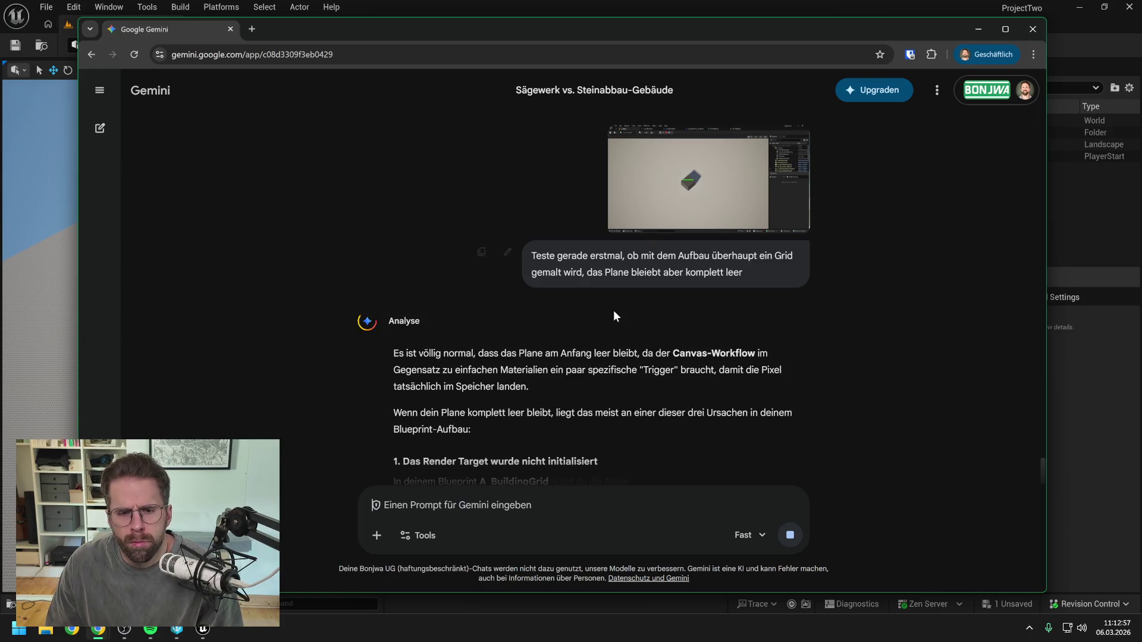
{"action": "scroll", "coordinate": [612, 302], "scroll_direction": "down", "scroll_amount": 2}
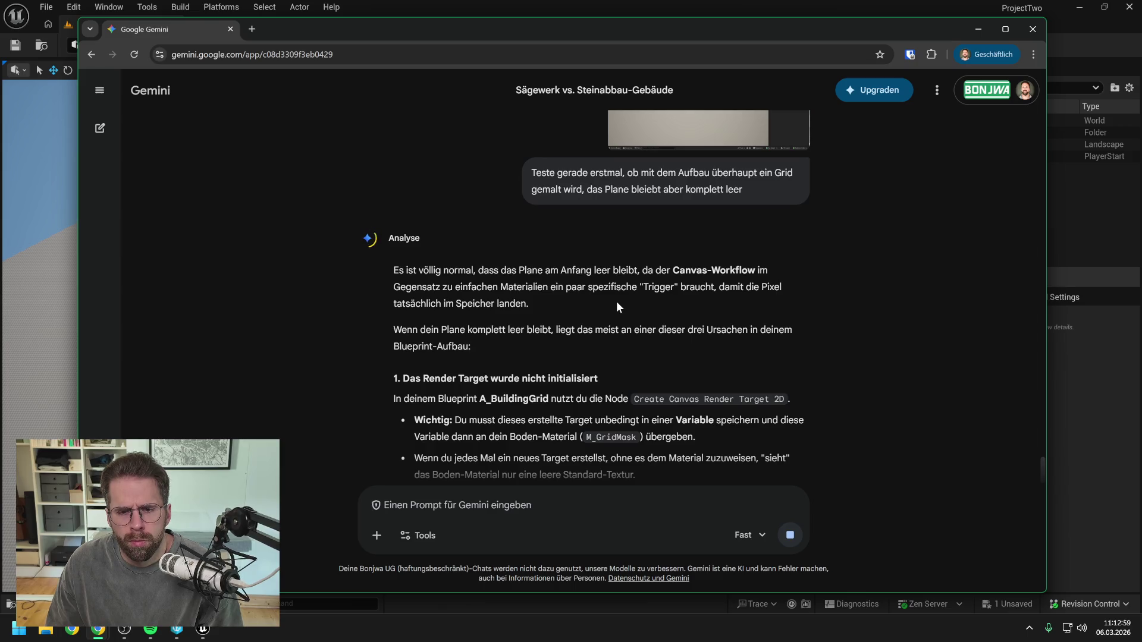
{"action": "scroll", "coordinate": [616, 301], "scroll_direction": "down", "scroll_amount": 2}
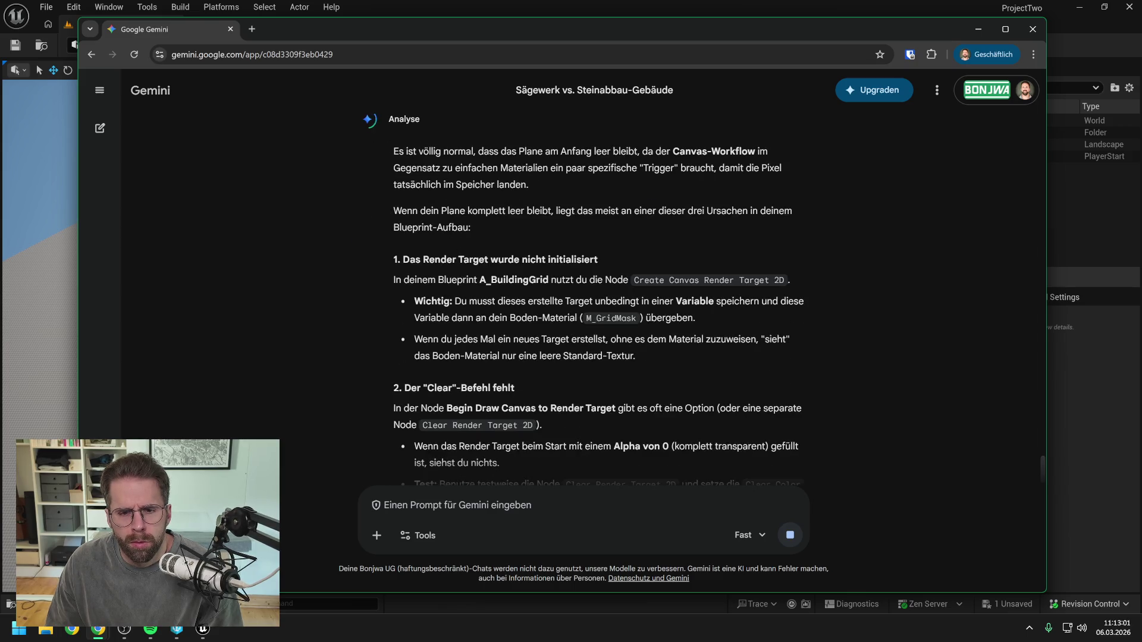
- Check the A_GridSystem and A_BuildingGrid tabs in Unreal, then bring Gemini back to front
{"action": "left_click", "coordinate": [430, 2]}
{"action": "left_click", "coordinate": [223, 25]}
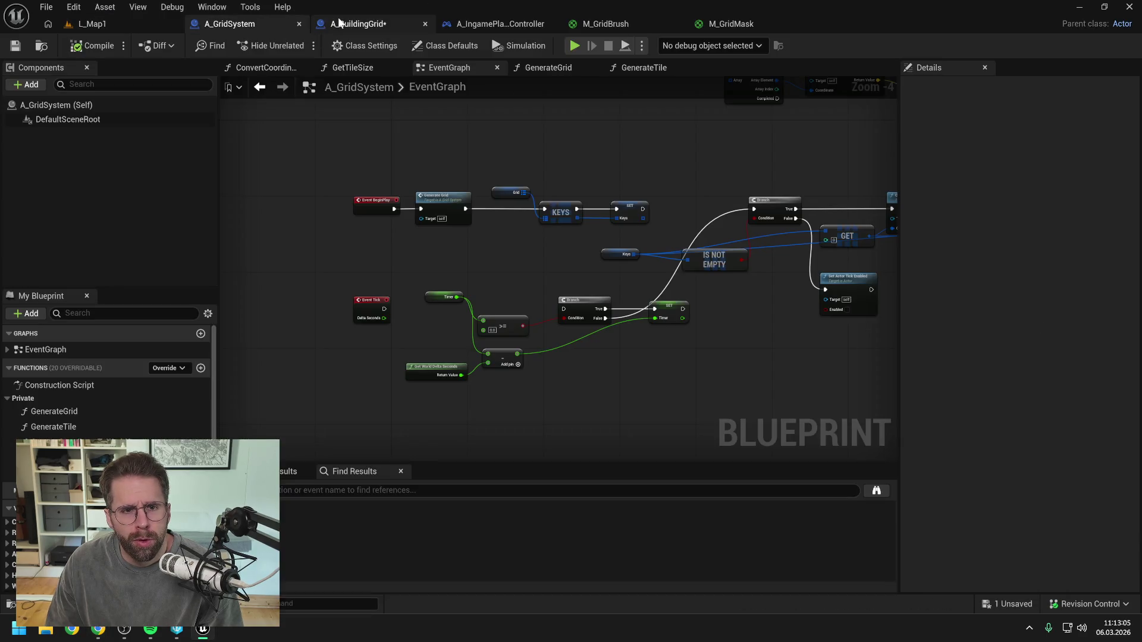
{"action": "left_click", "coordinate": [340, 24]}
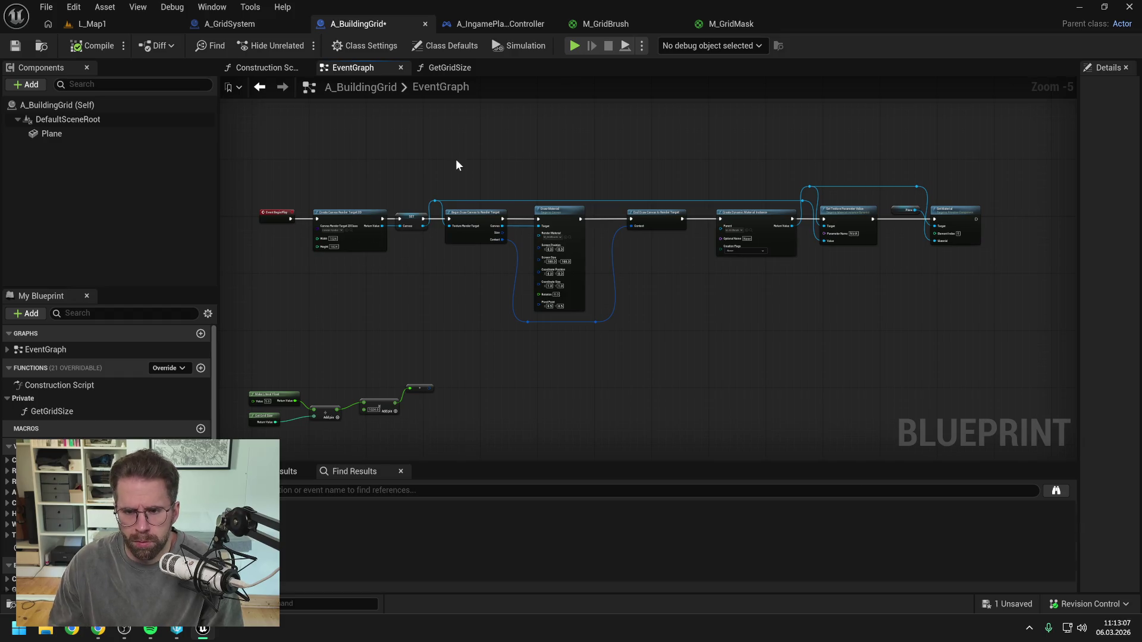
{"action": "left_click", "coordinate": [99, 629]}
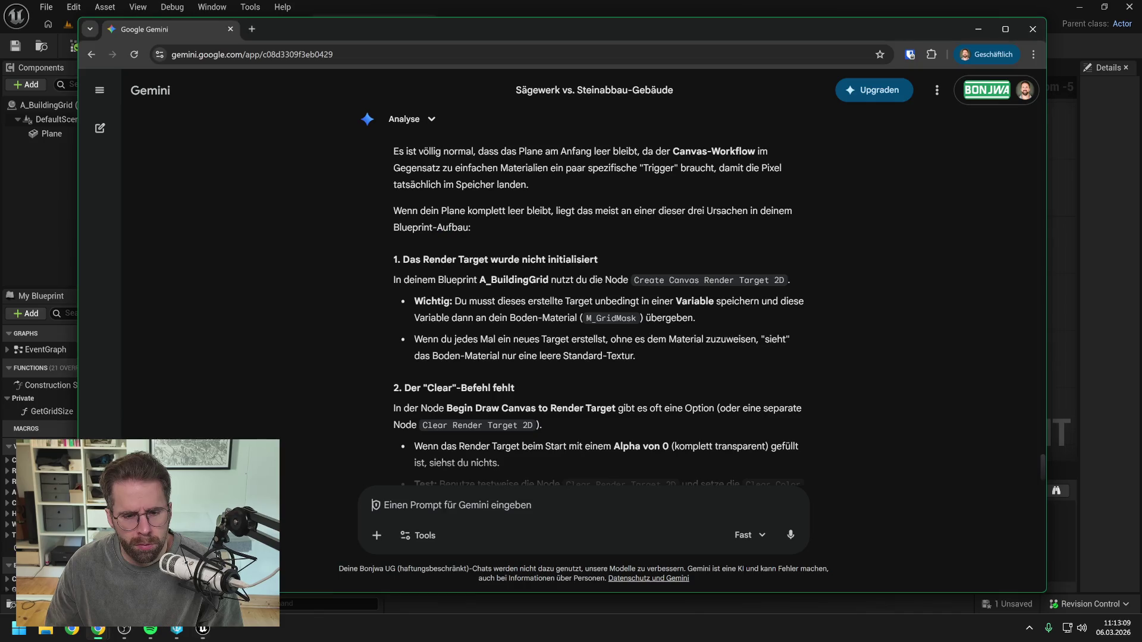
- Send Gemini 'achso hab meine Nodes vergessen hier:' with a pasted screenshot of the graph
{"action": "type", "text": "achso hab "}
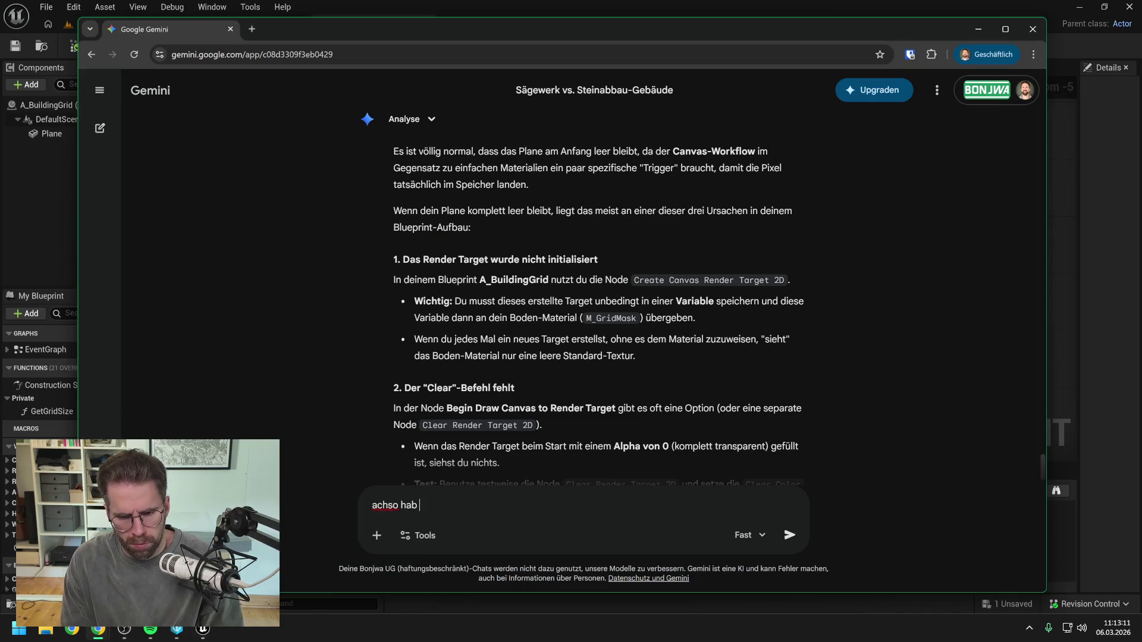
{"action": "type", "text": "meine Nodes vergessen hier:"}
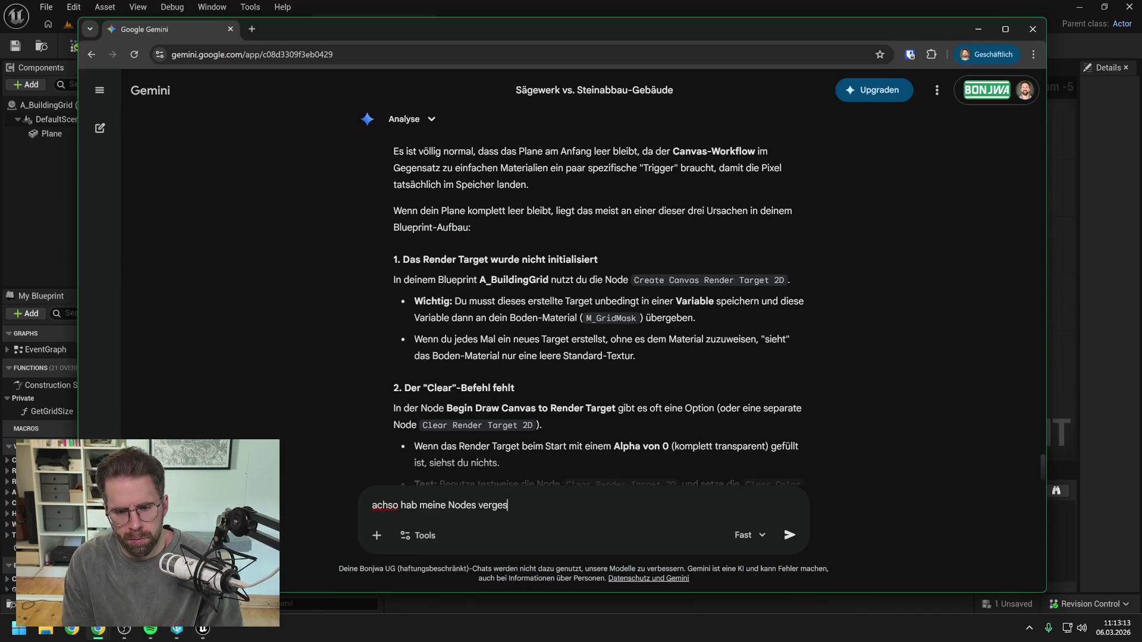
{"action": "key", "text": "ctrl+v"}
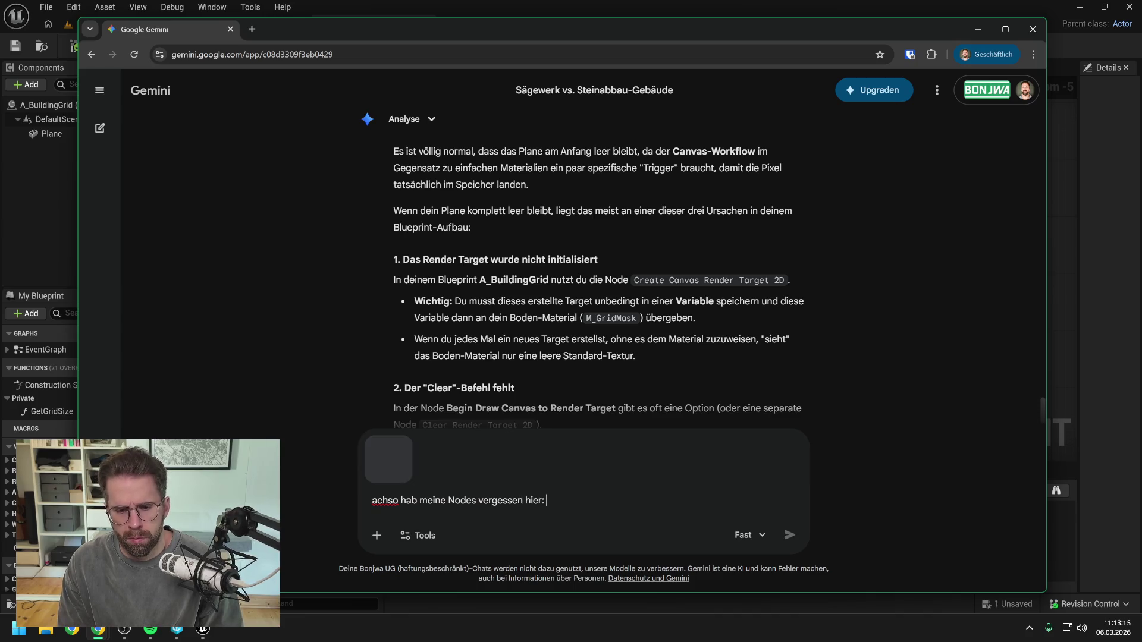
{"action": "key", "text": "Return"}
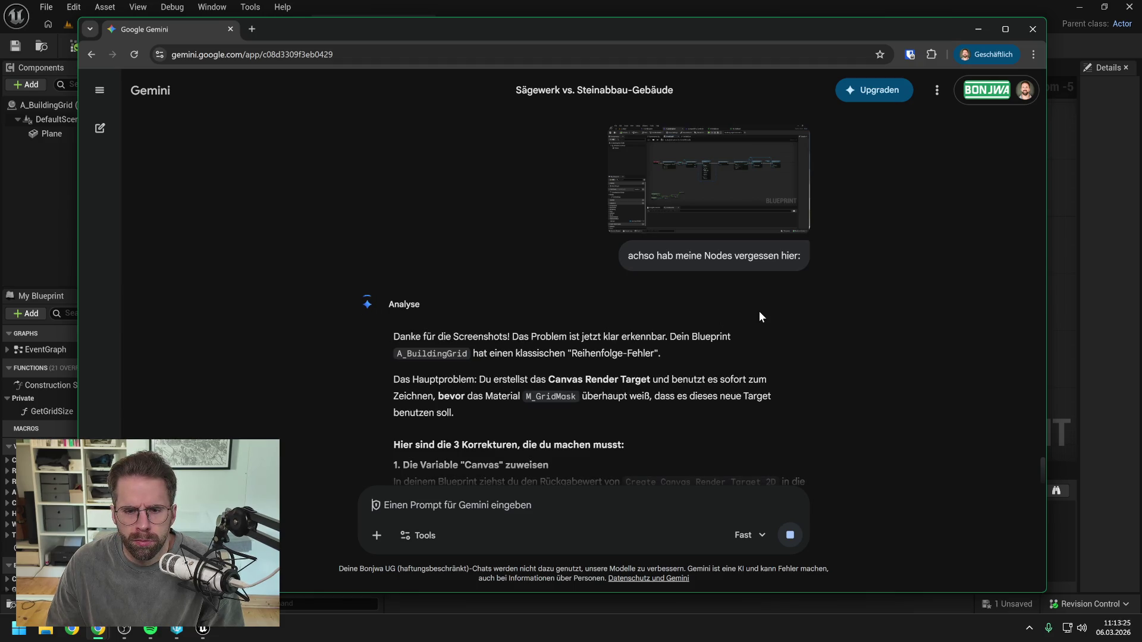
- Scroll through Gemini's answer to its three corrections, including the M_GridBrush check
{"action": "scroll", "coordinate": [759, 311], "scroll_direction": "down", "scroll_amount": 1}
{"action": "scroll", "coordinate": [797, 308], "scroll_direction": "down", "scroll_amount": 2}
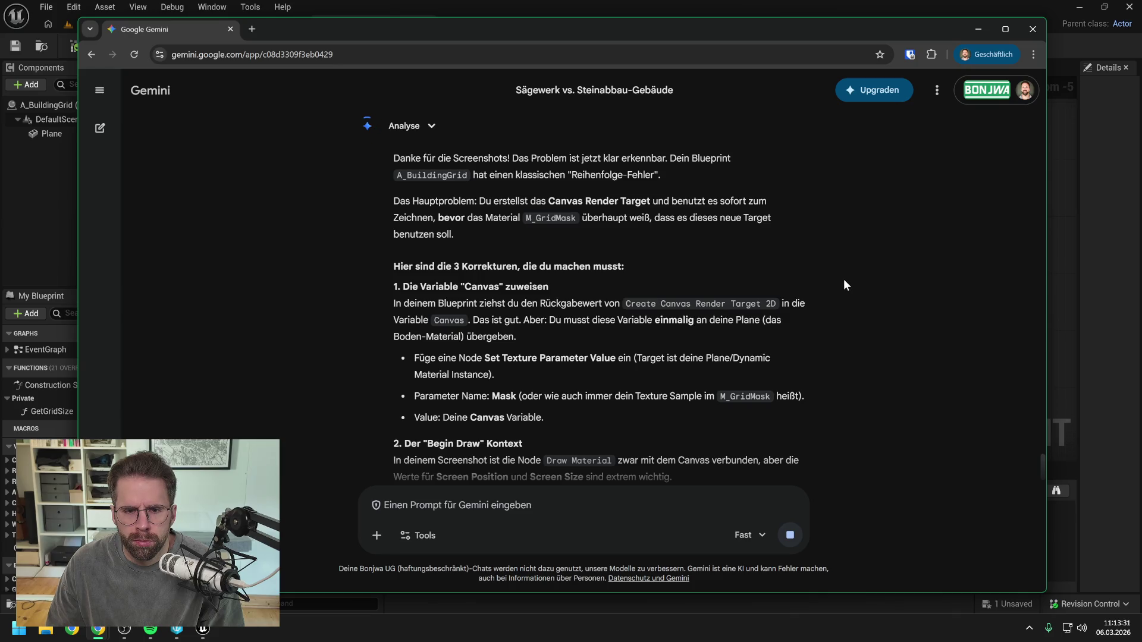
{"action": "scroll", "coordinate": [843, 280], "scroll_direction": "down", "scroll_amount": 1}
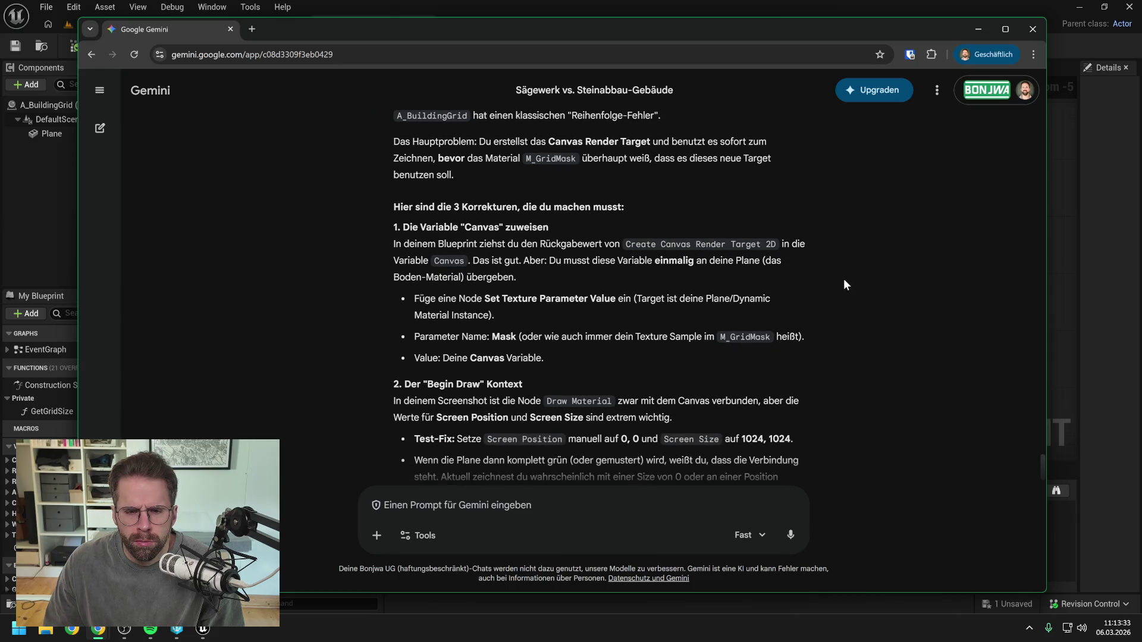
{"action": "scroll", "coordinate": [844, 279], "scroll_direction": "down", "scroll_amount": 1}
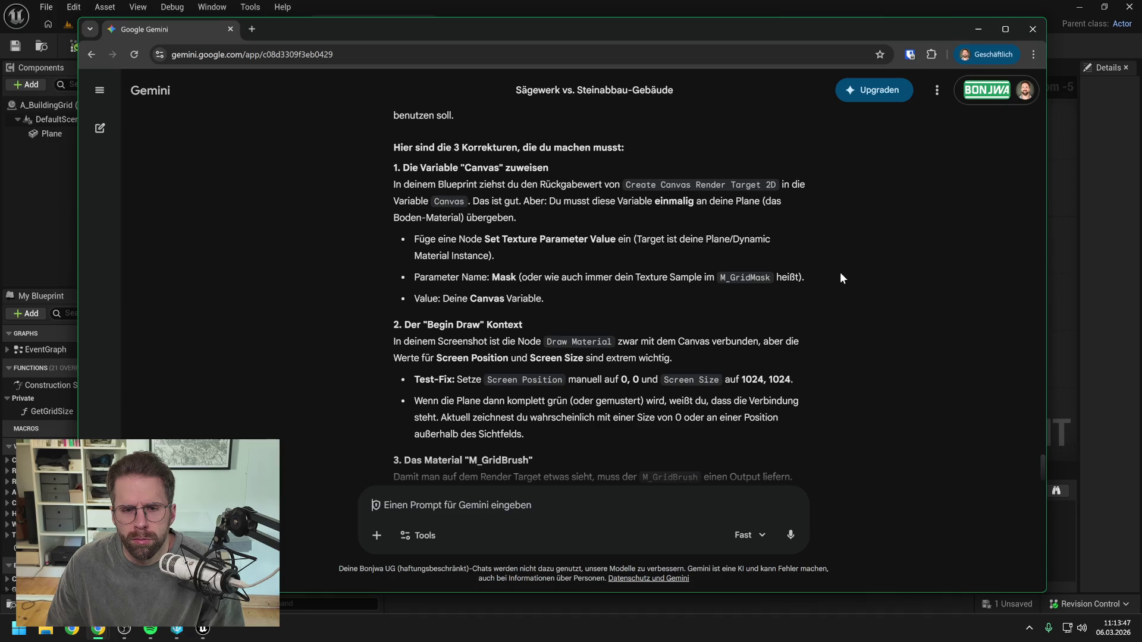
- Move Gemini to the other monitor and pan from Event BeginPlay to Set Texture Parameter Value
{"action": "left_click_drag", "start_coordinate": [656, 40], "coordinate": [1141, 40]}
{"action": "scroll", "coordinate": [581, 280], "scroll_direction": "up", "scroll_amount": 2}
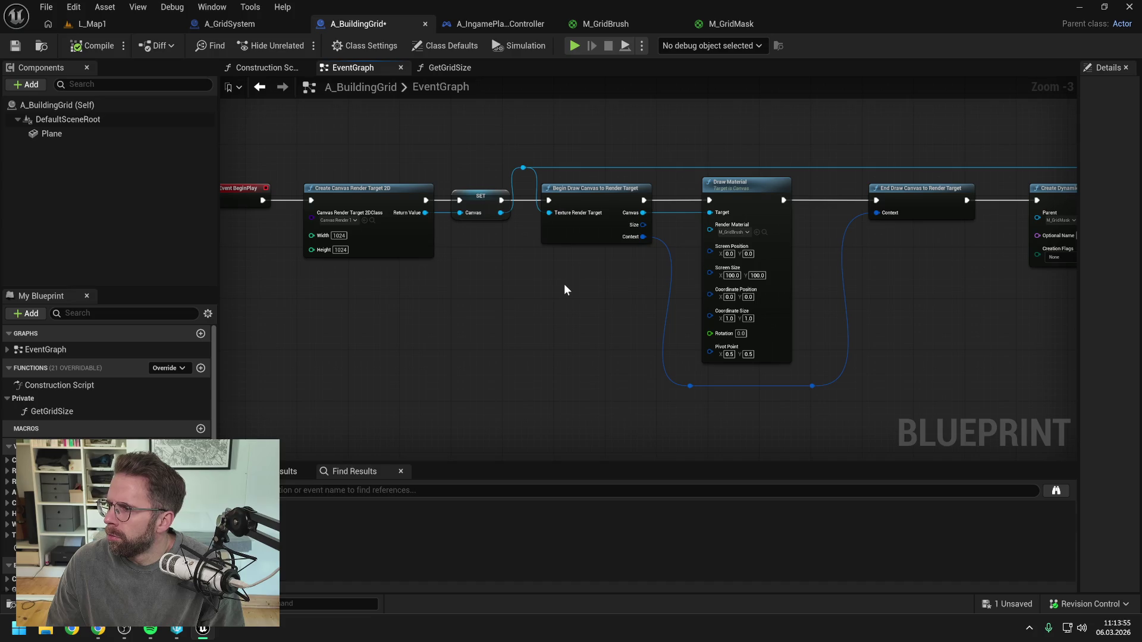
{"action": "left_click_drag", "start_coordinate": [564, 283], "coordinate": [598, 288]}
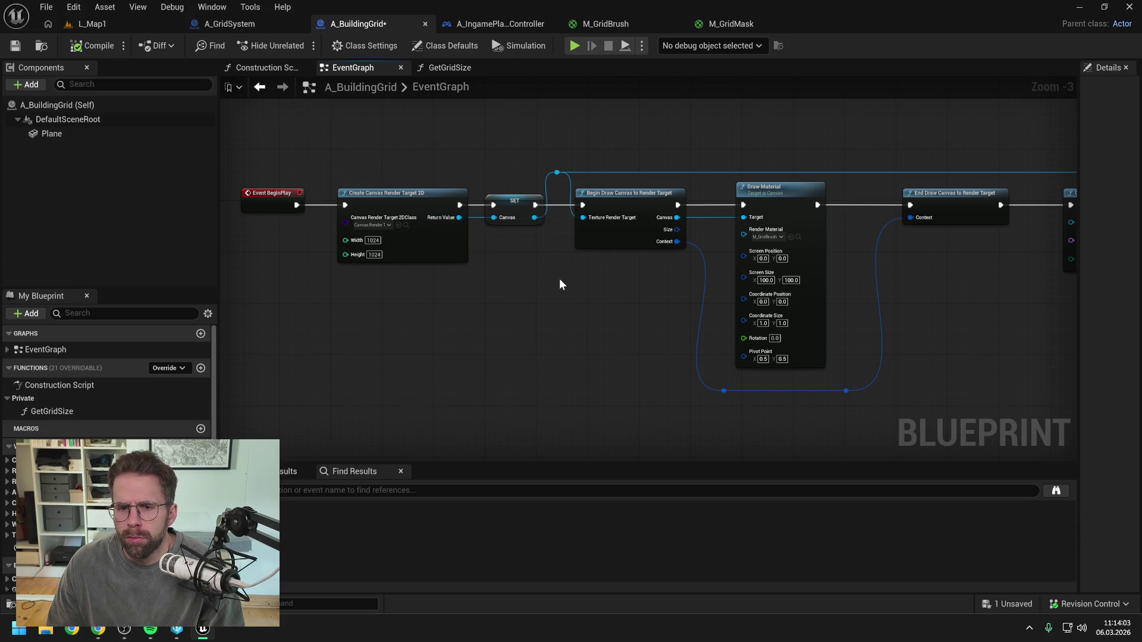
{"action": "left_click_drag", "start_coordinate": [633, 285], "coordinate": [564, 288]}
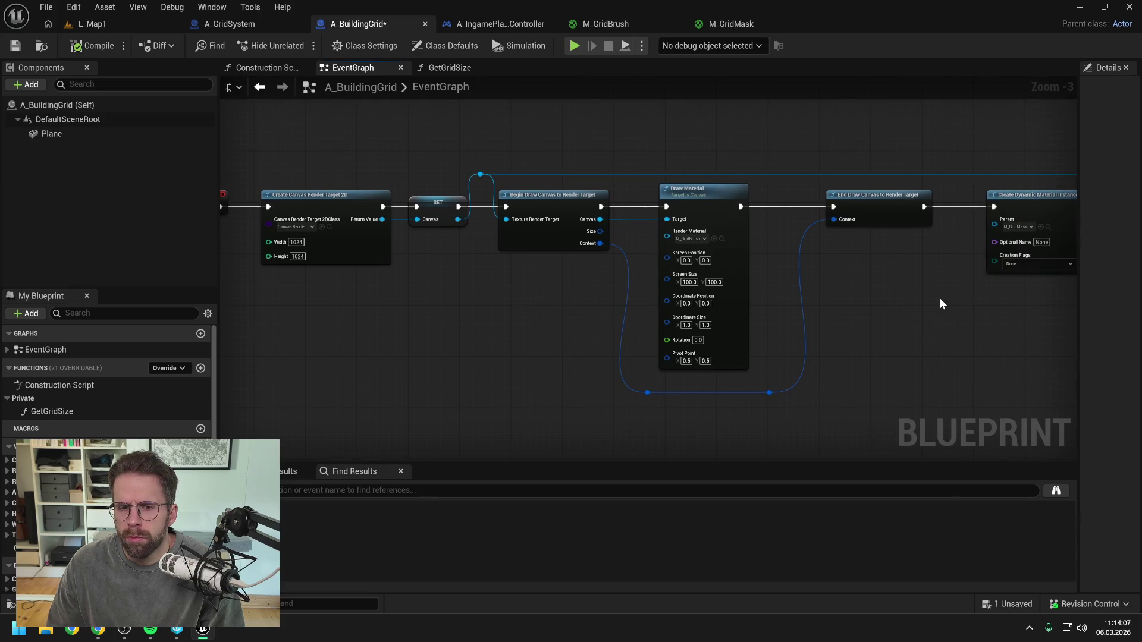
{"action": "left_click_drag", "start_coordinate": [940, 298], "coordinate": [637, 293]}
{"action": "left_click_drag", "start_coordinate": [862, 293], "coordinate": [726, 293]}
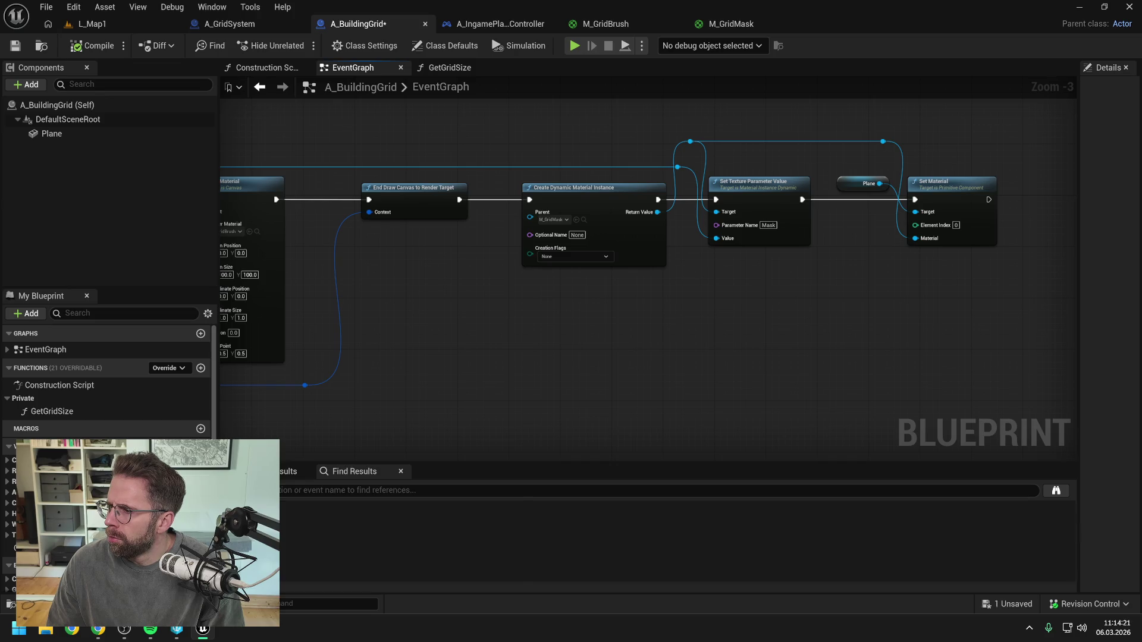
- Pan across Draw Material, the Plane and Set Material nodes to review the chain
{"action": "key", "text": "alt+Tab"}
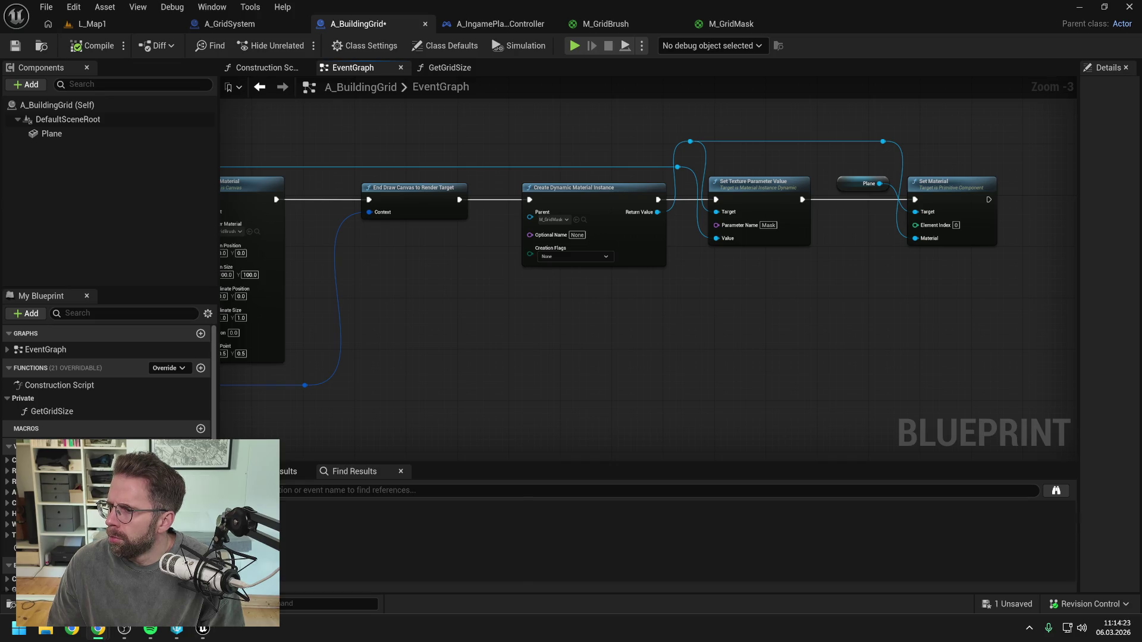
{"action": "left_click", "coordinate": [864, 337]}
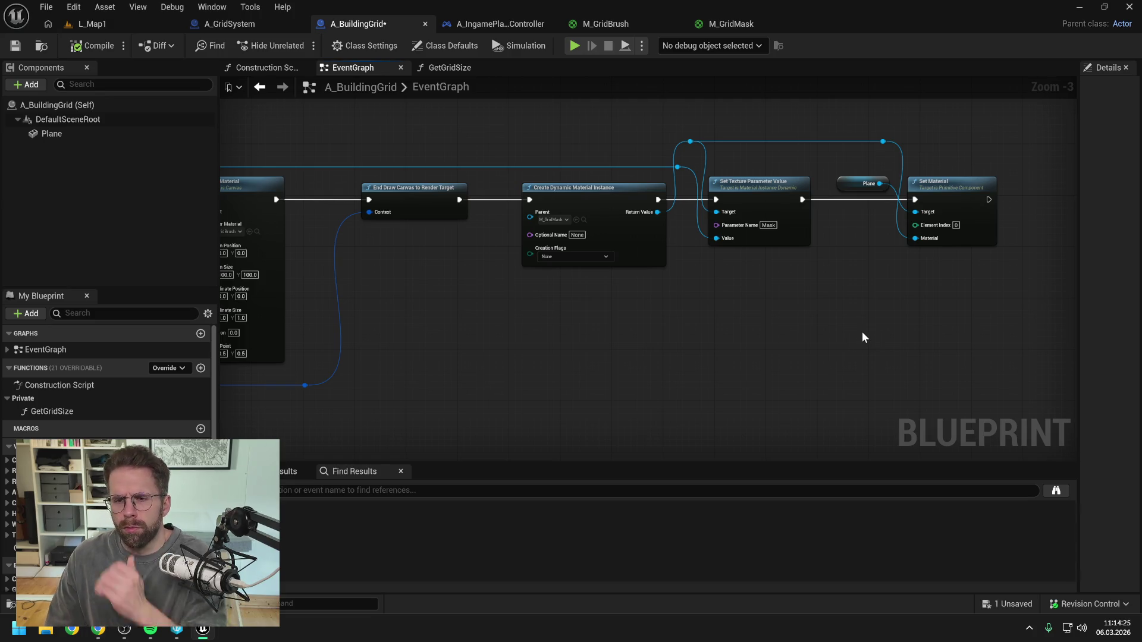
{"action": "left_click_drag", "start_coordinate": [864, 337], "coordinate": [922, 316]}
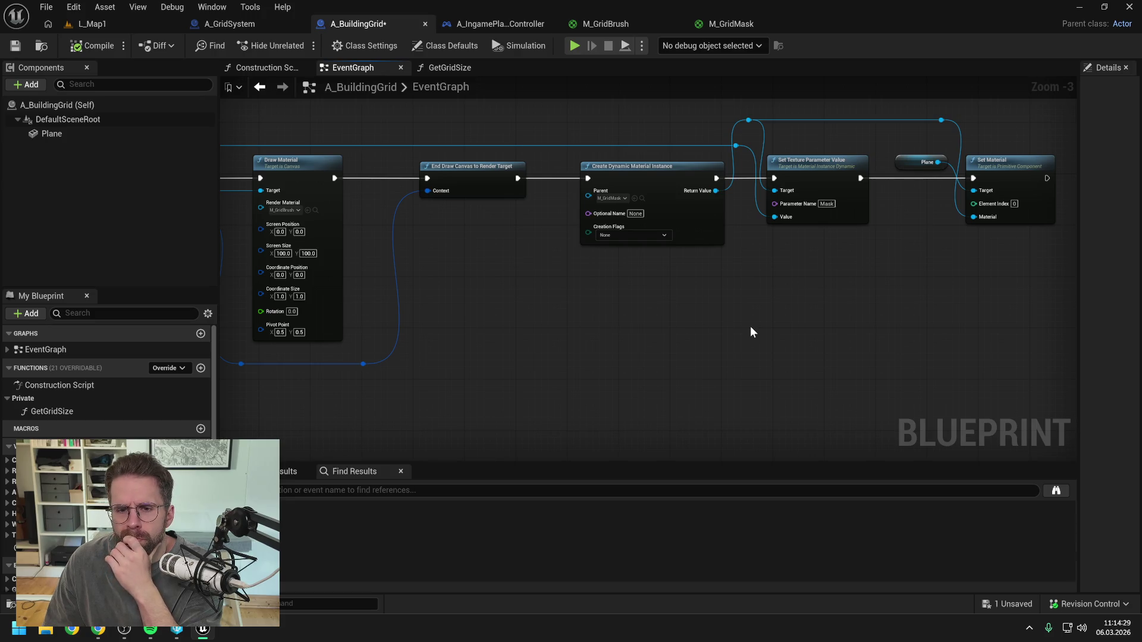
{"action": "mouse_move", "coordinate": [751, 332]}
{"action": "left_mouse_down"}
{"action": "mouse_move", "coordinate": [731, 301]}
{"action": "mouse_move", "coordinate": [740, 289]}
{"action": "left_mouse_up"}
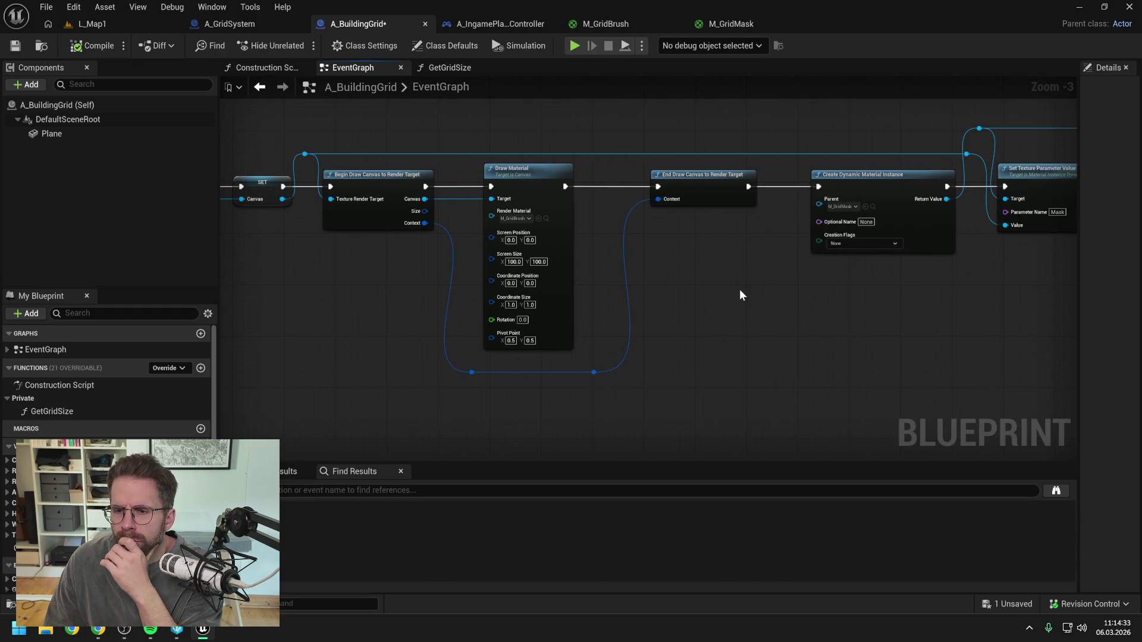
{"action": "mouse_move", "coordinate": [915, 307]}
{"action": "left_mouse_down"}
{"action": "mouse_move", "coordinate": [752, 311]}
{"action": "mouse_move", "coordinate": [771, 301]}
{"action": "left_mouse_up"}
{"action": "mouse_move", "coordinate": [688, 306]}
{"action": "left_mouse_down"}
{"action": "mouse_move", "coordinate": [631, 310]}
{"action": "mouse_move", "coordinate": [809, 273]}
{"action": "left_mouse_up"}
{"action": "scroll", "coordinate": [806, 272], "scroll_direction": "down", "scroll_amount": 1}
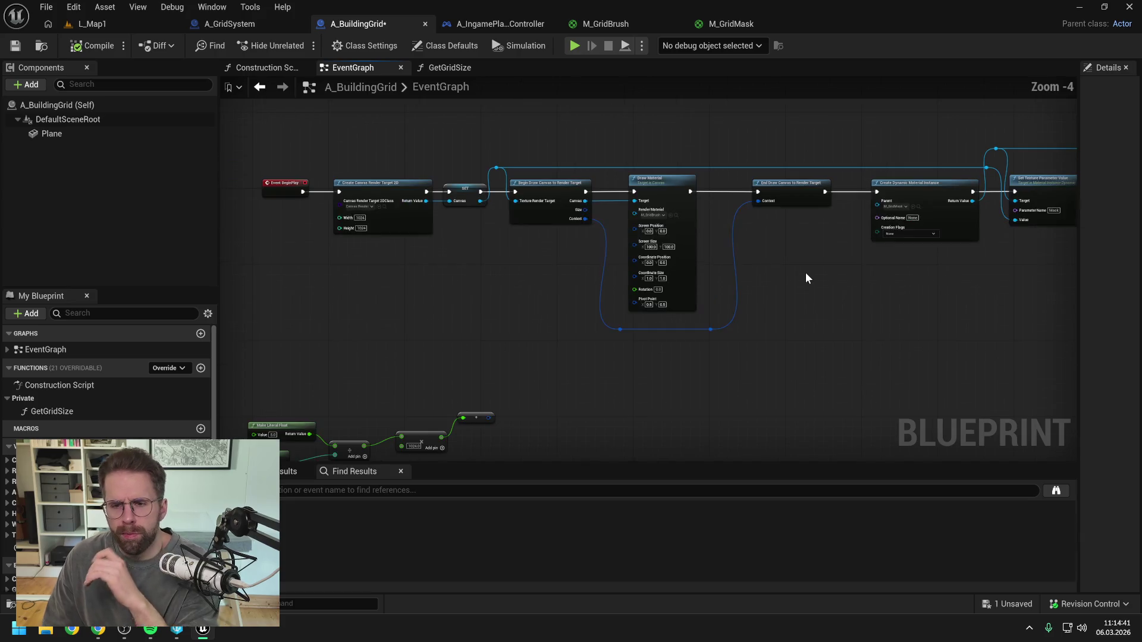
- From the Canvas variable, add a Draw Material to Render Target node drawing M_GridBrush
{"action": "right_click", "coordinate": [530, 338]}
{"action": "key", "text": "Escape"}
{"action": "left_click_drag", "start_coordinate": [480, 201], "coordinate": [507, 319]}
{"action": "type", "text": "draw"}
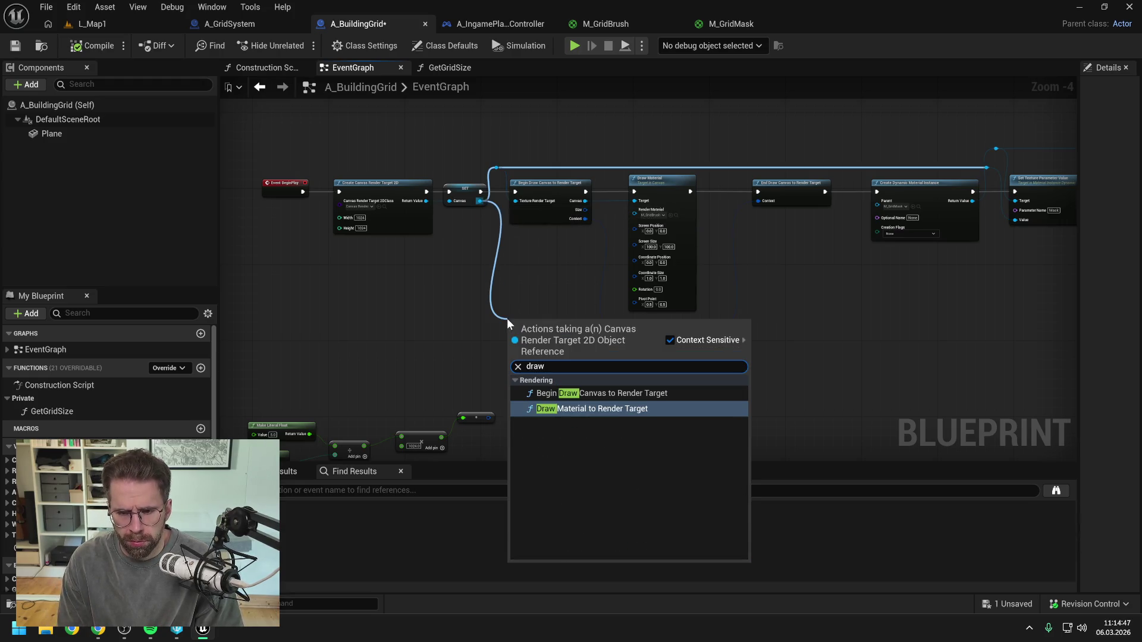
{"action": "left_click", "coordinate": [592, 408]}
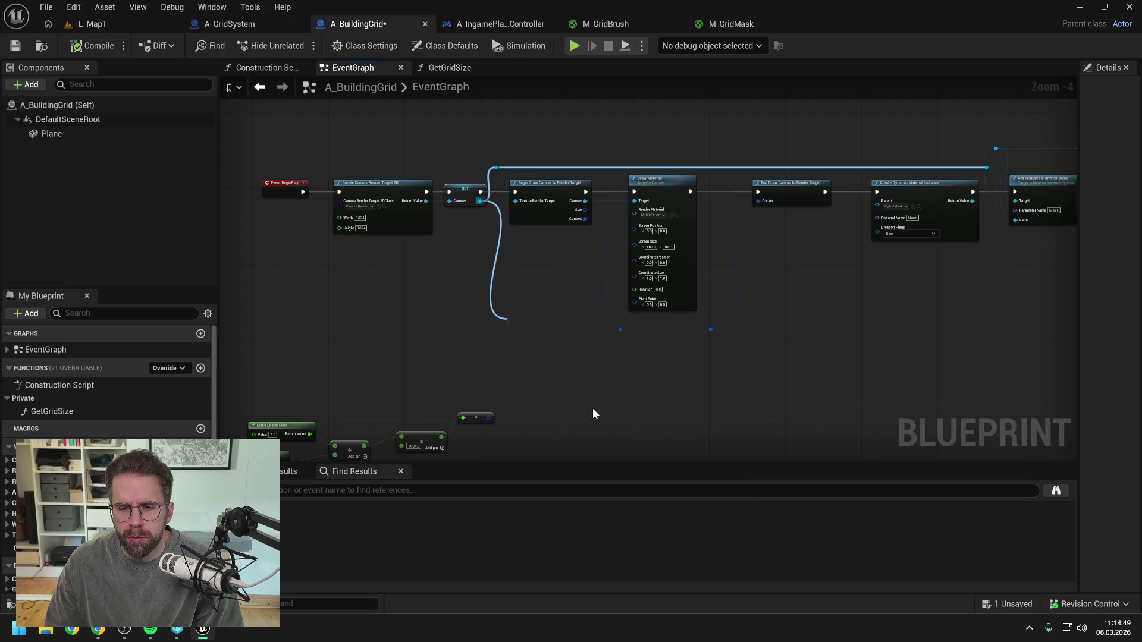
{"action": "left_click", "coordinate": [531, 294]}
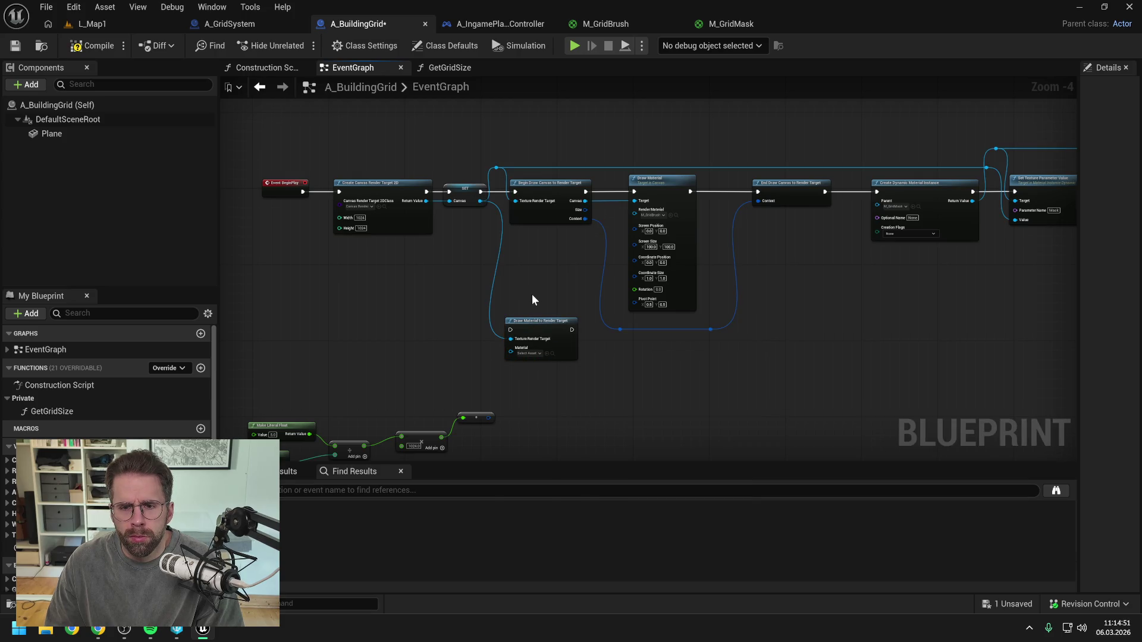
{"action": "left_click", "coordinate": [527, 353]}
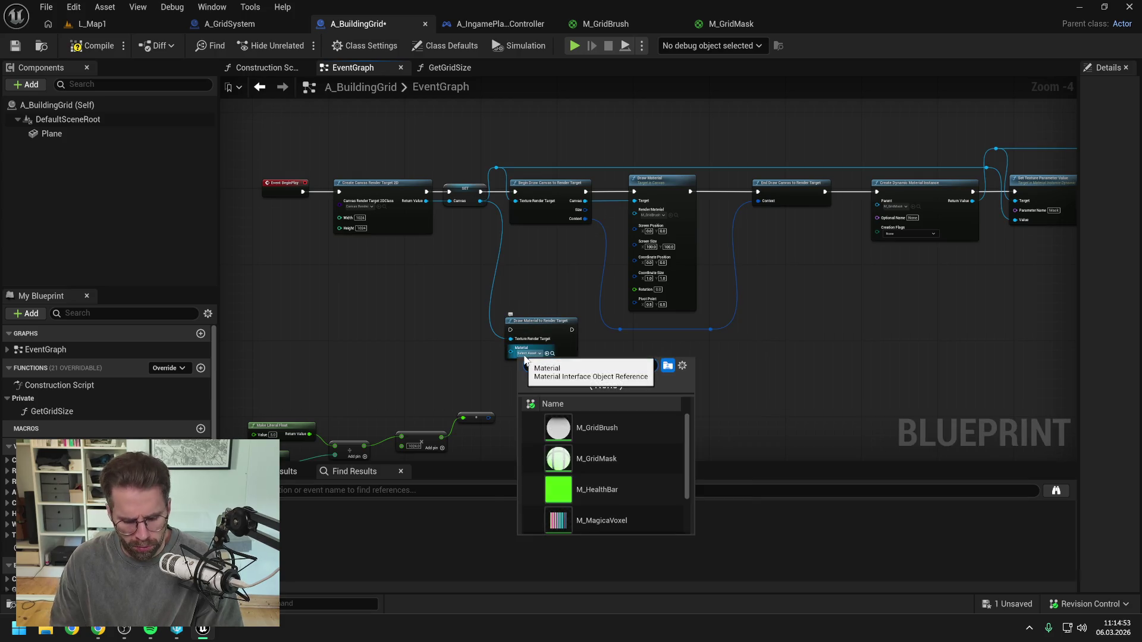
{"action": "left_click", "coordinate": [605, 428]}
- Run the draw node after SET, then paste a copy of the mask material chain after it
{"action": "mouse_move", "coordinate": [480, 192]}
{"action": "left_mouse_down"}
{"action": "mouse_move", "coordinate": [510, 330]}
{"action": "mouse_move", "coordinate": [593, 364]}
{"action": "mouse_move", "coordinate": [565, 371]}
{"action": "left_mouse_up"}
{"action": "mouse_move", "coordinate": [675, 370]}
{"action": "left_mouse_down"}
{"action": "mouse_move", "coordinate": [565, 344]}
{"action": "mouse_move", "coordinate": [583, 335]}
{"action": "mouse_move", "coordinate": [562, 339]}
{"action": "left_mouse_up"}
{"action": "left_click_drag", "start_coordinate": [602, 104], "coordinate": [937, 259]}
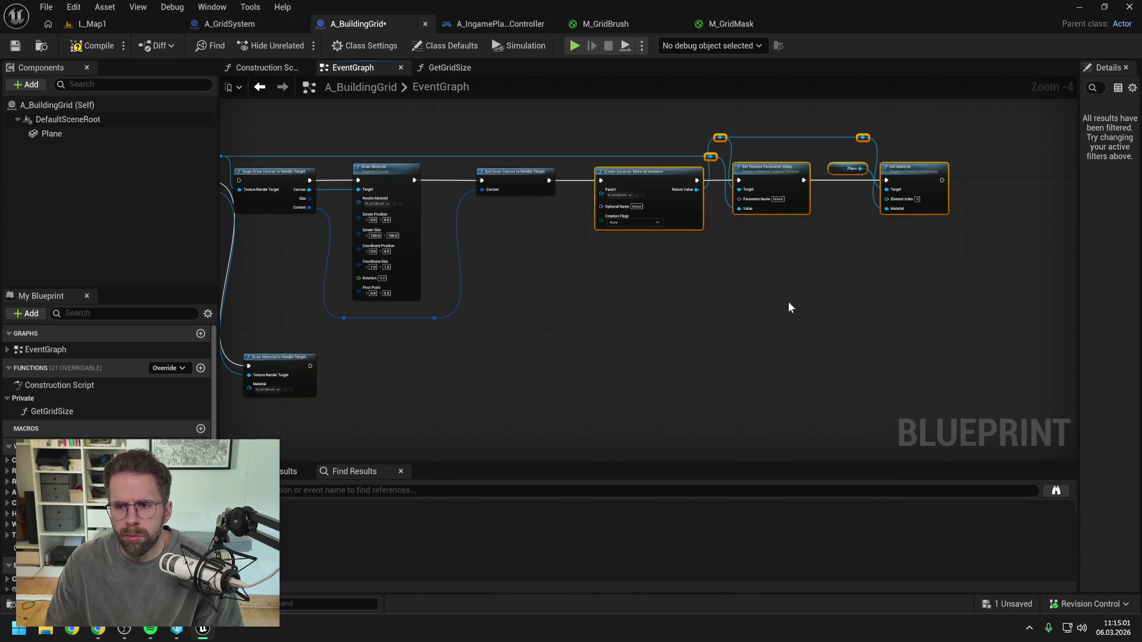
{"action": "left_click_drag", "start_coordinate": [788, 302], "coordinate": [808, 250]}
{"action": "key", "text": "ctrl+c"}
{"action": "key", "text": "ctrl+v"}
{"action": "left_click_drag", "start_coordinate": [353, 311], "coordinate": [443, 325]}
{"action": "left_click_drag", "start_coordinate": [324, 305], "coordinate": [348, 320]}
{"action": "left_click", "coordinate": [447, 292]}
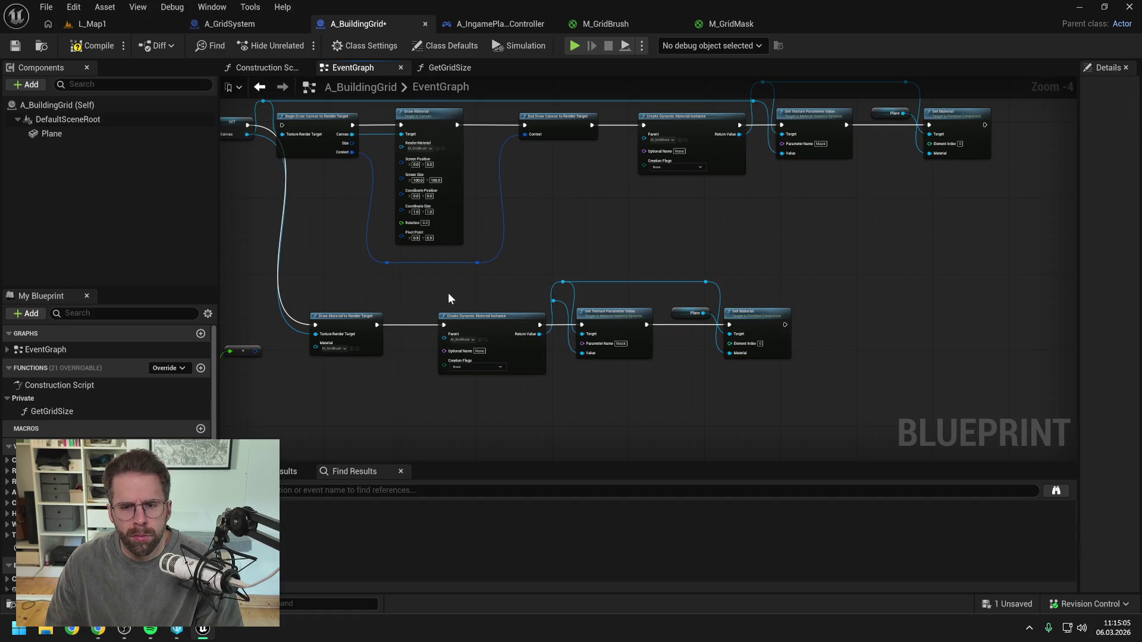
- Compile and save the A_BuildingGrid Blueprint with both branches
{"action": "left_click_drag", "start_coordinate": [448, 292], "coordinate": [555, 319]}
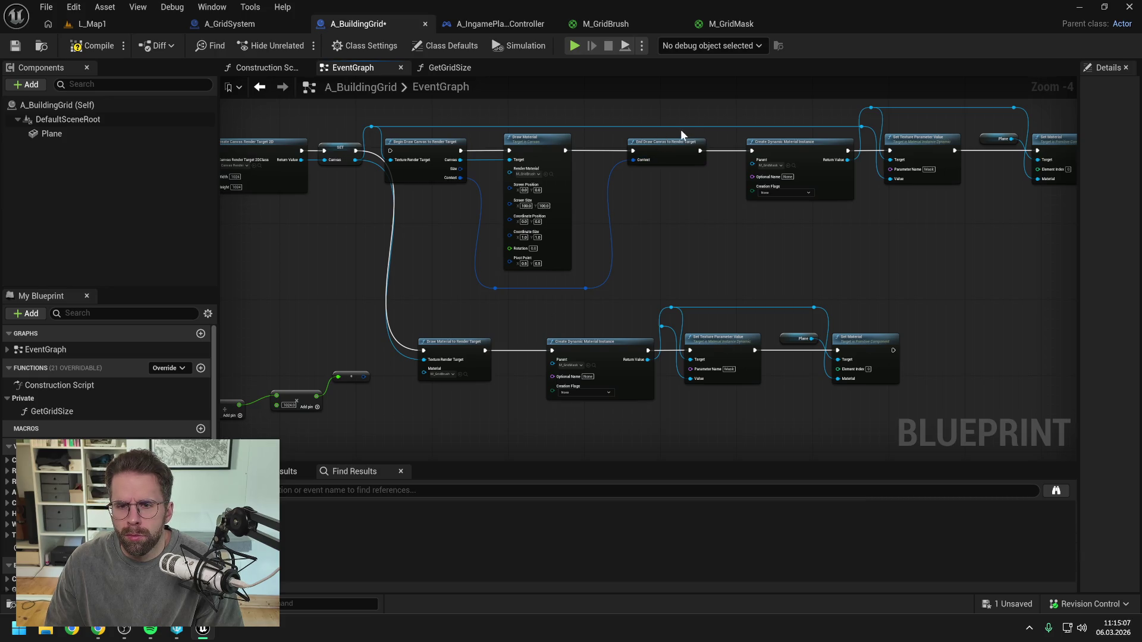
{"action": "mouse_move", "coordinate": [372, 128]}
{"action": "left_mouse_down"}
{"action": "mouse_move", "coordinate": [452, 206]}
{"action": "mouse_move", "coordinate": [661, 327]}
{"action": "left_mouse_up"}
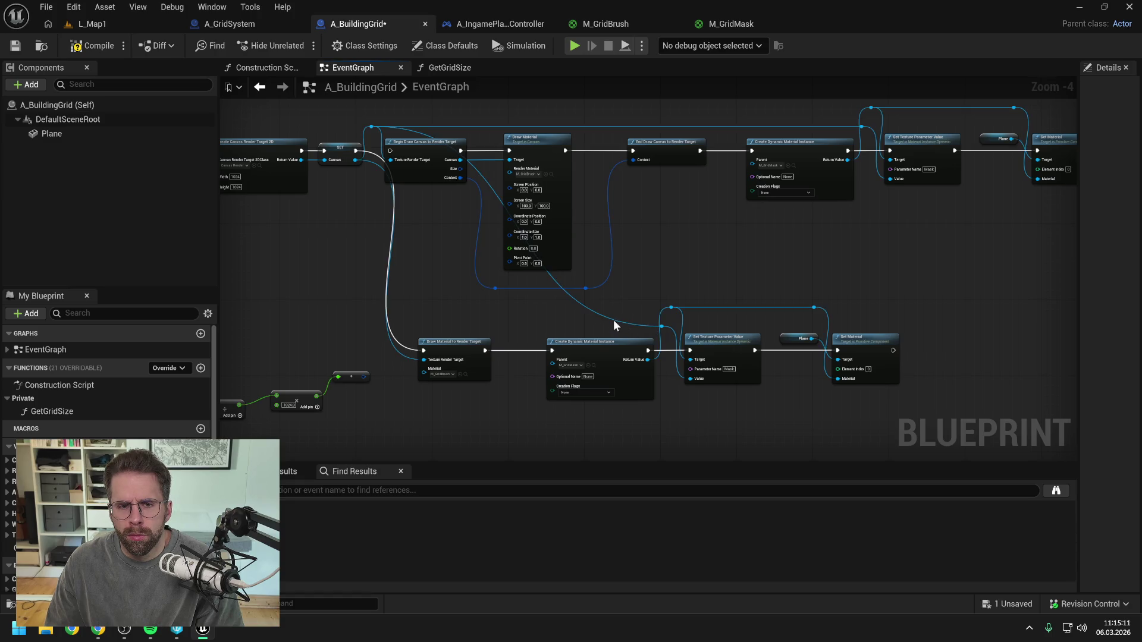
{"action": "left_click", "coordinate": [93, 46]}
{"action": "key", "text": "ctrl+s"}
{"action": "left_click", "coordinate": [113, 25]}
- Play L_Map1 to check the green grid, then return to the A_BuildingGrid EventGraph
{"action": "left_click", "coordinate": [298, 45]}
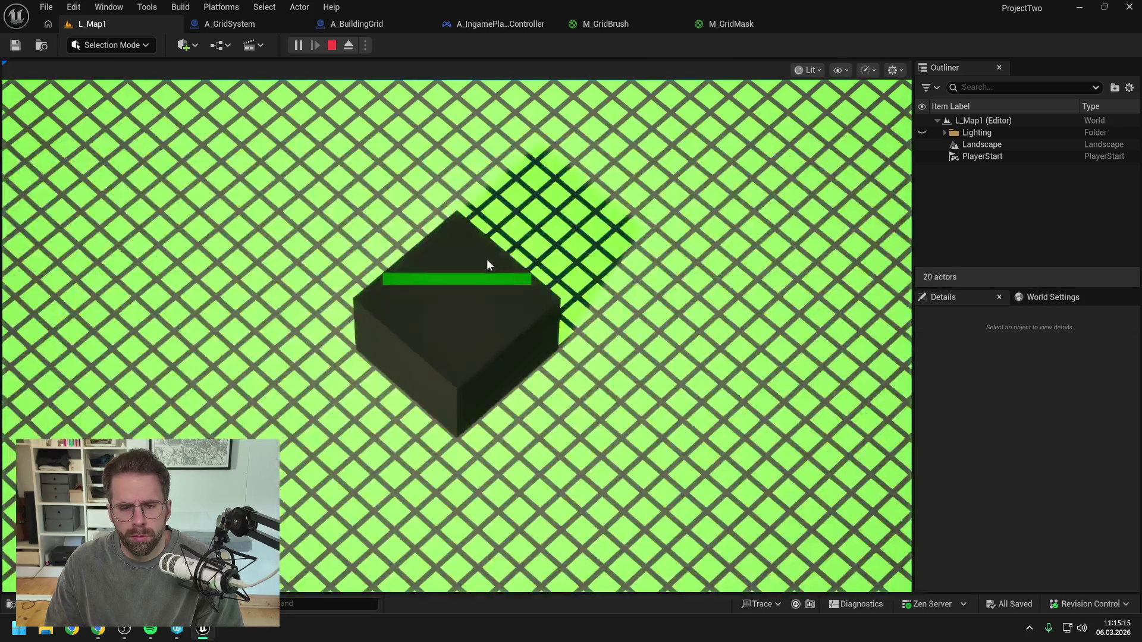
{"action": "key", "text": "Escape"}
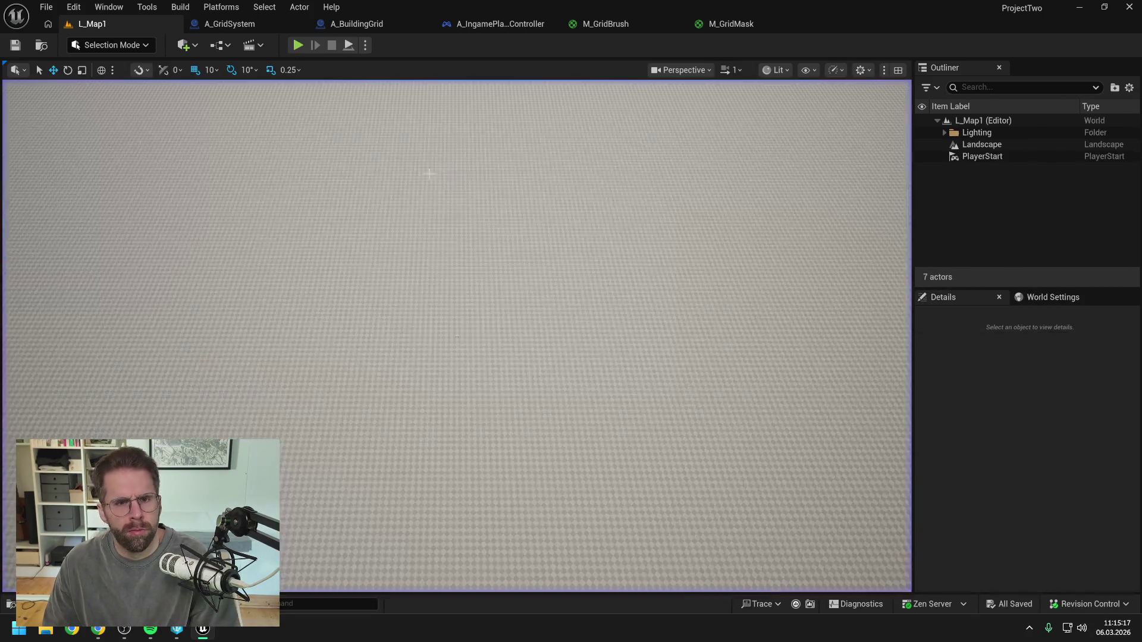
{"action": "left_click", "coordinate": [388, 23]}
{"action": "left_click_drag", "start_coordinate": [650, 257], "coordinate": [734, 270]}
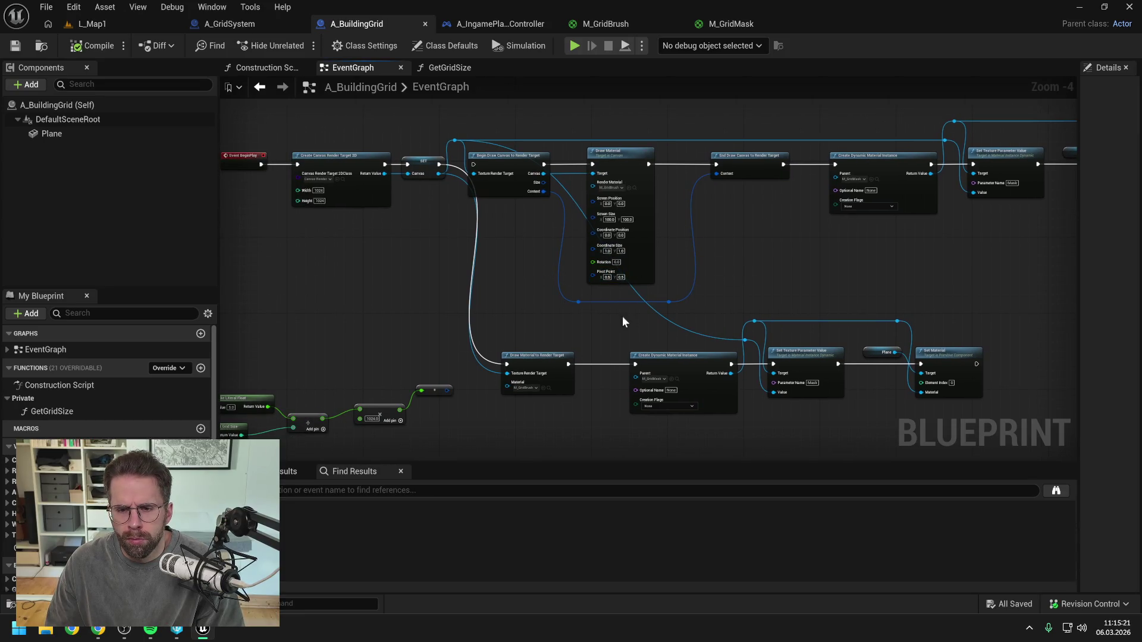
- Reroute the mask wire, cut the SET-to-draw execution link, and save the Blueprint
{"action": "double_click", "coordinate": [663, 315]}
{"action": "mouse_move", "coordinate": [663, 315]}
{"action": "left_mouse_down"}
{"action": "mouse_move", "coordinate": [474, 336]}
{"action": "mouse_move", "coordinate": [502, 354]}
{"action": "left_mouse_up"}
{"action": "left_click", "coordinate": [451, 234]}
{"action": "left_click", "coordinate": [441, 165], "text": "alt"}
{"action": "scroll", "coordinate": [454, 176], "scroll_direction": "up", "scroll_amount": 1}
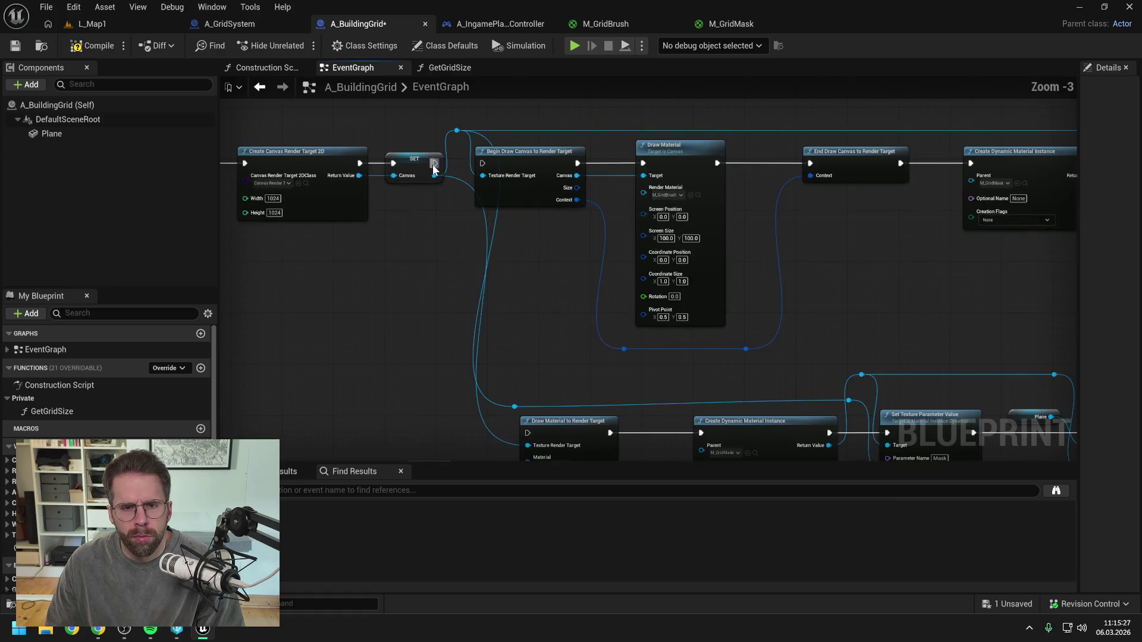
{"action": "left_click_drag", "start_coordinate": [550, 253], "coordinate": [538, 261]}
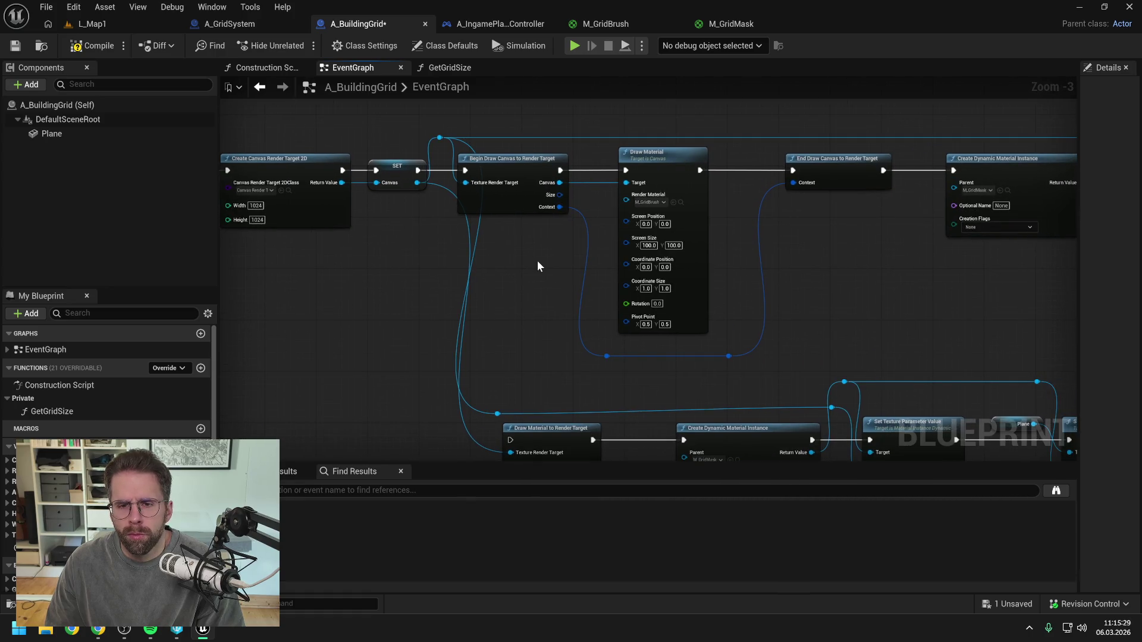
{"action": "key", "text": "ctrl+s"}
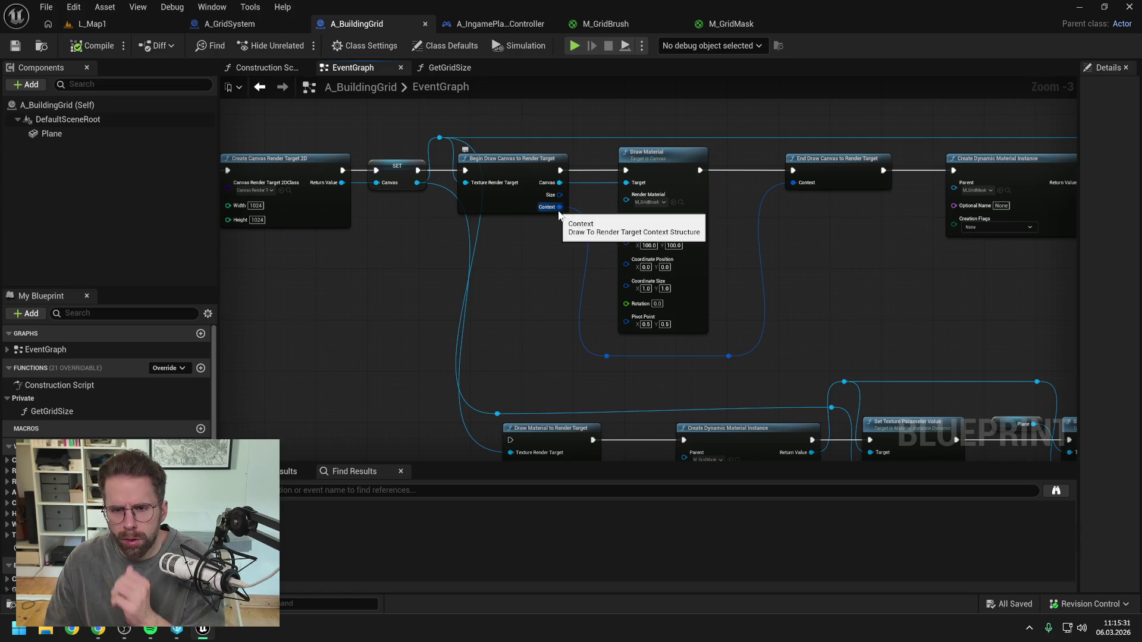
{"action": "left_click_drag", "start_coordinate": [558, 210], "coordinate": [526, 243]}
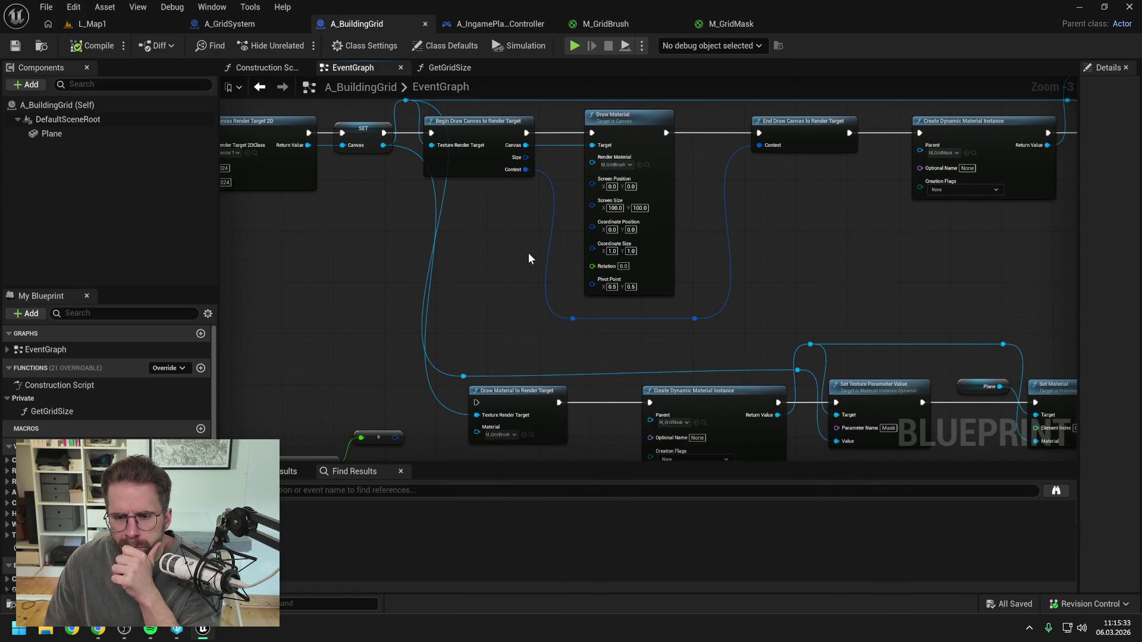
{"action": "left_click_drag", "start_coordinate": [802, 263], "coordinate": [748, 251]}
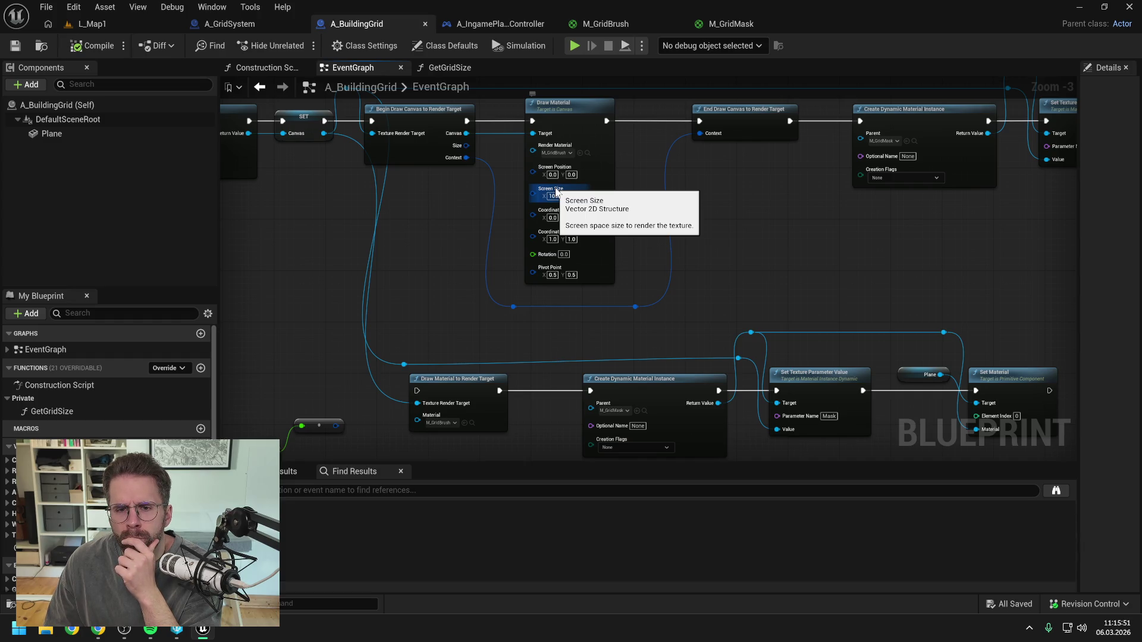
- Set the Draw Material Screen Size X and Y to 10000
{"action": "left_click", "coordinate": [555, 195]}
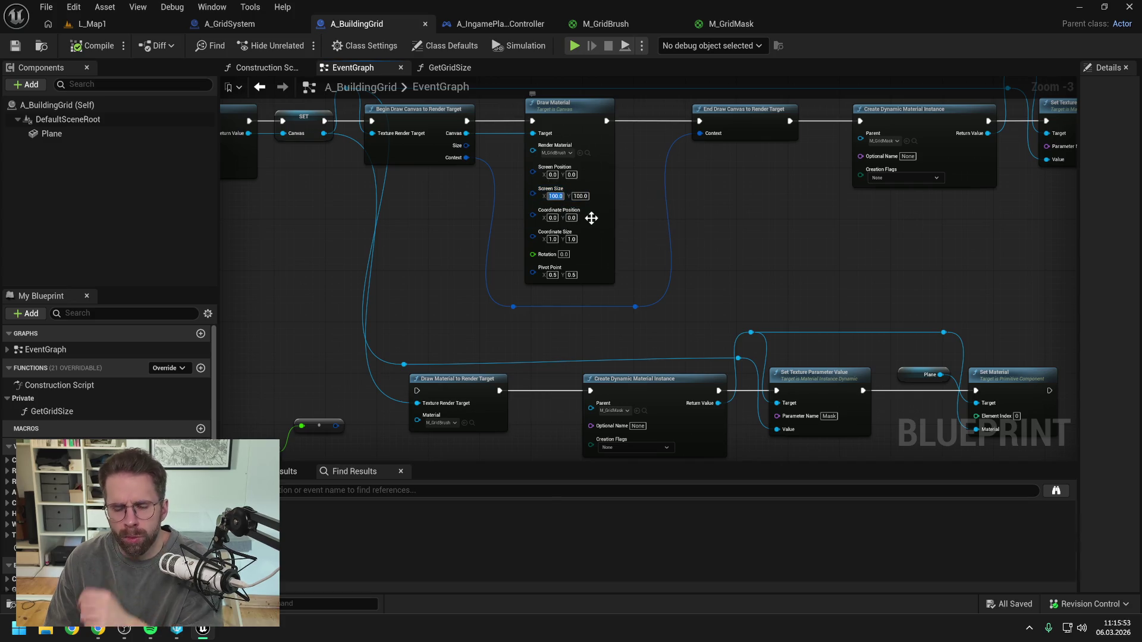
{"action": "type", "text": "10000"}
{"action": "left_click", "coordinate": [580, 196]}
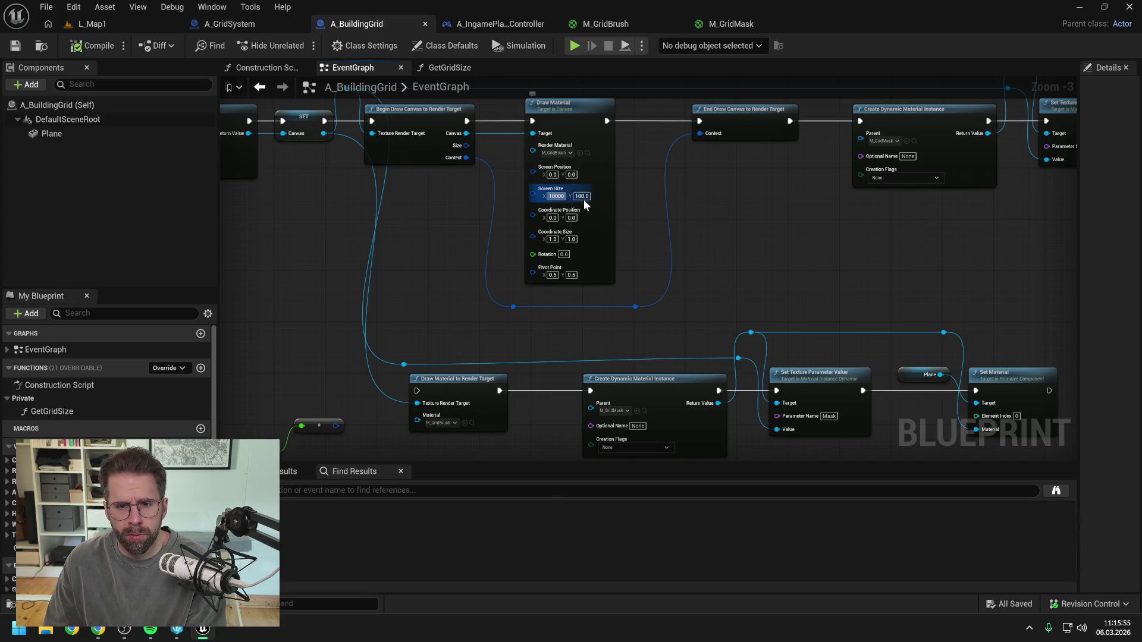
{"action": "type", "text": "100"}
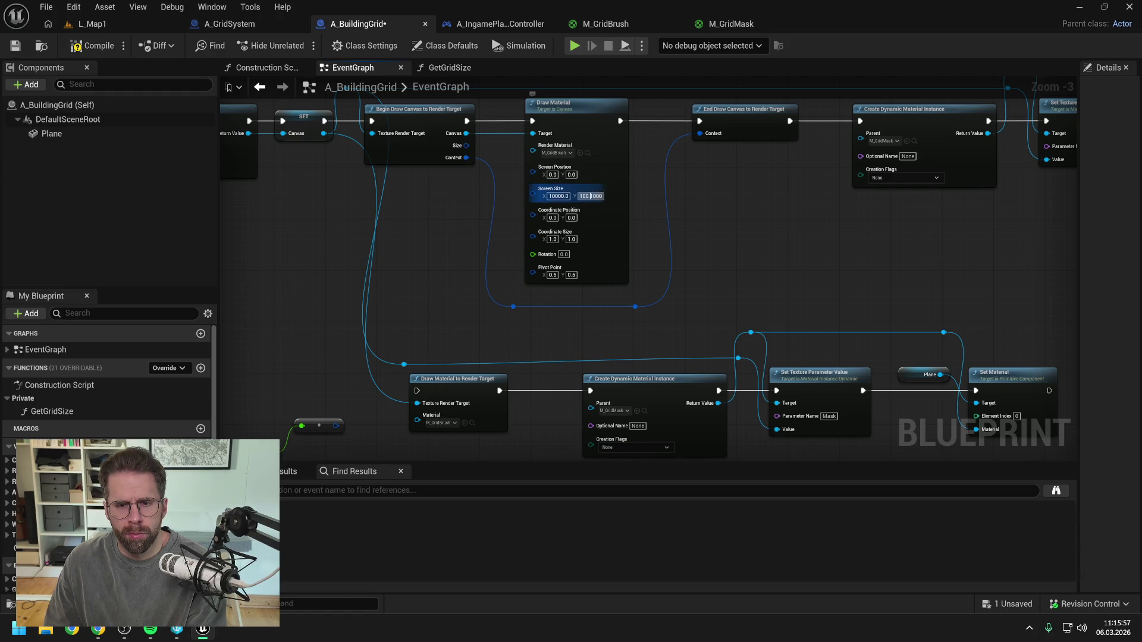
{"action": "key", "text": "ctrl+a"}
{"action": "type", "text": "10"}
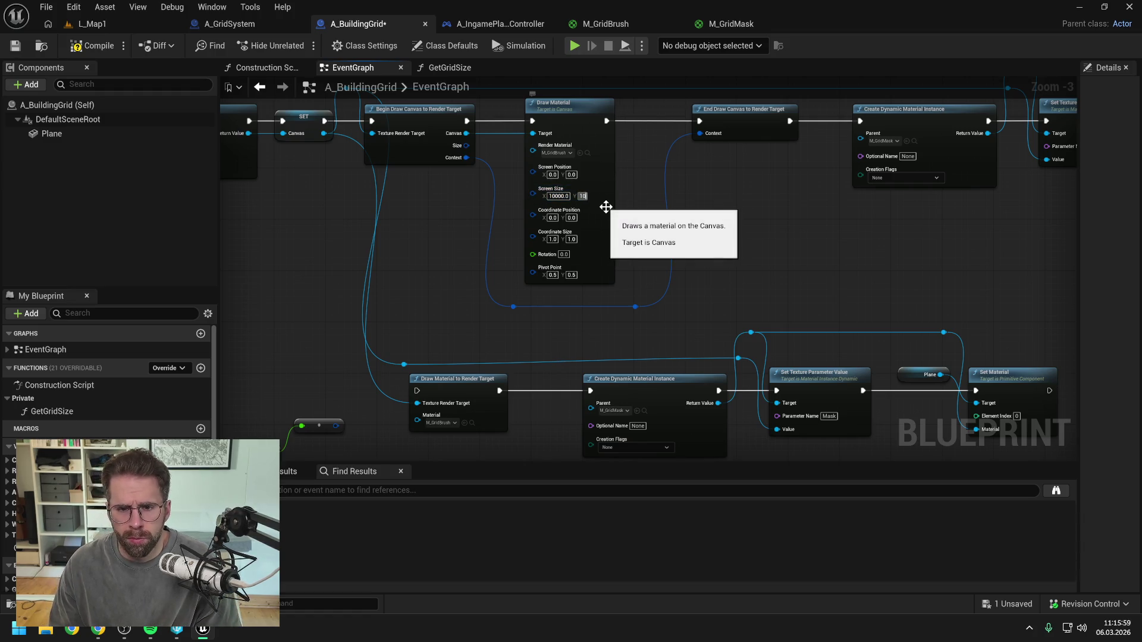
{"action": "type", "text": "0000"}
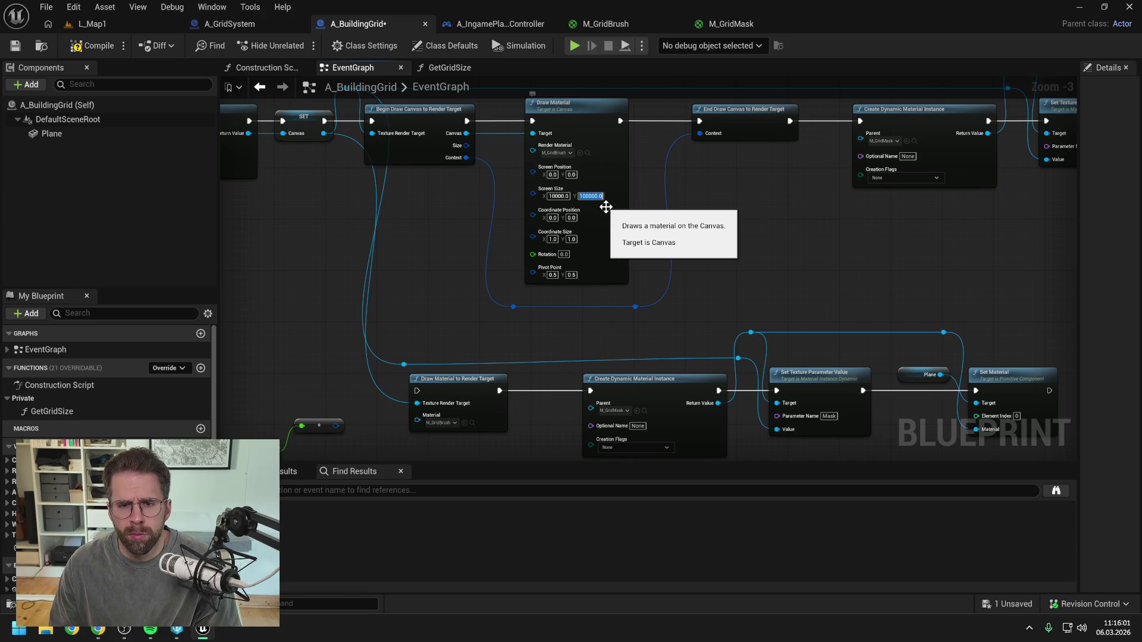
{"action": "key", "text": "Return"}
{"action": "scroll", "coordinate": [576, 196], "scroll_direction": "up", "scroll_amount": 3}
{"action": "left_click", "coordinate": [595, 196]}
{"action": "type", "text": "10000"}
{"action": "key", "text": "Return"}
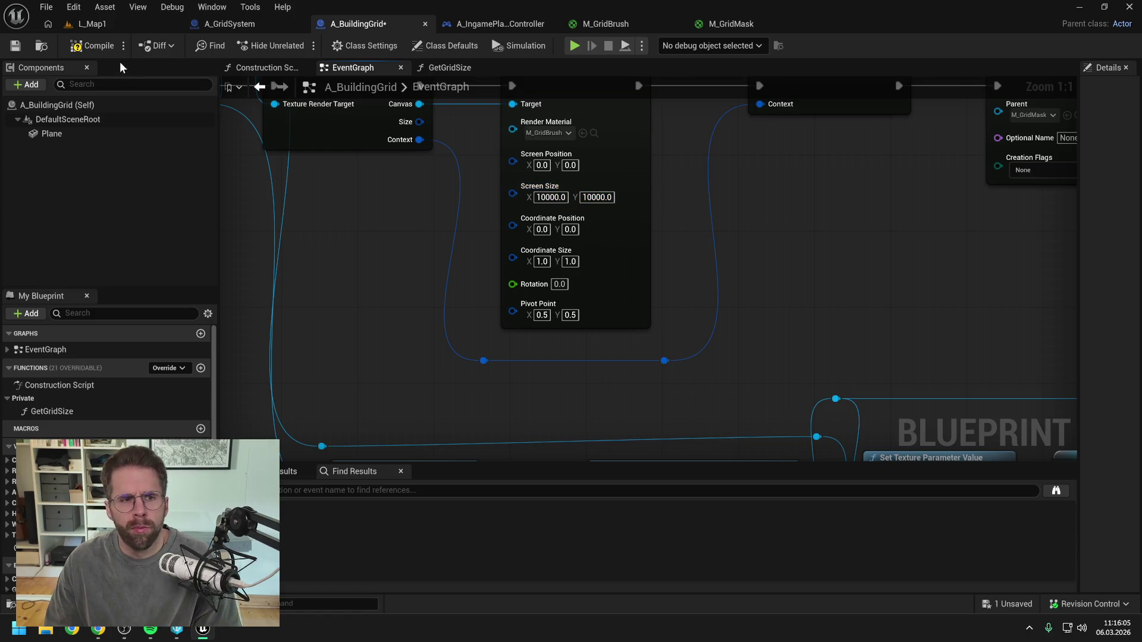
{"action": "left_click", "coordinate": [117, 26]}
{"action": "left_click", "coordinate": [300, 45]}
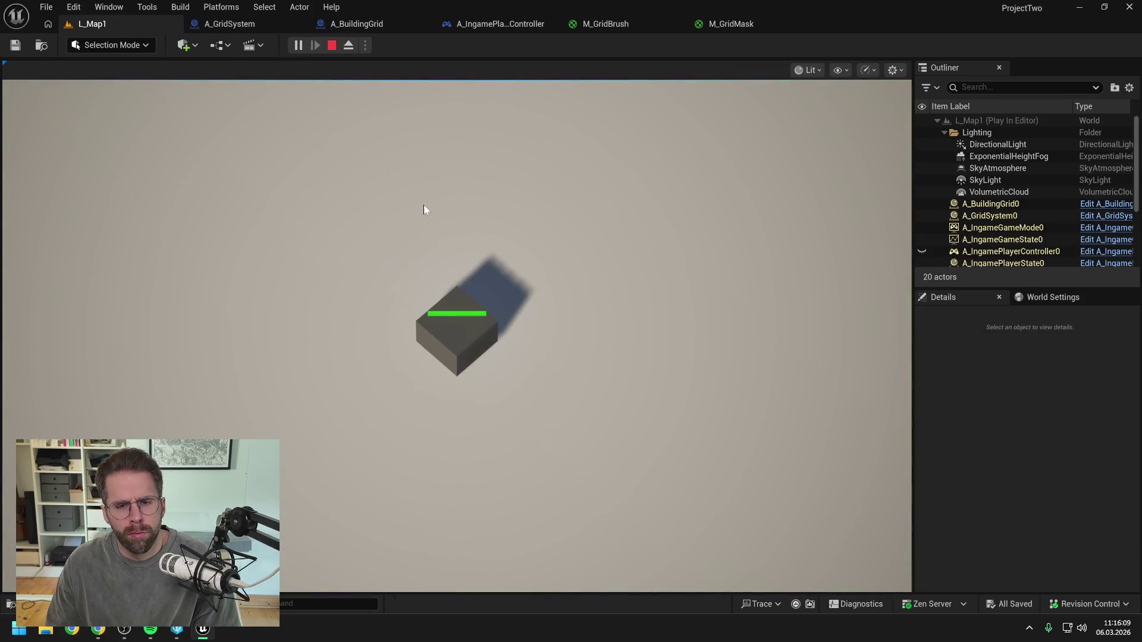
{"action": "key", "text": "F8"}
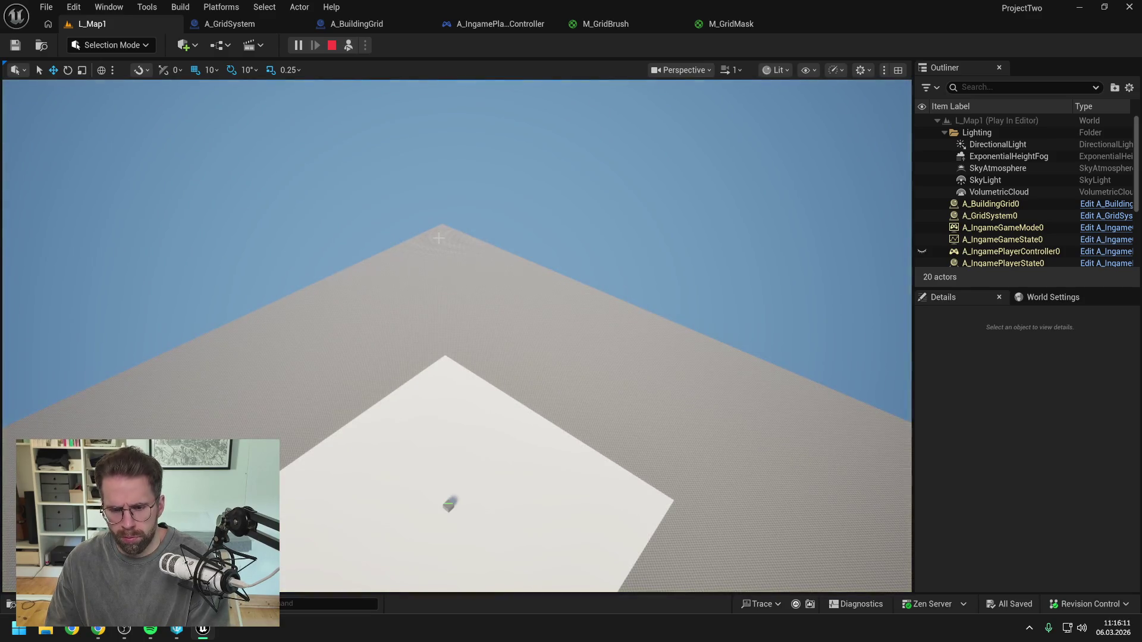
{"action": "key", "text": "Escape"}
{"action": "left_click", "coordinate": [356, 24]}
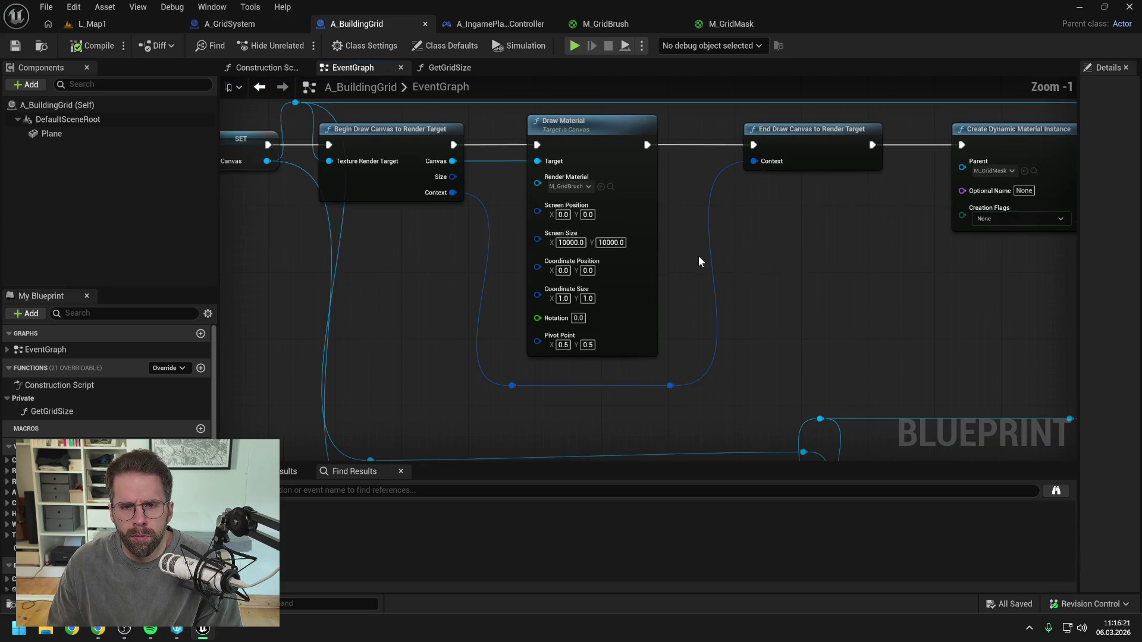
- Set the Draw Material Screen Size to 1000 × 1000 and save the Blueprint
{"action": "scroll", "coordinate": [698, 256], "scroll_direction": "down", "scroll_amount": 1}
{"action": "scroll", "coordinate": [694, 266], "scroll_direction": "down", "scroll_amount": 1}
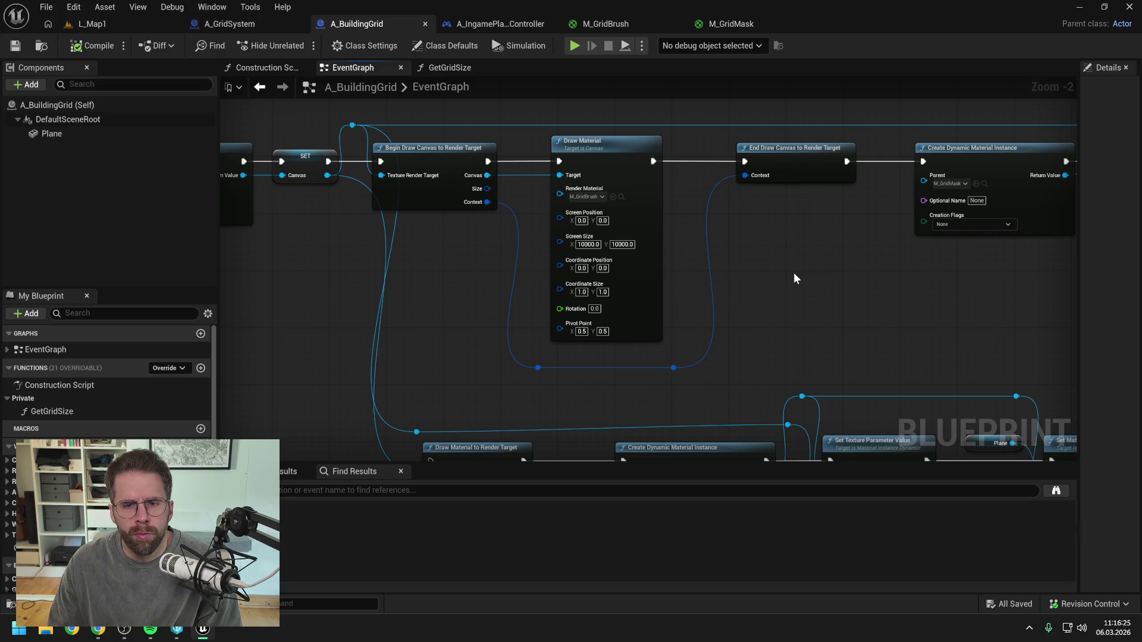
{"action": "left_click_drag", "start_coordinate": [812, 271], "coordinate": [715, 270]}
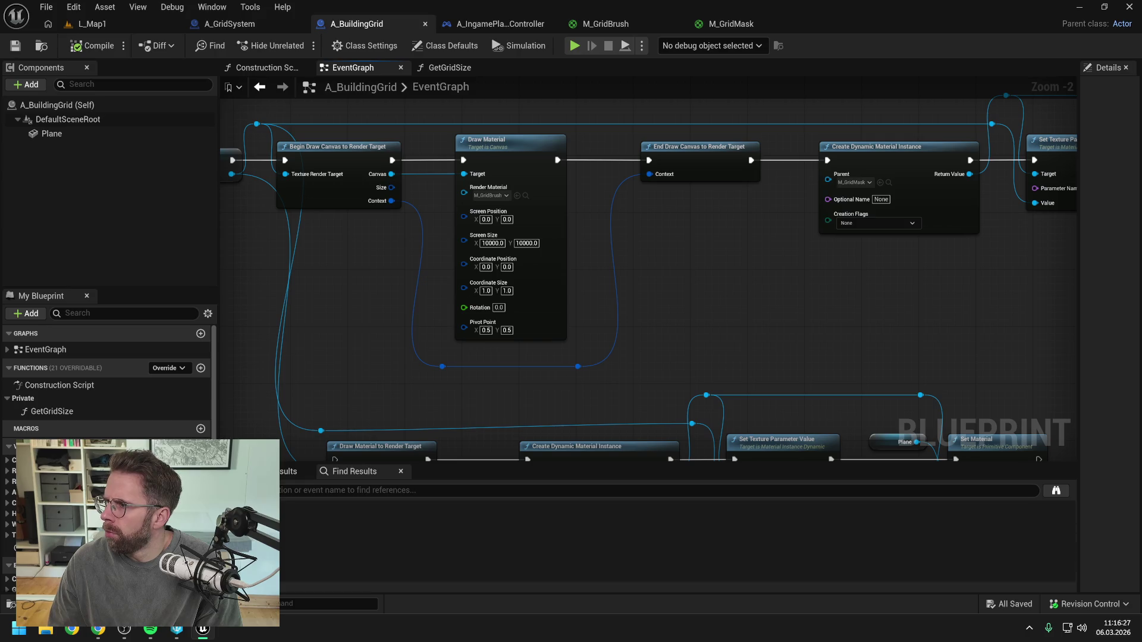
{"action": "left_click", "coordinate": [491, 243]}
{"action": "type", "text": "1000"}
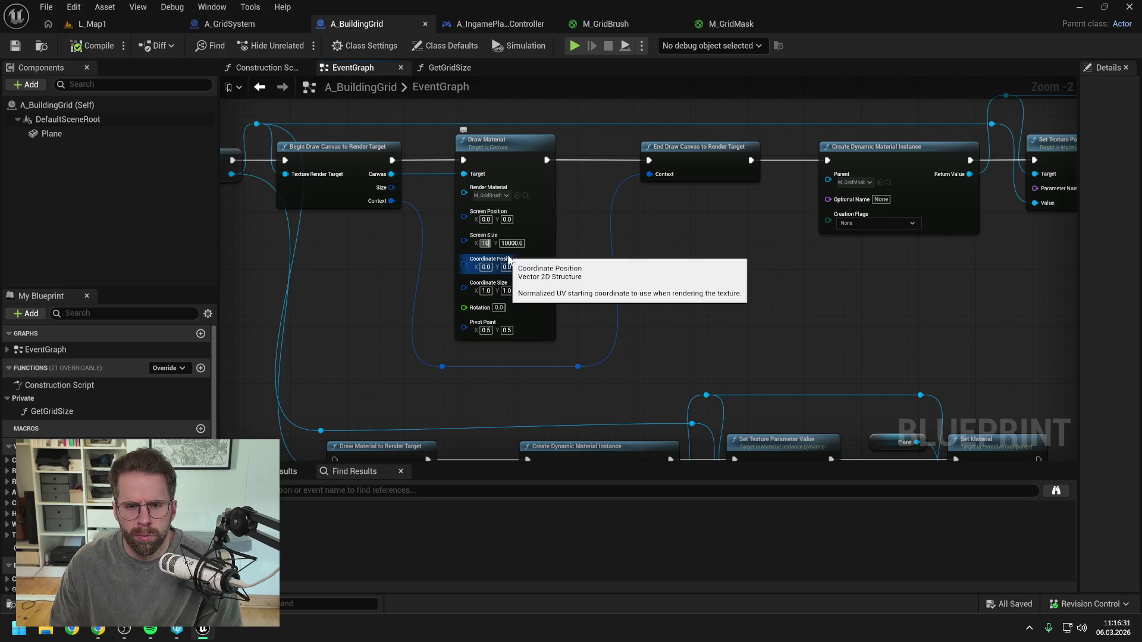
{"action": "key", "text": "Tab"}
{"action": "type", "text": "100"}
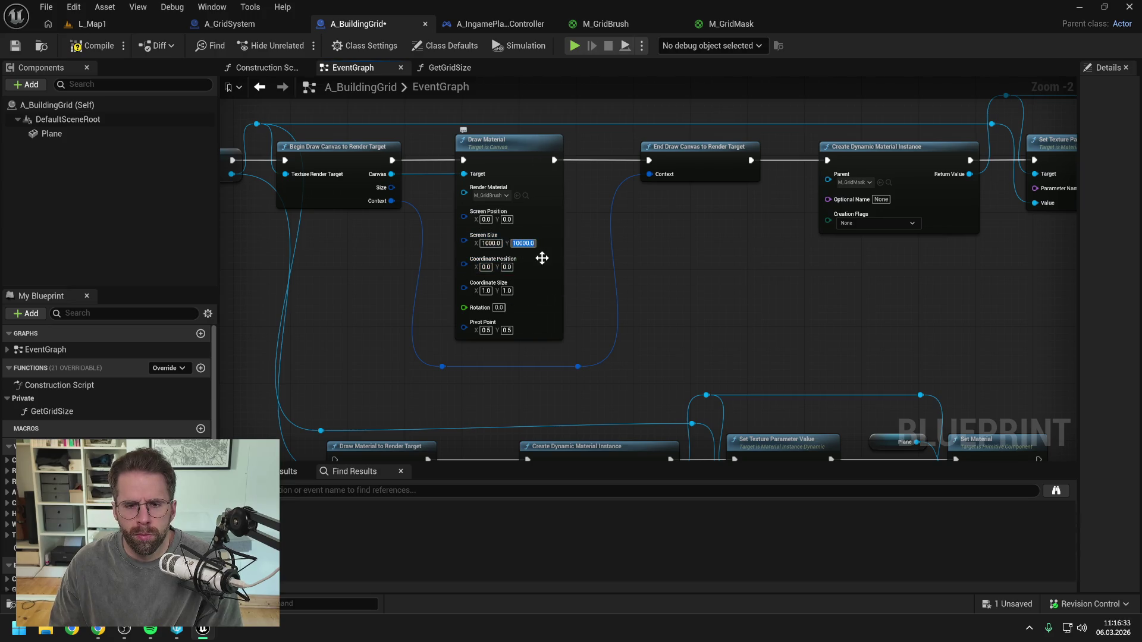
{"action": "type", "text": "0"}
{"action": "key", "text": "Return"}
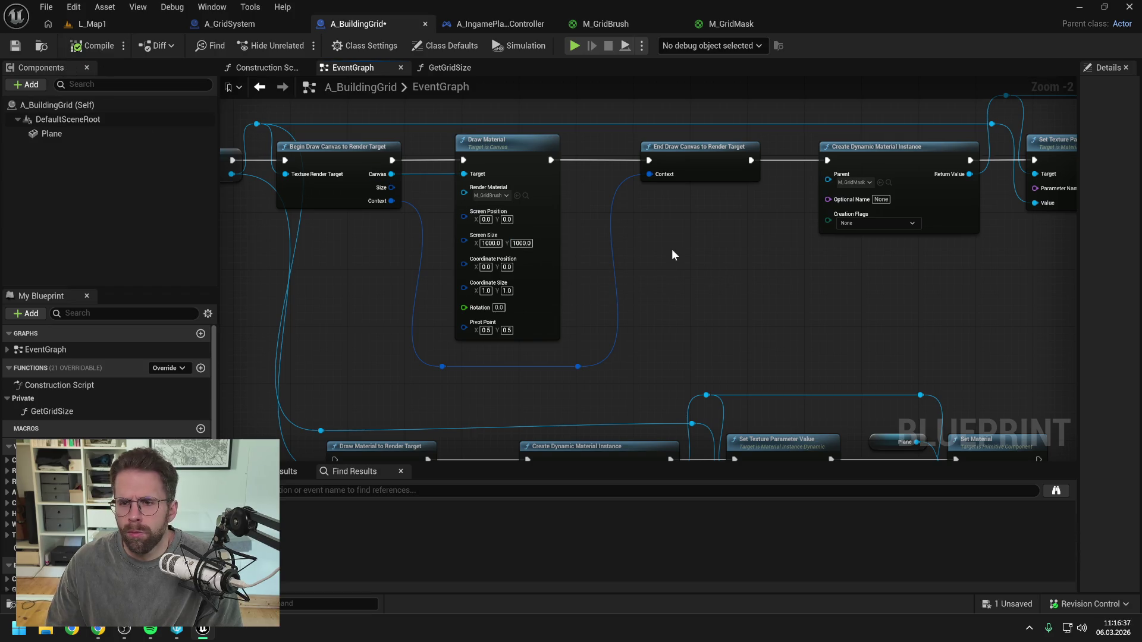
{"action": "key", "text": "ctrl+s"}
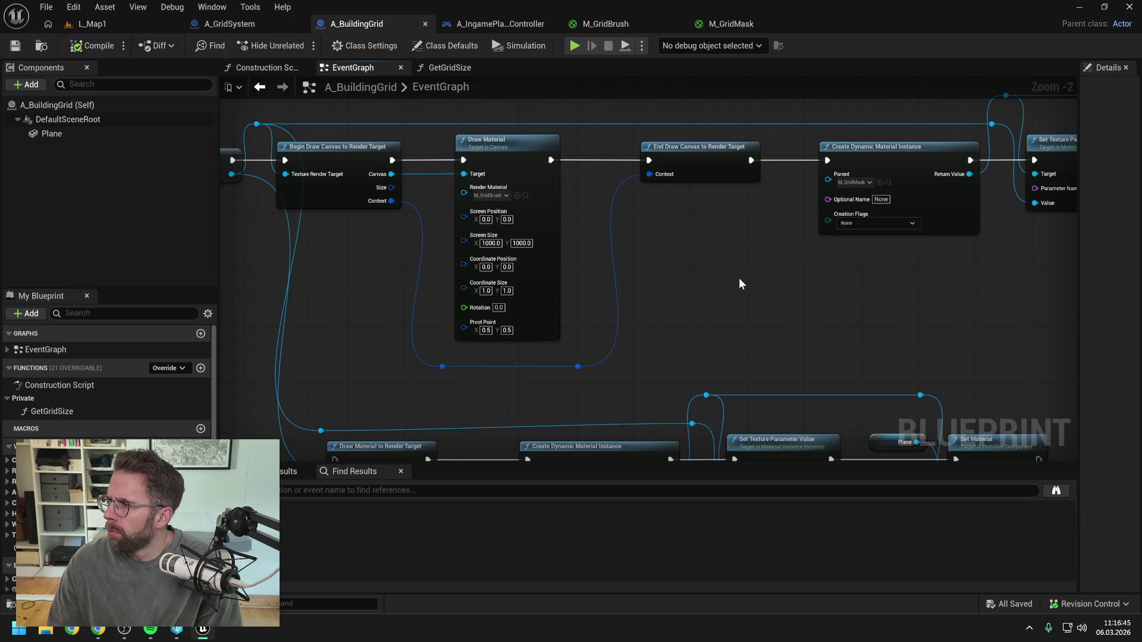
- Change the Draw Material Screen Size to 1024 × 1024 to match the canvas render target
{"action": "left_click_drag", "start_coordinate": [747, 281], "coordinate": [585, 289]}
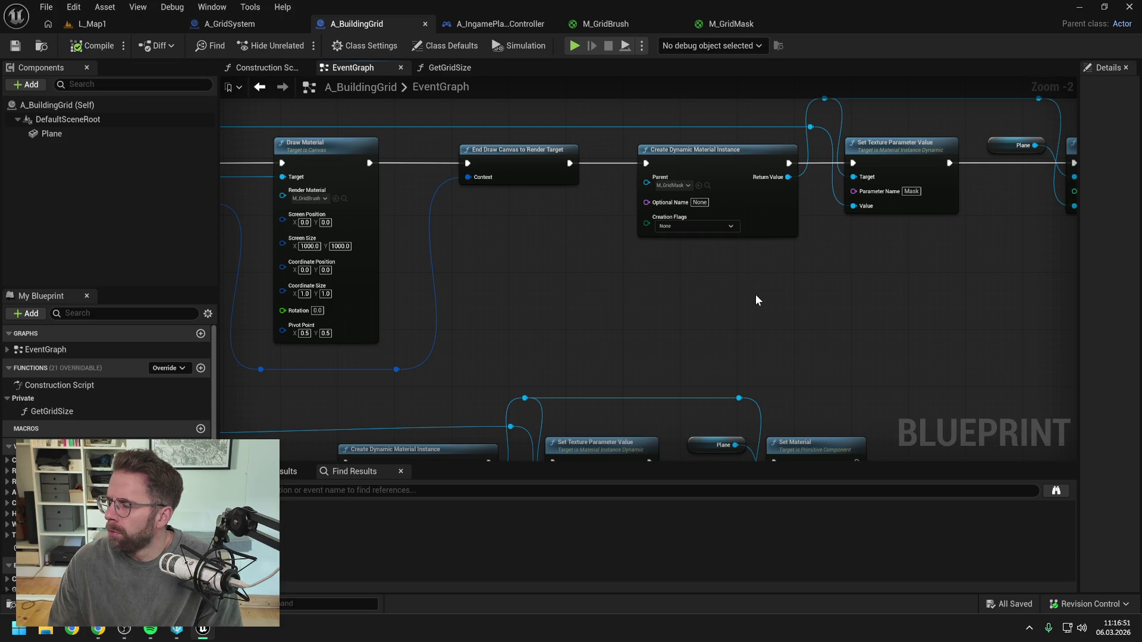
{"action": "left_click_drag", "start_coordinate": [838, 290], "coordinate": [713, 301]}
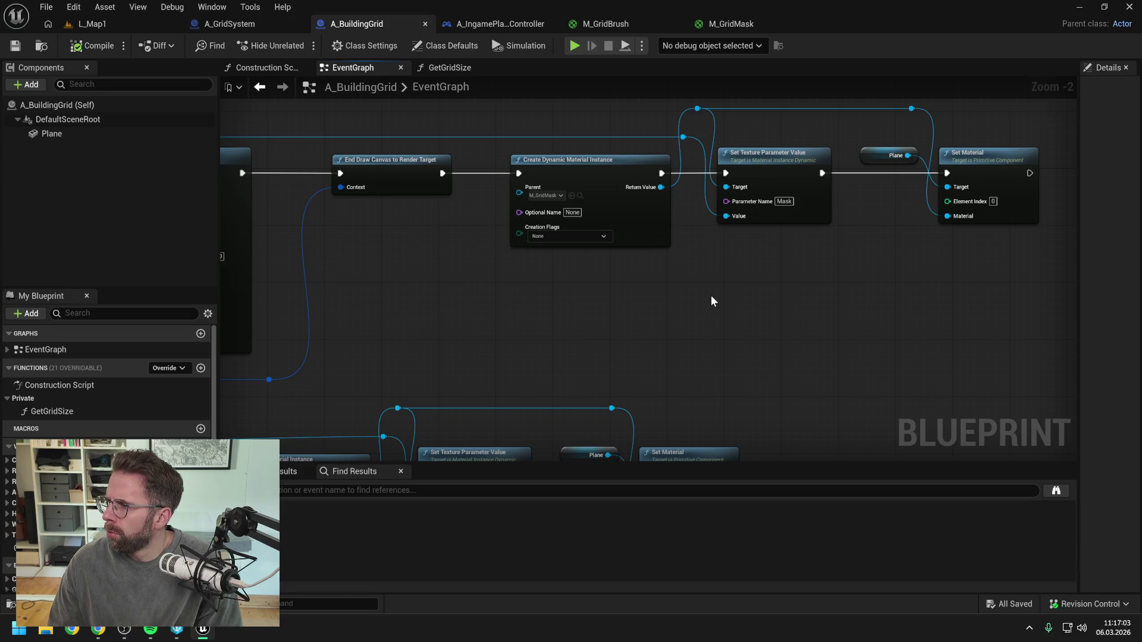
{"action": "mouse_move", "coordinate": [711, 301]}
{"action": "left_mouse_down"}
{"action": "mouse_move", "coordinate": [694, 288]}
{"action": "mouse_move", "coordinate": [825, 286]}
{"action": "left_mouse_up"}
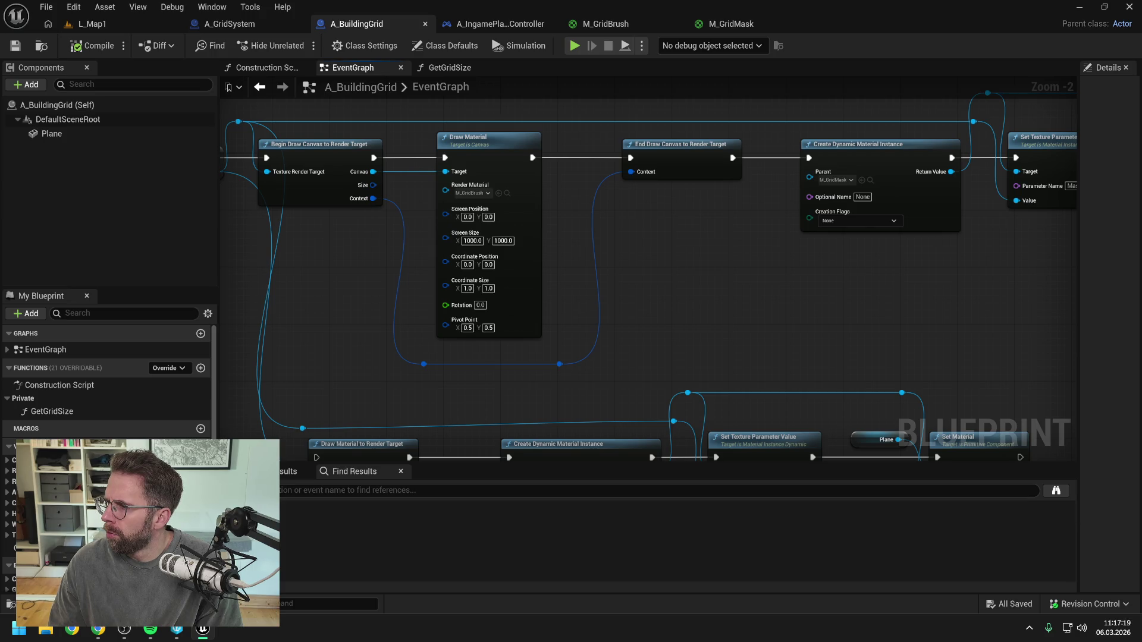
{"action": "mouse_move", "coordinate": [693, 274]}
{"action": "left_mouse_down"}
{"action": "mouse_move", "coordinate": [897, 285]}
{"action": "mouse_move", "coordinate": [887, 296]}
{"action": "left_mouse_up"}
{"action": "left_click", "coordinate": [688, 252]}
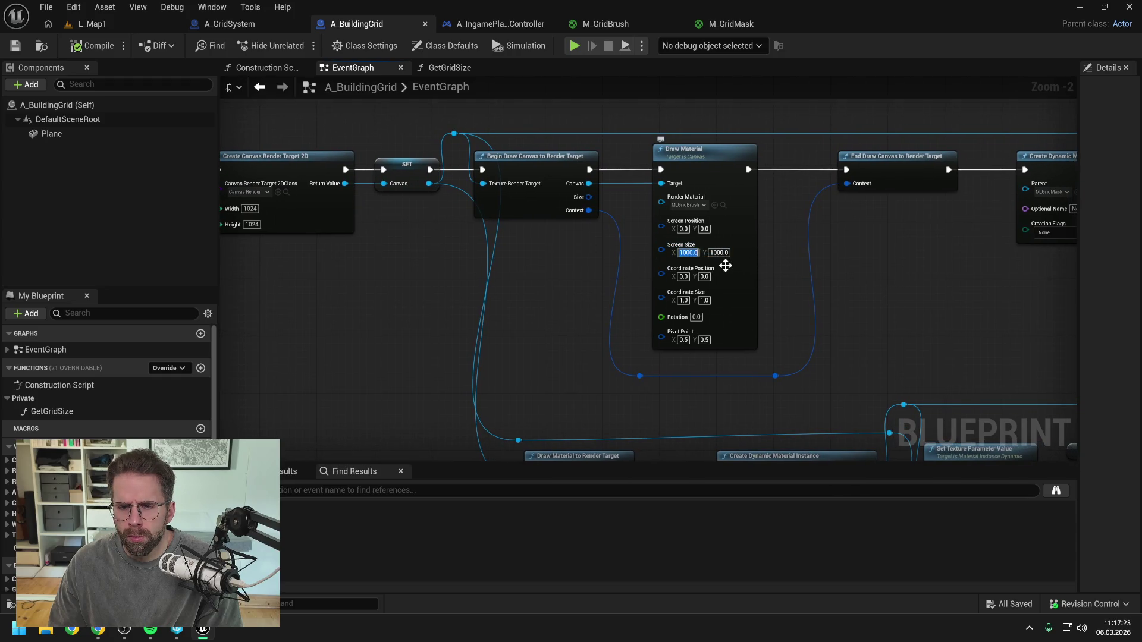
{"action": "type", "text": "1024"}
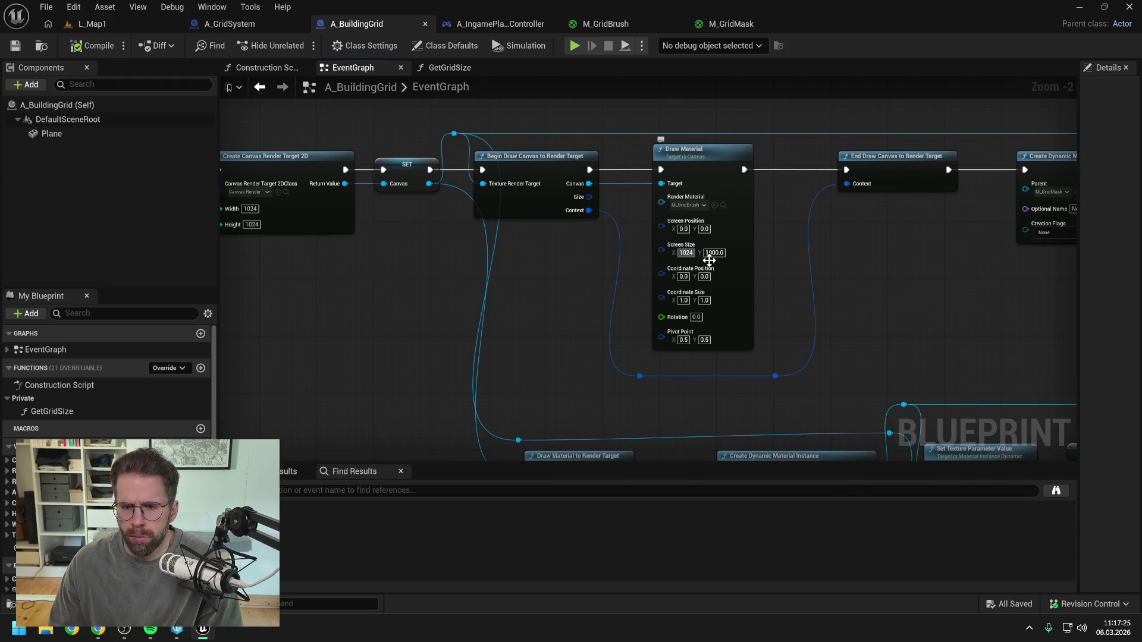
{"action": "key", "text": "Tab"}
{"action": "type", "text": "1024"}
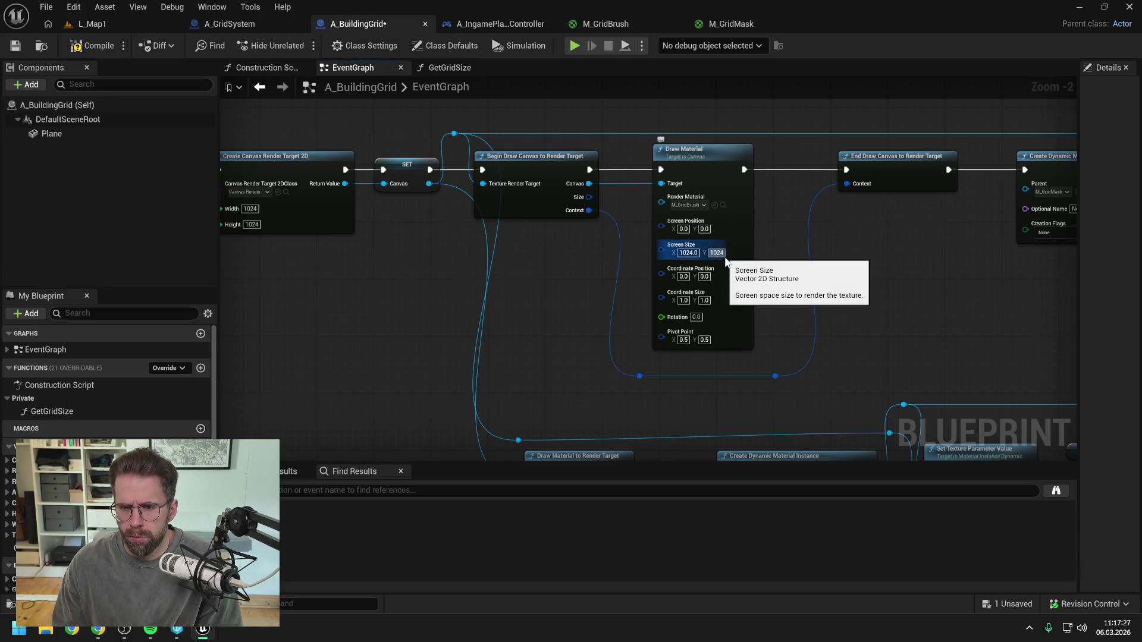
{"action": "key", "text": "Return"}
{"action": "scroll", "coordinate": [872, 273], "scroll_direction": "down", "scroll_amount": 2}
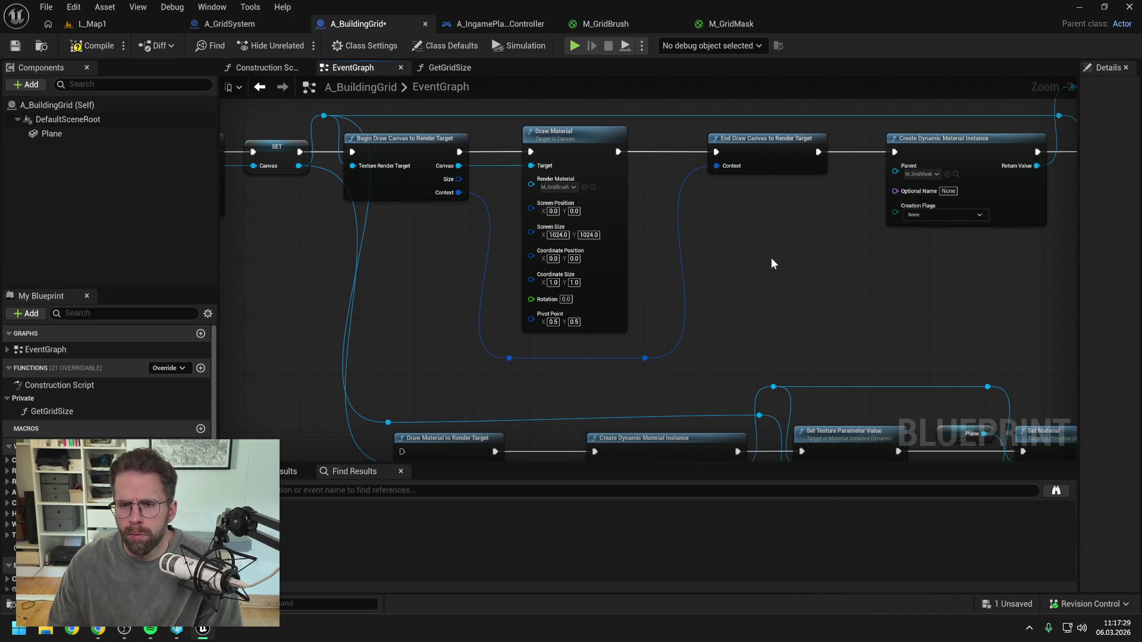
{"action": "scroll", "coordinate": [772, 255], "scroll_direction": "down", "scroll_amount": 1}
- Delete the old lower Draw Material to Render Target branch and leftover float math nodes
{"action": "mouse_move", "coordinate": [535, 303]}
{"action": "left_mouse_down"}
{"action": "mouse_move", "coordinate": [854, 357]}
{"action": "mouse_move", "coordinate": [834, 378]}
{"action": "left_mouse_up"}
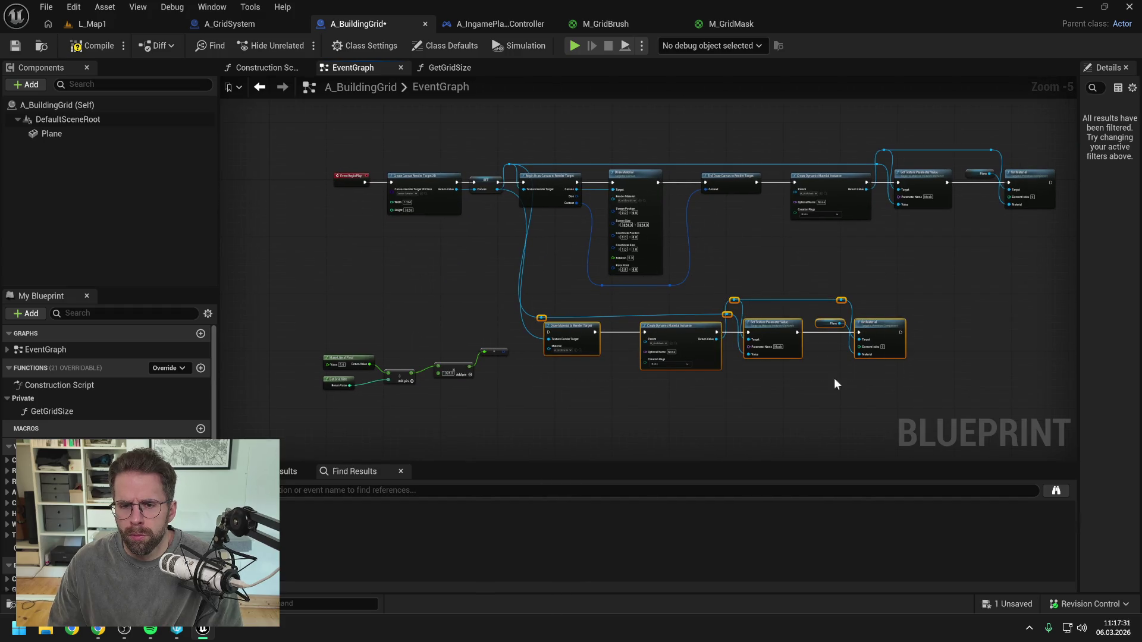
{"action": "key", "text": "Delete"}
{"action": "left_click_drag", "start_coordinate": [759, 361], "coordinate": [795, 229]}
{"action": "key", "text": "ctrl+v"}
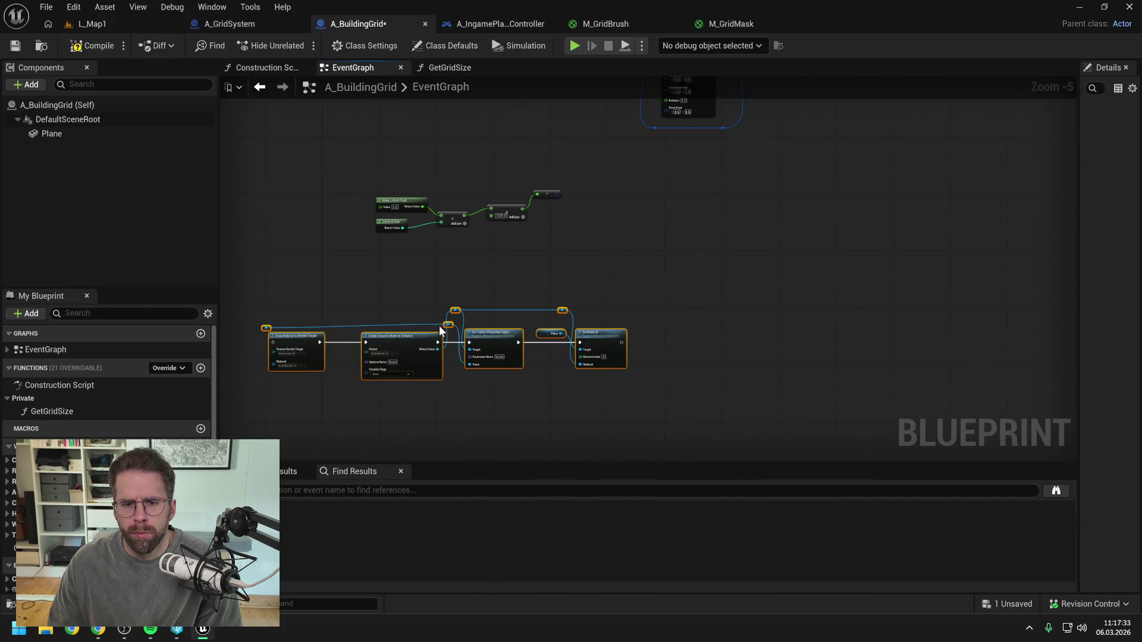
{"action": "left_click_drag", "start_coordinate": [497, 331], "coordinate": [529, 378]}
{"action": "left_click_drag", "start_coordinate": [368, 183], "coordinate": [553, 251]}
{"action": "mouse_move", "coordinate": [506, 211]}
{"action": "left_mouse_down"}
{"action": "mouse_move", "coordinate": [490, 300]}
{"action": "mouse_move", "coordinate": [444, 334]}
{"action": "mouse_move", "coordinate": [532, 377]}
{"action": "mouse_move", "coordinate": [540, 360]}
{"action": "left_mouse_up"}
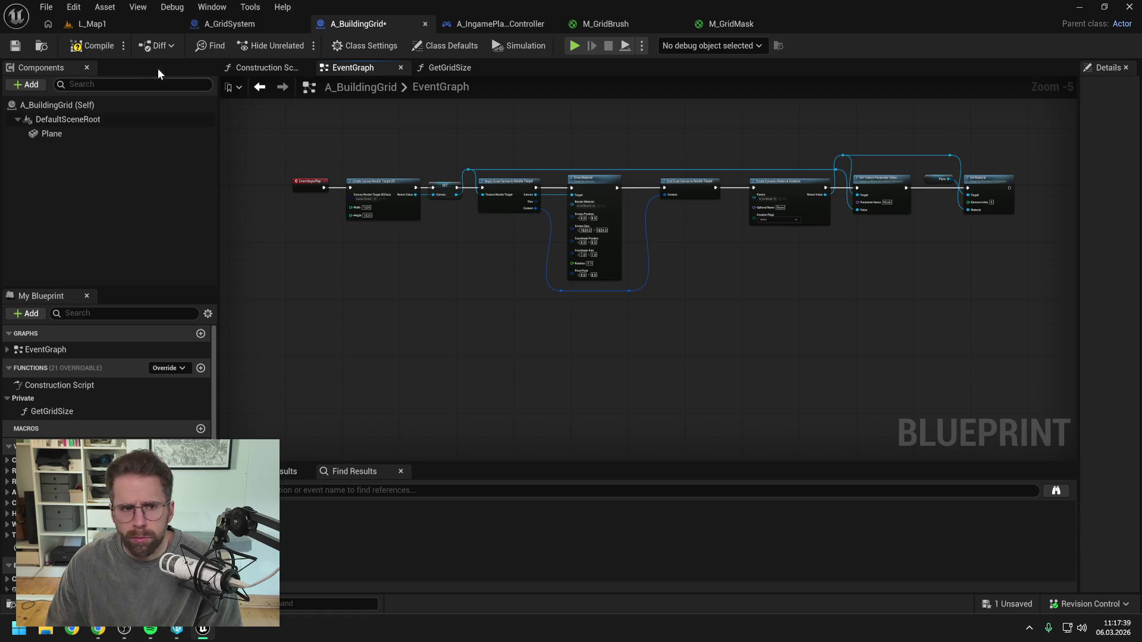
- Save the cleaned-up A_BuildingGrid Blueprint and review the remaining canvas chain
{"action": "scroll", "coordinate": [711, 242], "scroll_direction": "up", "scroll_amount": 1}
{"action": "key", "text": "ctrl+s"}
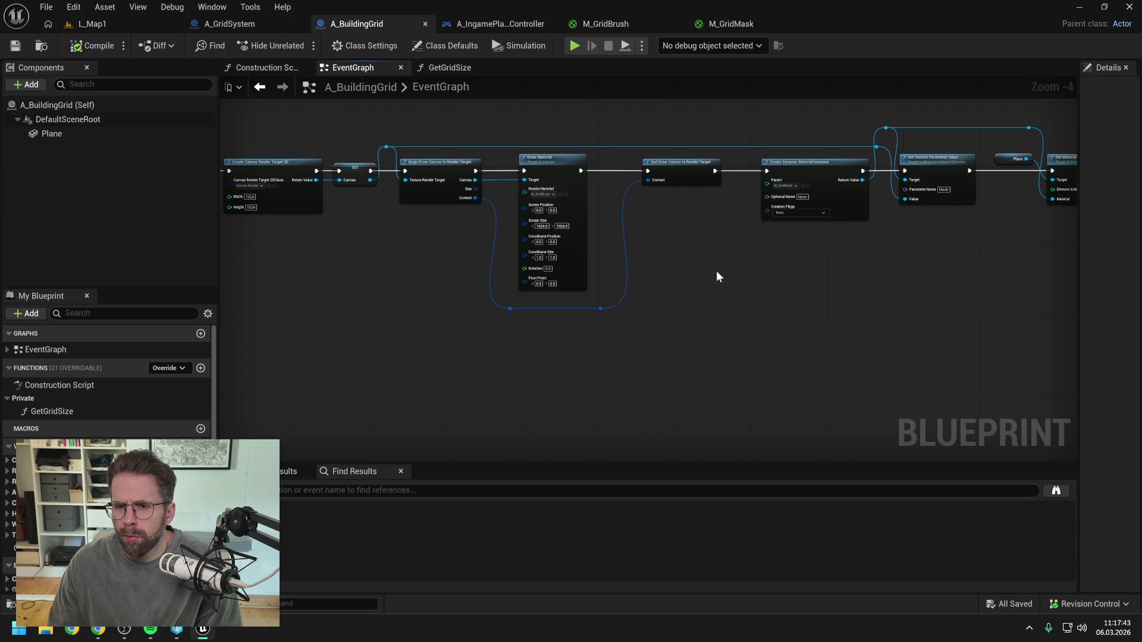
{"action": "left_click_drag", "start_coordinate": [758, 273], "coordinate": [651, 274]}
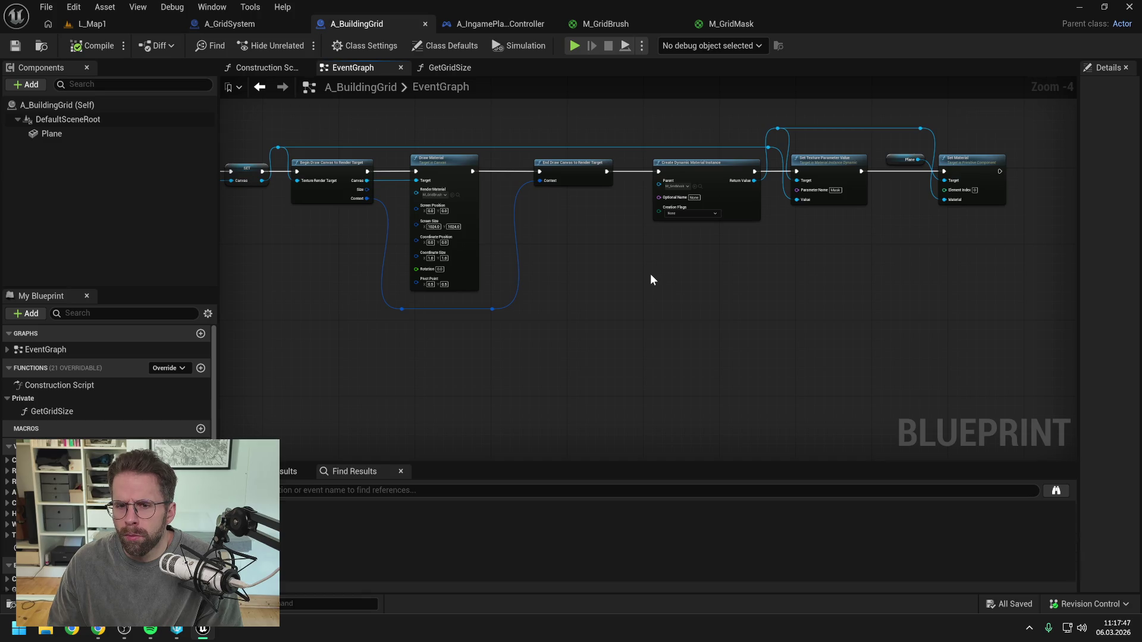
{"action": "mouse_move", "coordinate": [651, 273]}
{"action": "left_mouse_down"}
{"action": "mouse_move", "coordinate": [632, 273]}
{"action": "mouse_move", "coordinate": [683, 274]}
{"action": "left_mouse_up"}
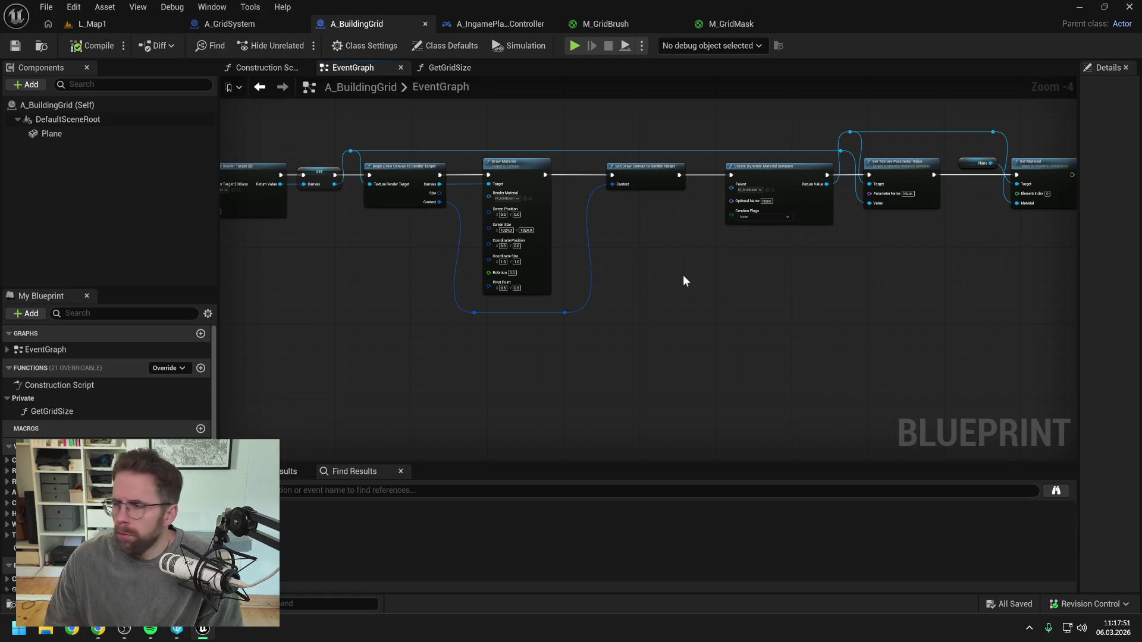
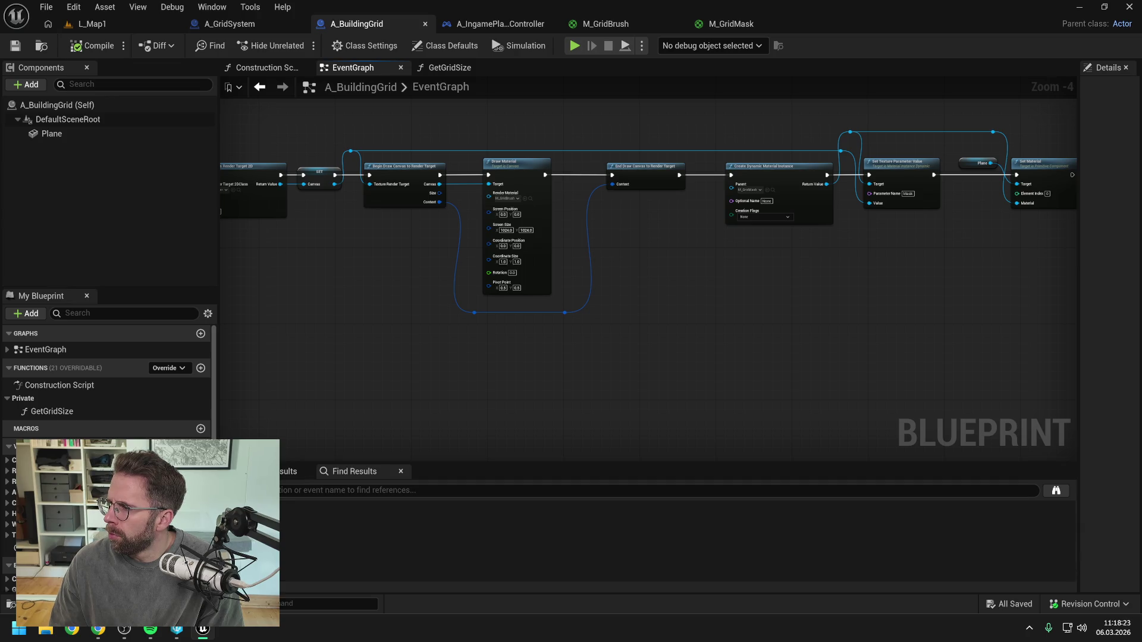
- Cut the Begin Draw Canvas, Draw Material and End Draw Canvas nodes and wire SET into Create Dynamic Material Instance
{"action": "mouse_move", "coordinate": [886, 250]}
{"action": "left_mouse_down"}
{"action": "mouse_move", "coordinate": [824, 263]}
{"action": "mouse_move", "coordinate": [845, 259]}
{"action": "left_mouse_up"}
{"action": "mouse_move", "coordinate": [626, 348]}
{"action": "left_mouse_down"}
{"action": "mouse_move", "coordinate": [351, 191]}
{"action": "mouse_move", "coordinate": [345, 171]}
{"action": "mouse_move", "coordinate": [663, 195]}
{"action": "mouse_move", "coordinate": [694, 183]}
{"action": "left_mouse_up"}
{"action": "key", "text": "Delete"}
{"action": "left_click_drag", "start_coordinate": [682, 120], "coordinate": [1018, 237]}
{"action": "left_click_drag", "start_coordinate": [765, 181], "coordinate": [392, 181]}
{"action": "left_click", "coordinate": [840, 176]}
- Paste the canvas-drawing nodes after Set Material, wire them in, compile, and return to L_Map1
{"action": "key", "text": "ctrl+v"}
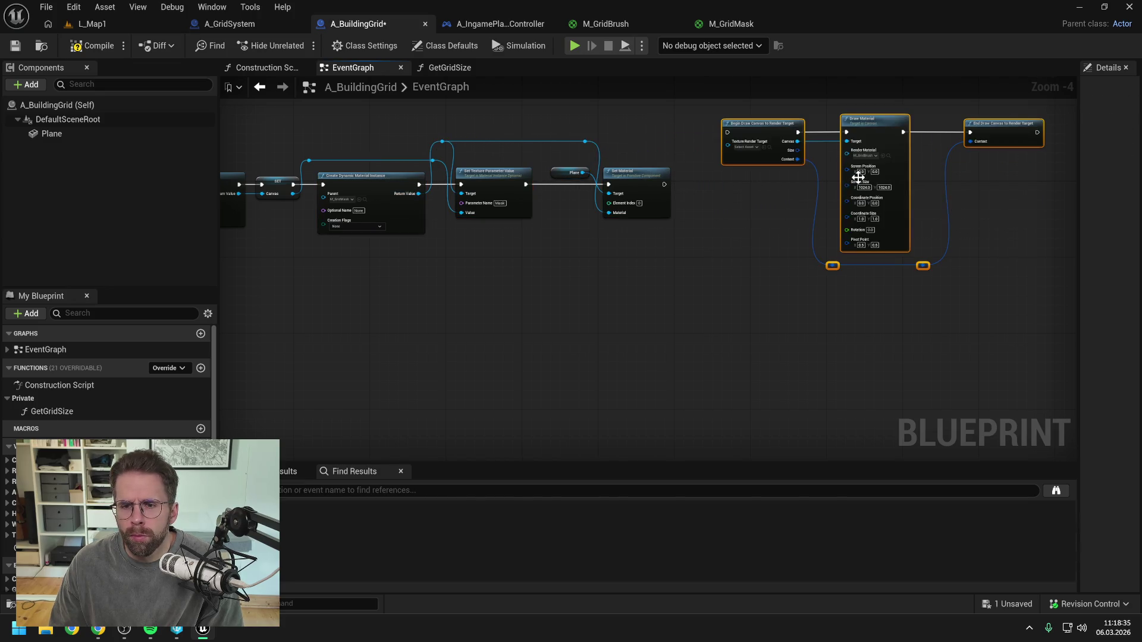
{"action": "left_click_drag", "start_coordinate": [759, 125], "coordinate": [741, 178]}
{"action": "left_click_drag", "start_coordinate": [663, 185], "coordinate": [709, 184]}
{"action": "left_click", "coordinate": [675, 144]}
{"action": "left_click", "coordinate": [73, 48]}
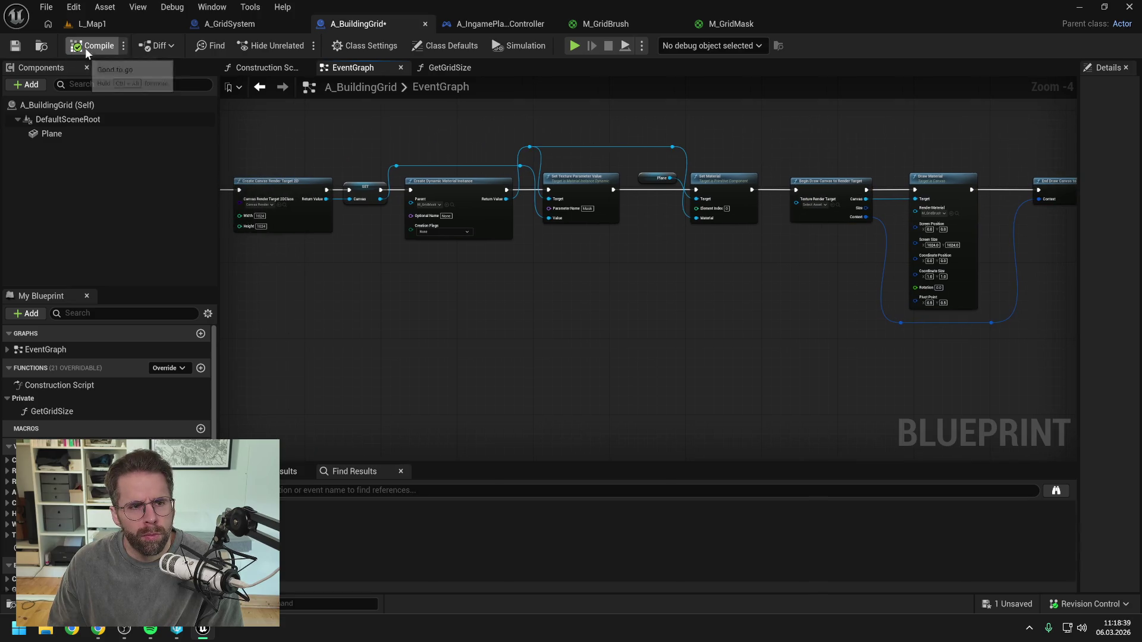
{"action": "left_click", "coordinate": [91, 24]}
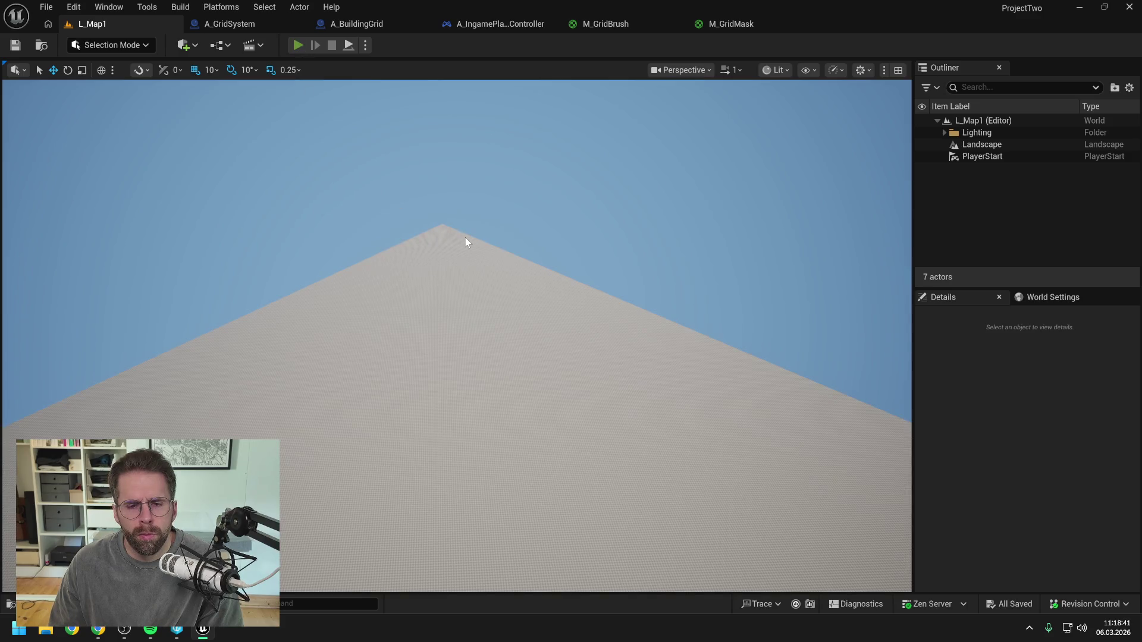
- Play-test the level and follow the Message Log error back to the Draw Material node
{"action": "key", "text": "alt+p"}
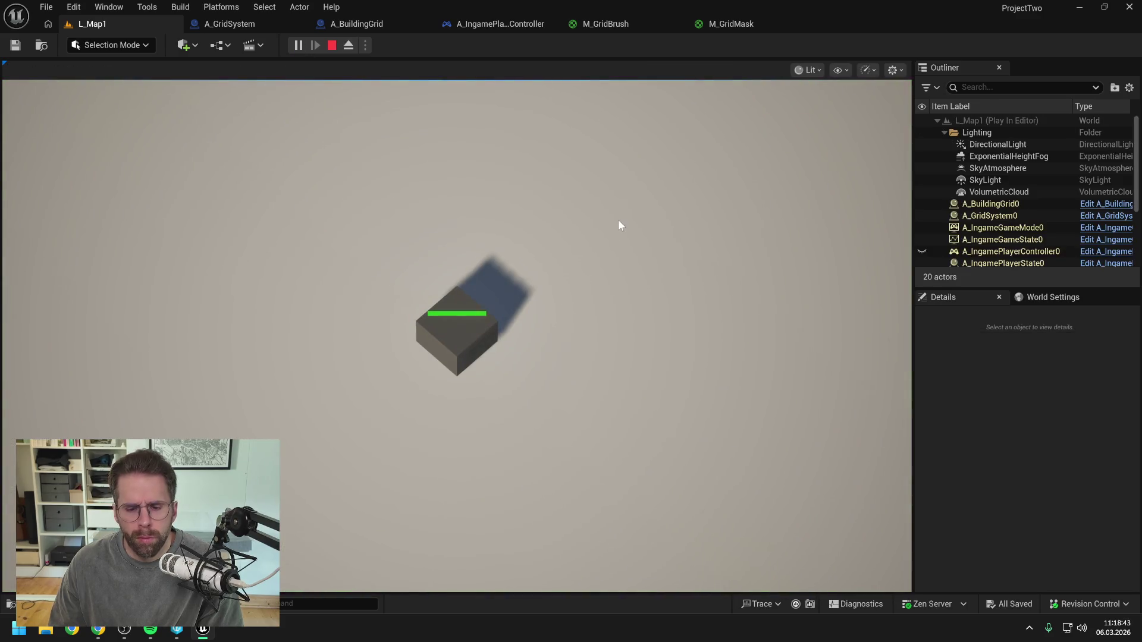
{"action": "key", "text": "Escape"}
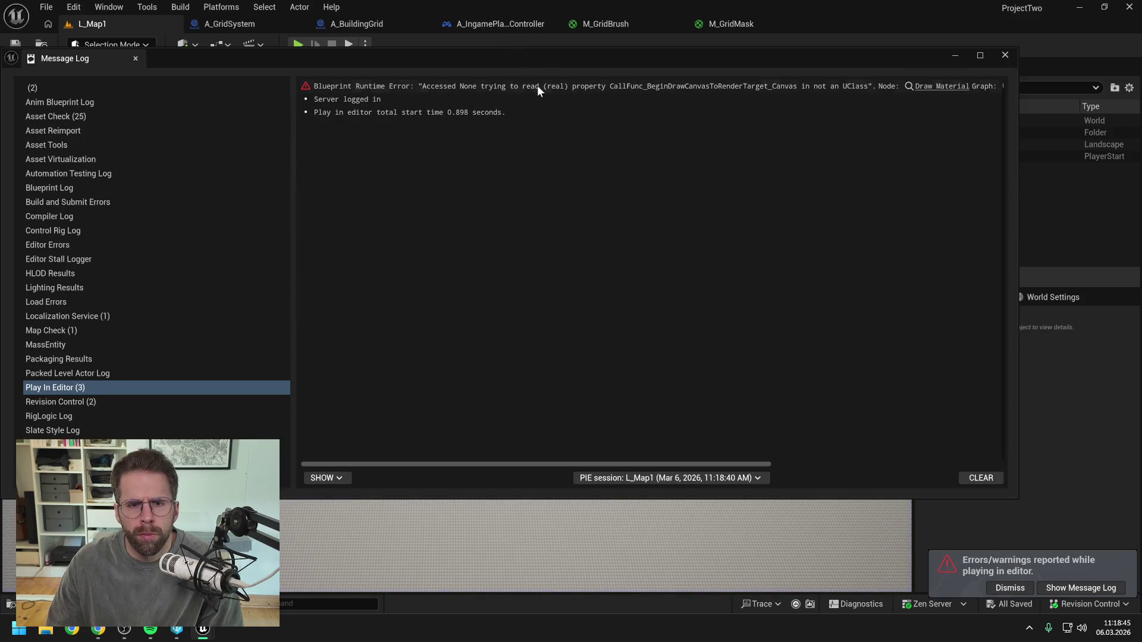
{"action": "left_click", "coordinate": [929, 89]}
{"action": "left_click", "coordinate": [1005, 55]}
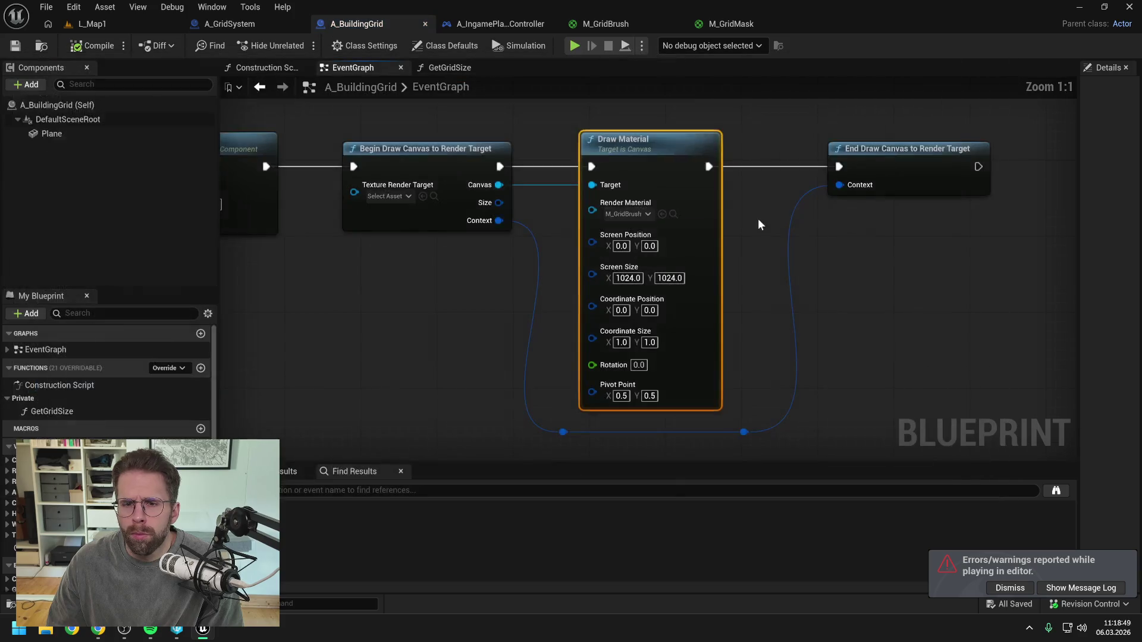
{"action": "scroll", "coordinate": [762, 215], "scroll_direction": "down", "scroll_amount": 3}
{"action": "left_click", "coordinate": [489, 272]}
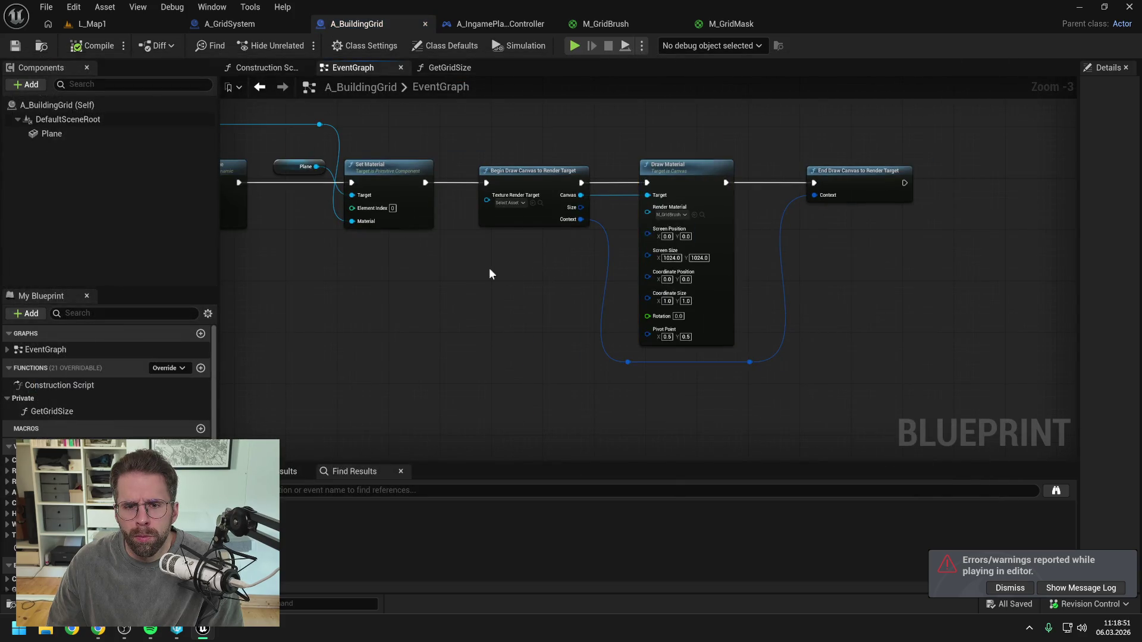
{"action": "left_click_drag", "start_coordinate": [489, 273], "coordinate": [777, 255]}
{"action": "scroll", "coordinate": [745, 256], "scroll_direction": "down", "scroll_amount": 1}
{"action": "mouse_move", "coordinate": [636, 261]}
{"action": "left_mouse_down"}
{"action": "mouse_move", "coordinate": [715, 264]}
{"action": "mouse_move", "coordinate": [680, 270]}
{"action": "left_mouse_up"}
- Wire the render target into Begin Draw Canvas's Texture Render Target with a reroute knot, and compile
{"action": "mouse_move", "coordinate": [546, 165]}
{"action": "left_mouse_down"}
{"action": "mouse_move", "coordinate": [824, 201]}
{"action": "mouse_move", "coordinate": [784, 165]}
{"action": "left_mouse_up"}
{"action": "double_click", "coordinate": [799, 195]}
{"action": "left_click", "coordinate": [809, 223]}
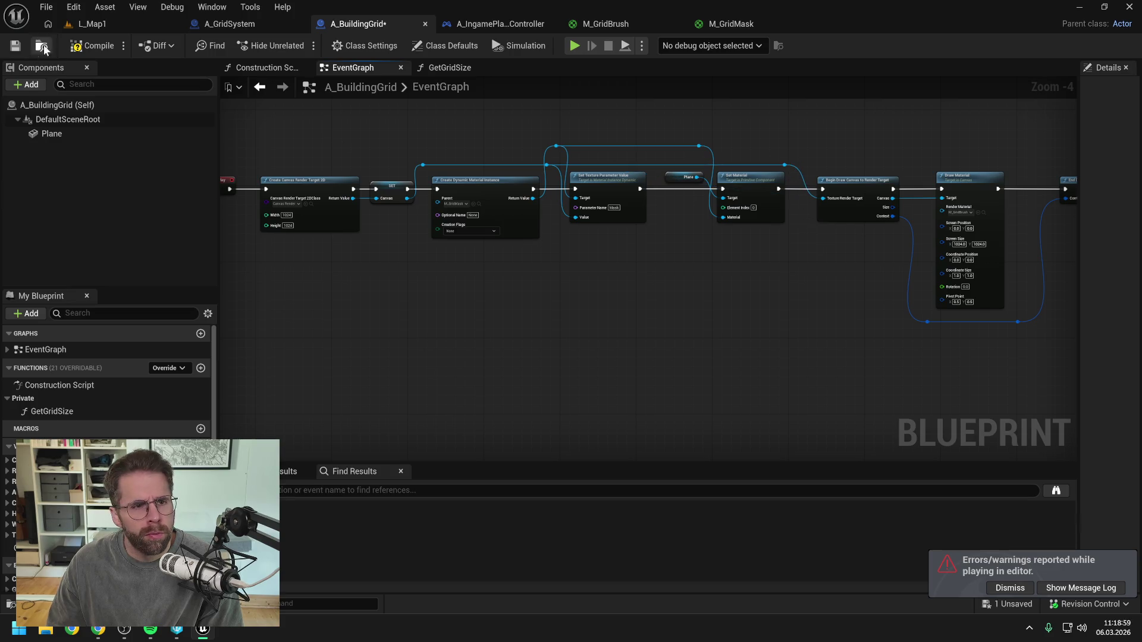
{"action": "left_click", "coordinate": [92, 46]}
- Play L_Map1 to confirm the green grid renders, then move to A_IngamePlayerController
{"action": "left_click", "coordinate": [100, 23]}
{"action": "left_click", "coordinate": [299, 46]}
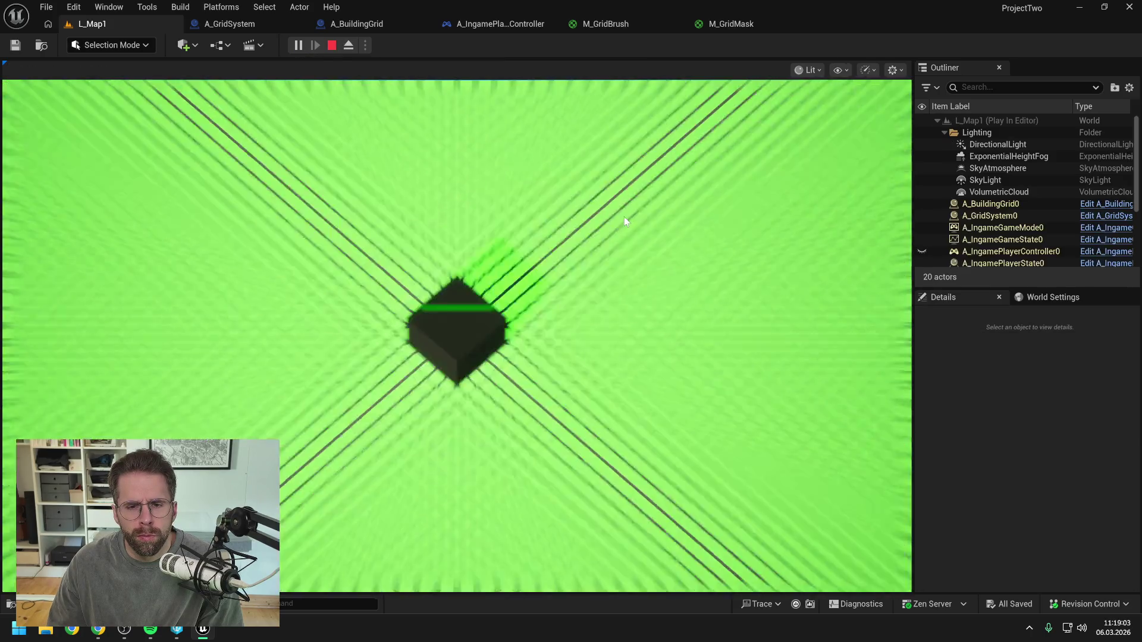
{"action": "key", "text": "F8"}
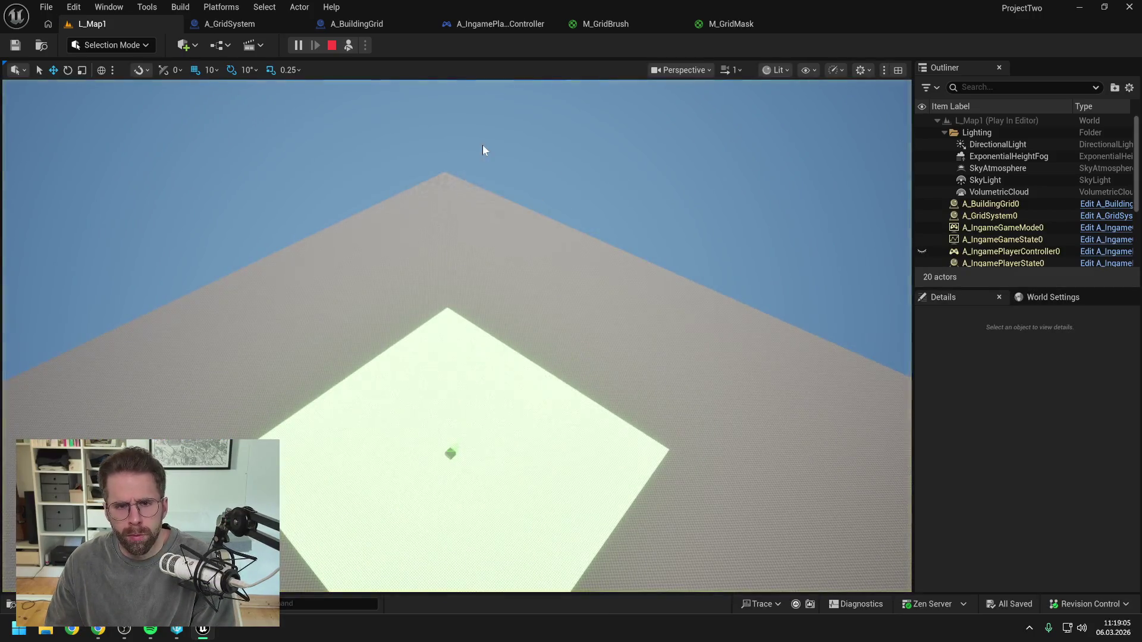
{"action": "key", "text": "Escape"}
{"action": "left_click", "coordinate": [500, 24]}
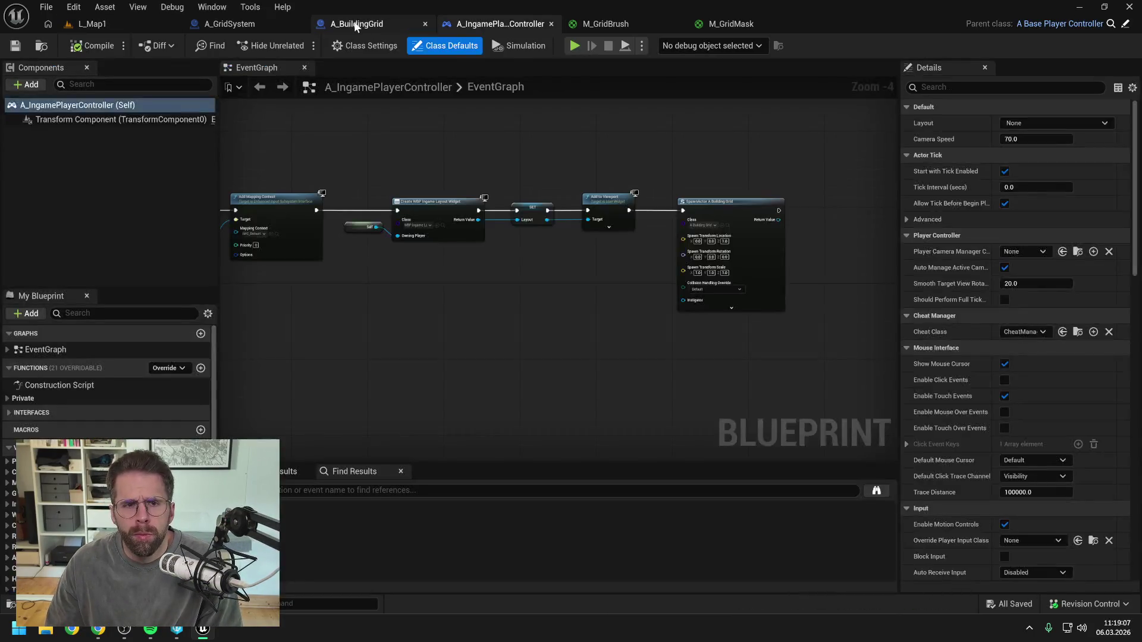
- Move the Get Grid Size math nodes up and wire their result into Draw Material's Screen Size
{"action": "left_click", "coordinate": [355, 25]}
{"action": "scroll", "coordinate": [780, 248], "scroll_direction": "down", "scroll_amount": 3}
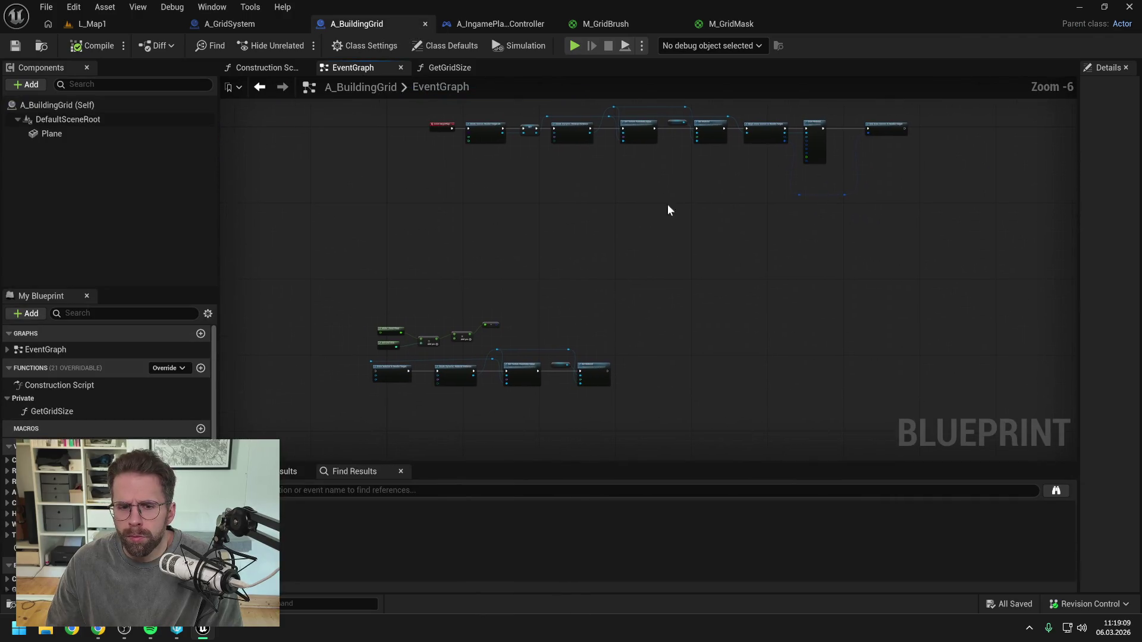
{"action": "scroll", "coordinate": [495, 346], "scroll_direction": "up", "scroll_amount": 1}
{"action": "left_click_drag", "start_coordinate": [306, 273], "coordinate": [508, 339]}
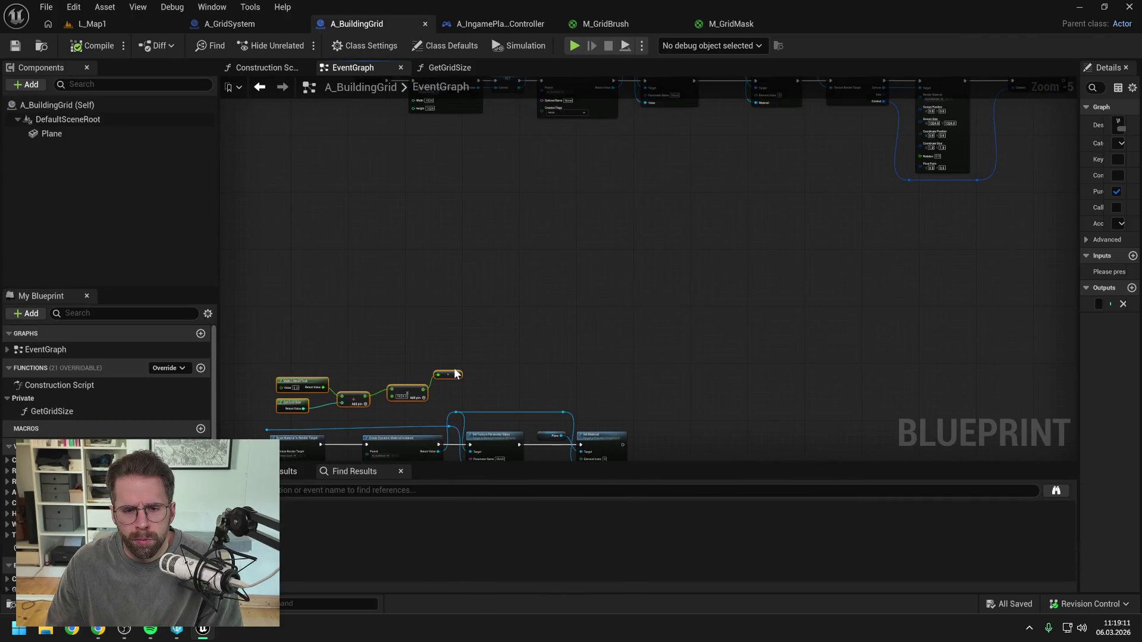
{"action": "mouse_move", "coordinate": [455, 374]}
{"action": "left_mouse_down"}
{"action": "mouse_move", "coordinate": [797, 143]}
{"action": "mouse_move", "coordinate": [860, 143]}
{"action": "left_mouse_up"}
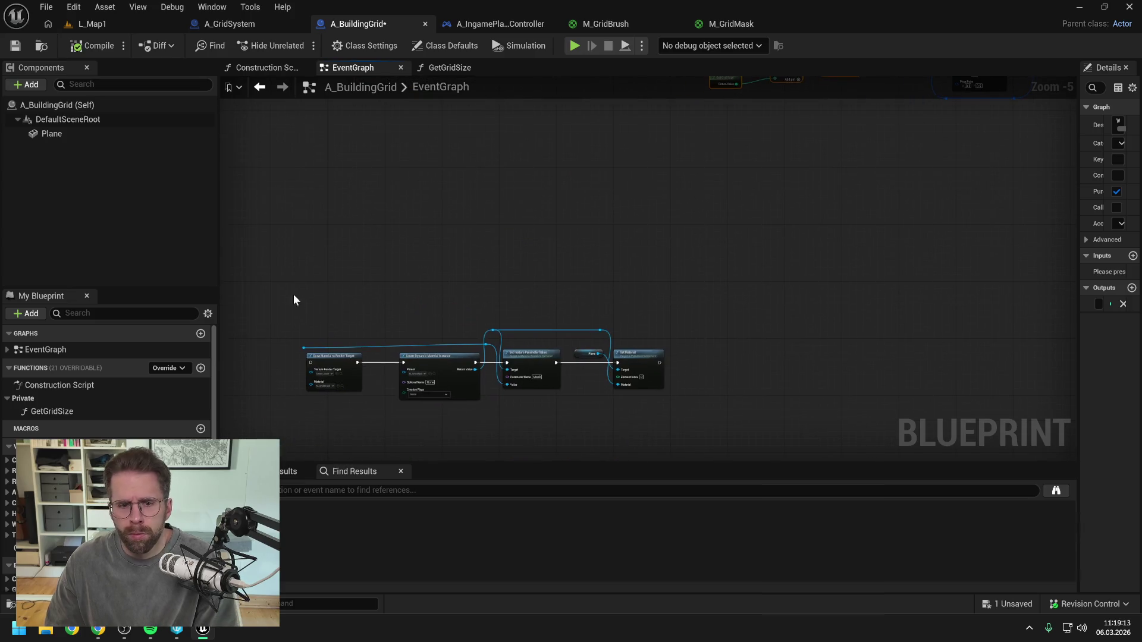
{"action": "scroll", "coordinate": [698, 186], "scroll_direction": "up", "scroll_amount": 5}
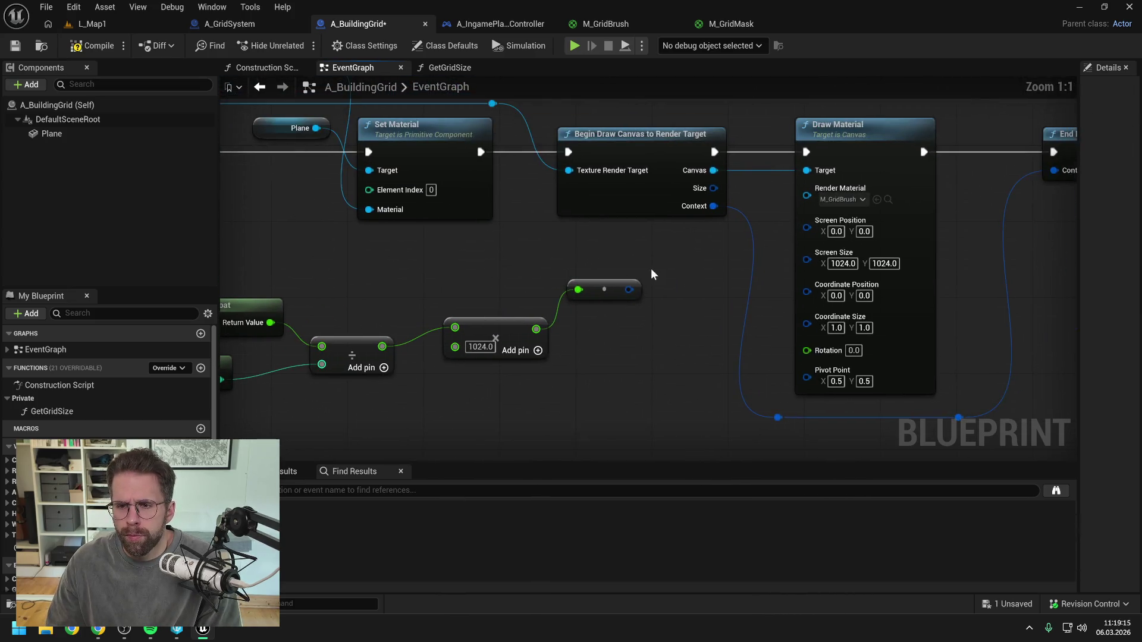
{"action": "left_click_drag", "start_coordinate": [628, 289], "coordinate": [807, 259]}
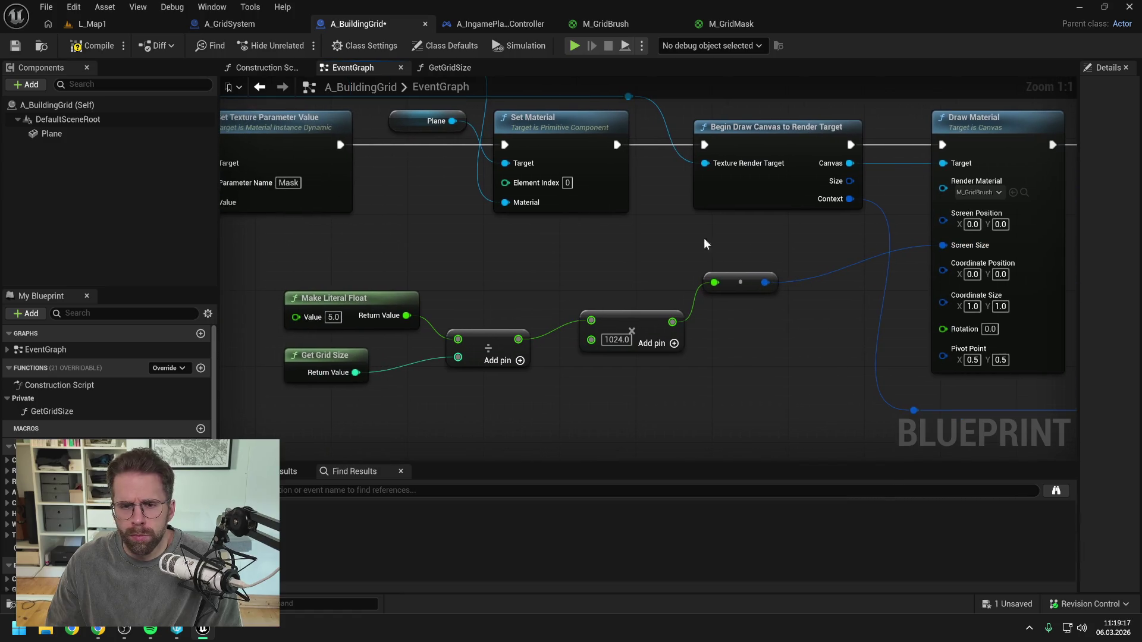
{"action": "left_click", "coordinate": [109, 23]}
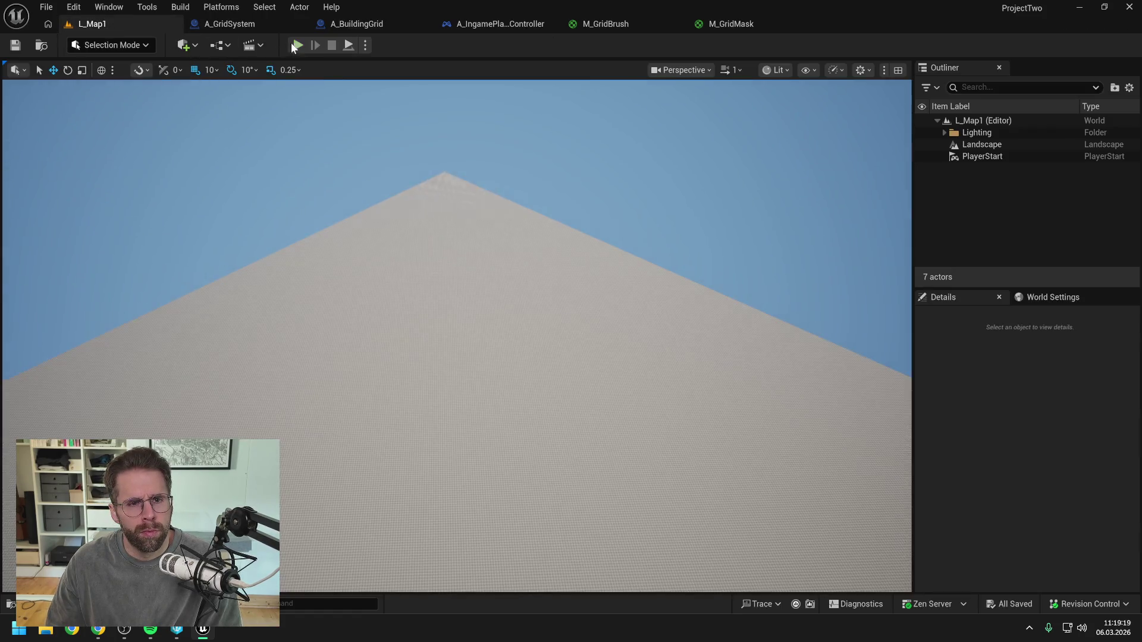
- Break the Screen Size wire, set Screen Size to 100 × 100, compile, and play-test
{"action": "key", "text": "alt+p"}
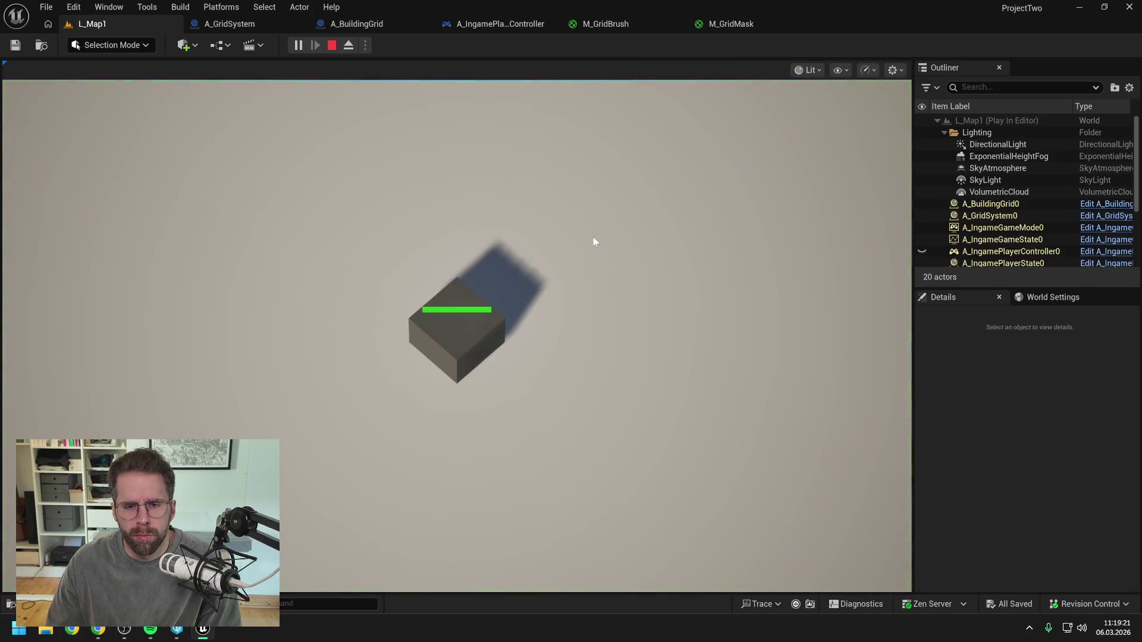
{"action": "key", "text": "Escape"}
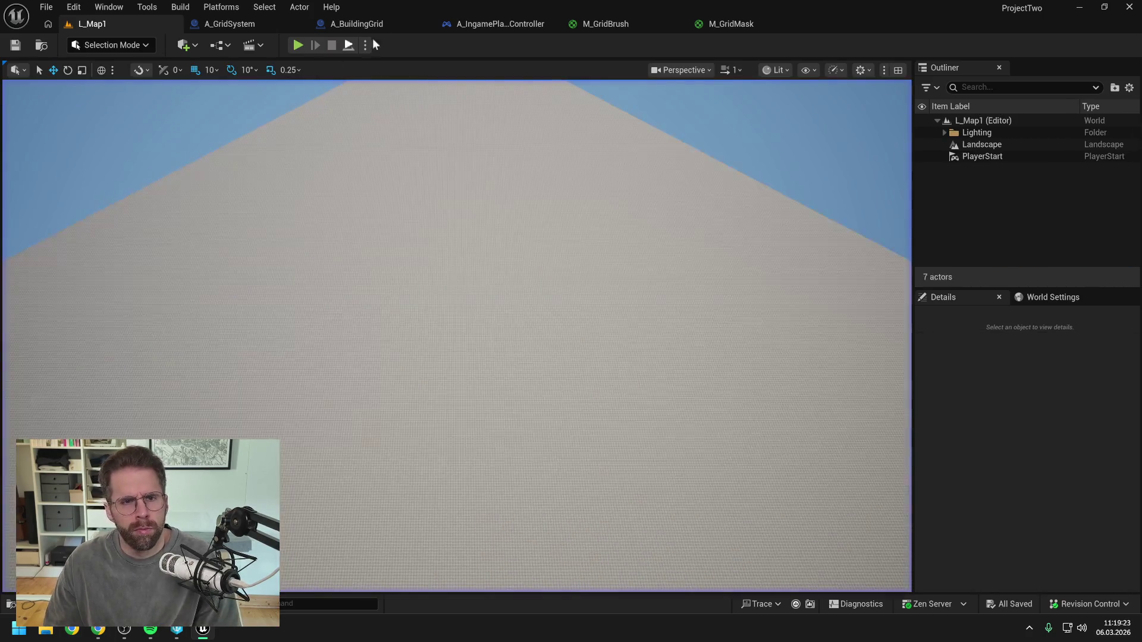
{"action": "left_click", "coordinate": [357, 23]}
{"action": "left_click", "coordinate": [757, 269], "text": "alt"}
{"action": "left_click", "coordinate": [785, 273]}
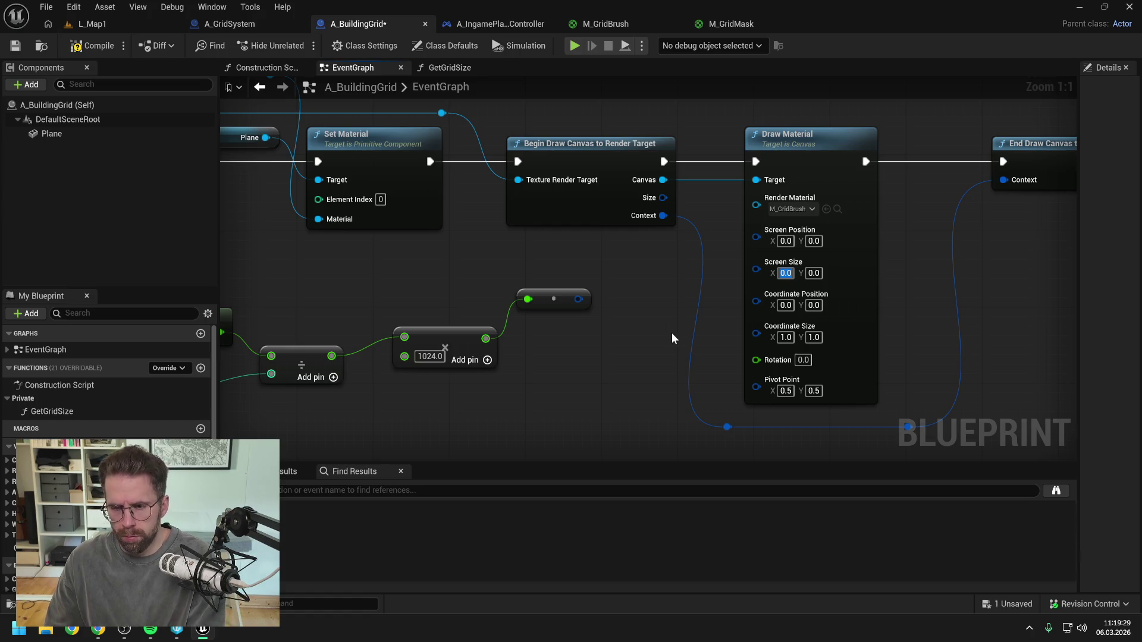
{"action": "type", "text": "100"}
{"action": "key", "text": "Tab"}
{"action": "type", "text": "100"}
{"action": "key", "text": "Return"}
{"action": "left_click", "coordinate": [116, 45]}
{"action": "left_click", "coordinate": [116, 26]}
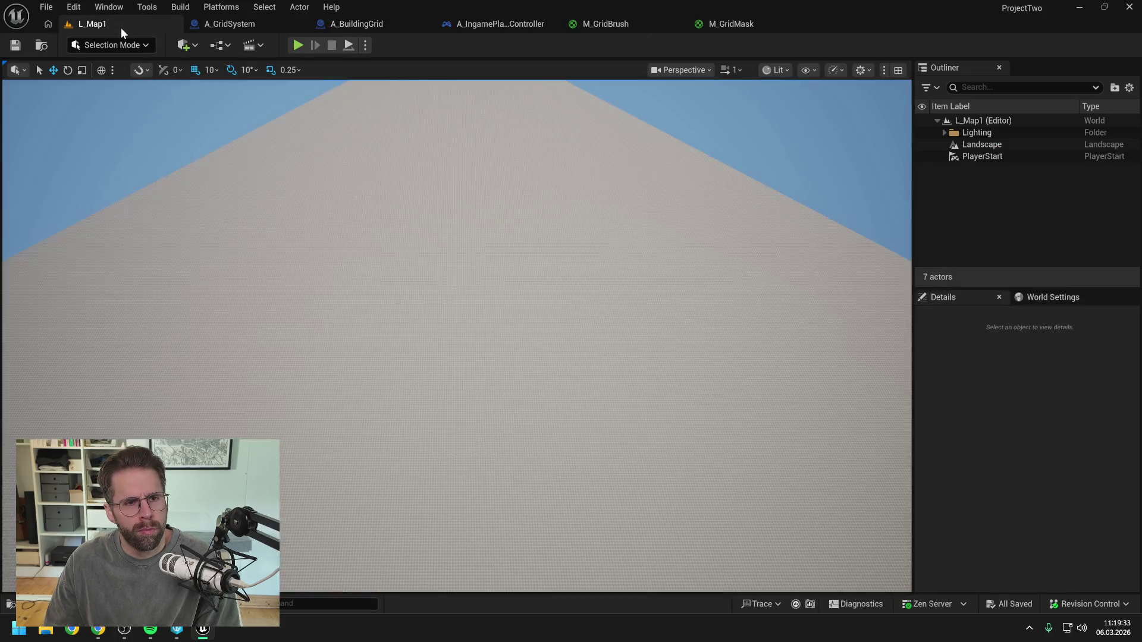
{"action": "key", "text": "alt+p"}
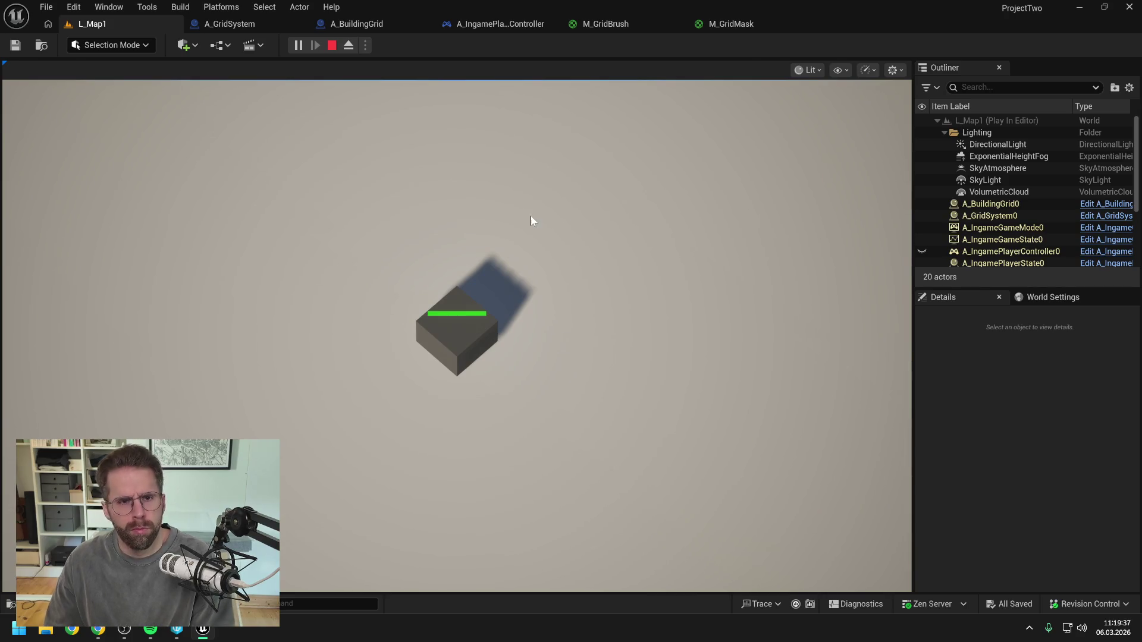
{"action": "key", "text": "Escape"}
- Change Screen Size to 500 × 500, recompile, and play-test the level again
{"action": "left_click", "coordinate": [357, 24]}
{"action": "left_click_drag", "start_coordinate": [714, 290], "coordinate": [672, 298]}
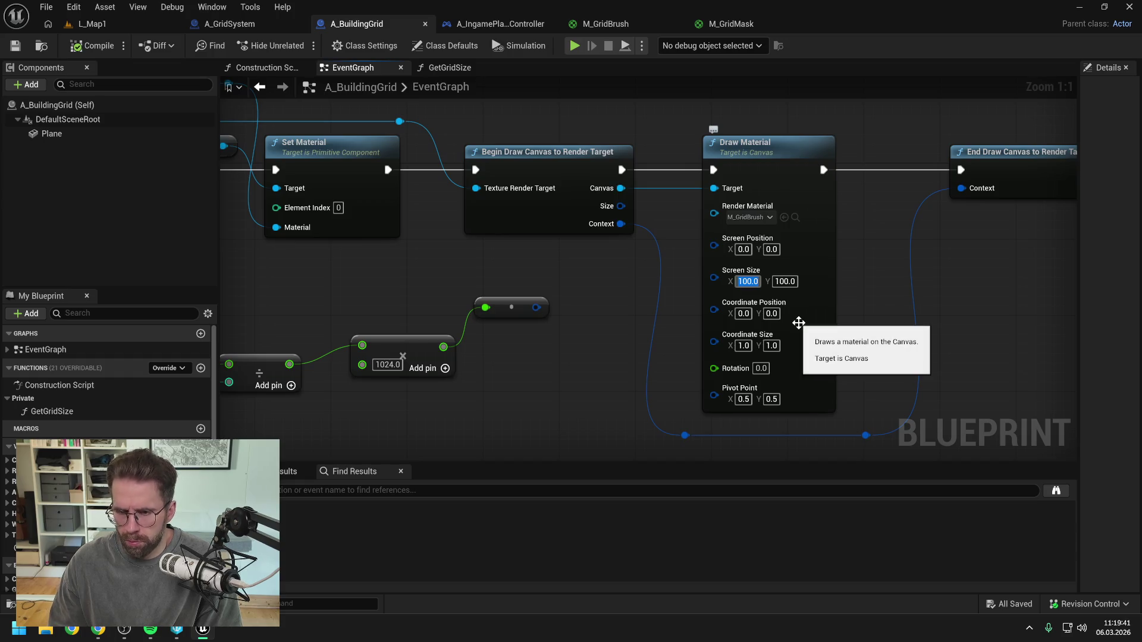
{"action": "type", "text": "500"}
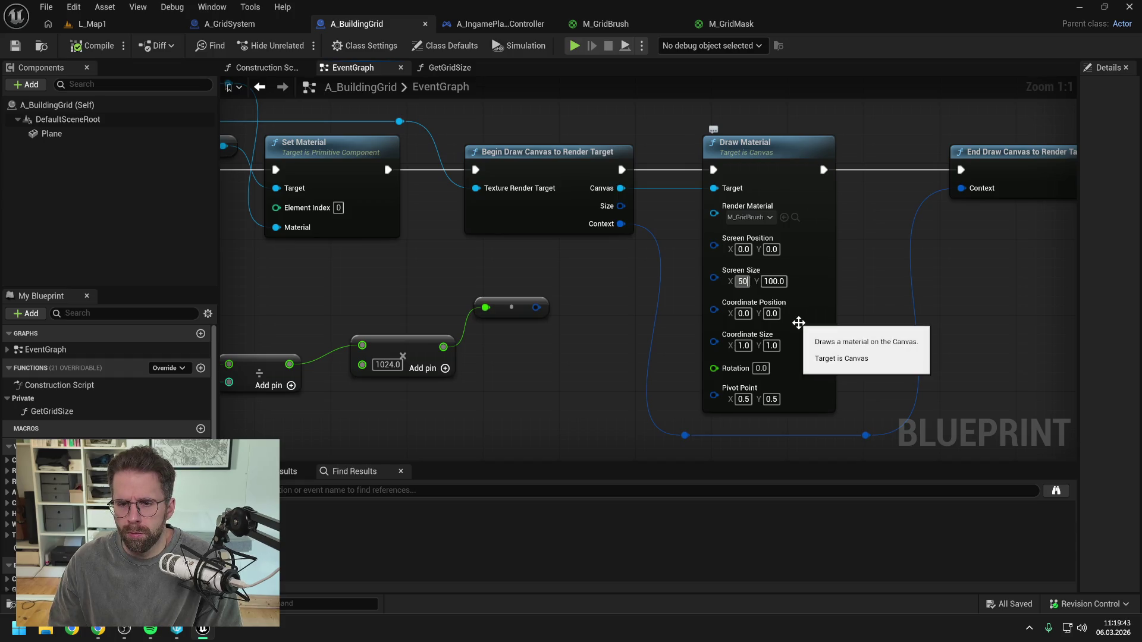
{"action": "key", "text": "Tab"}
{"action": "type", "text": "500"}
{"action": "key", "text": "Return"}
{"action": "left_click", "coordinate": [92, 46]}
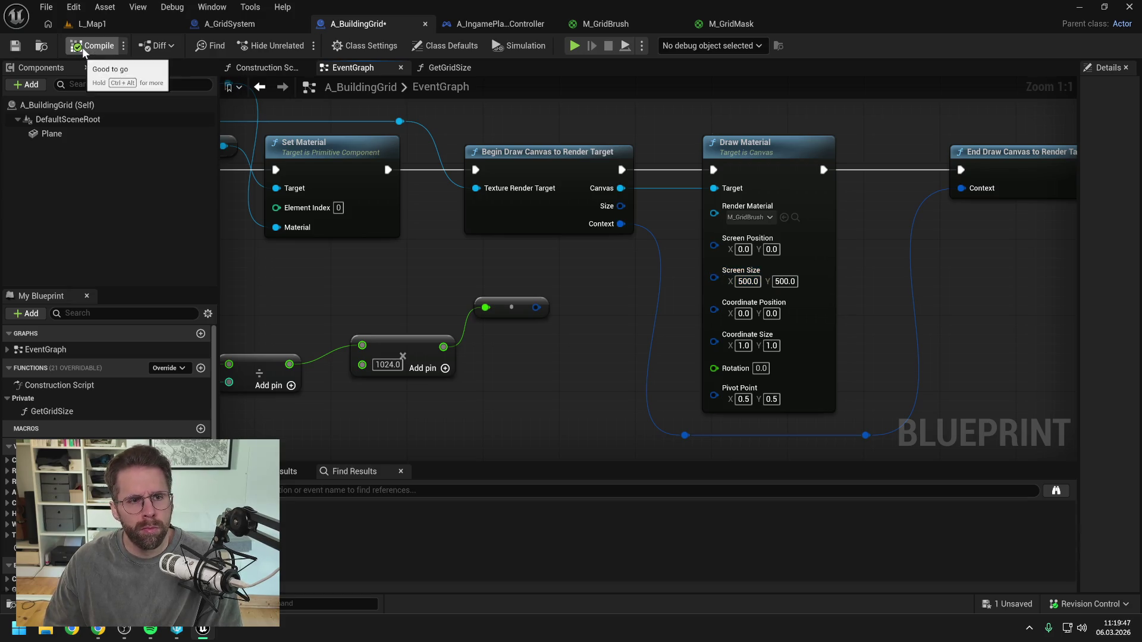
{"action": "left_click", "coordinate": [113, 26]}
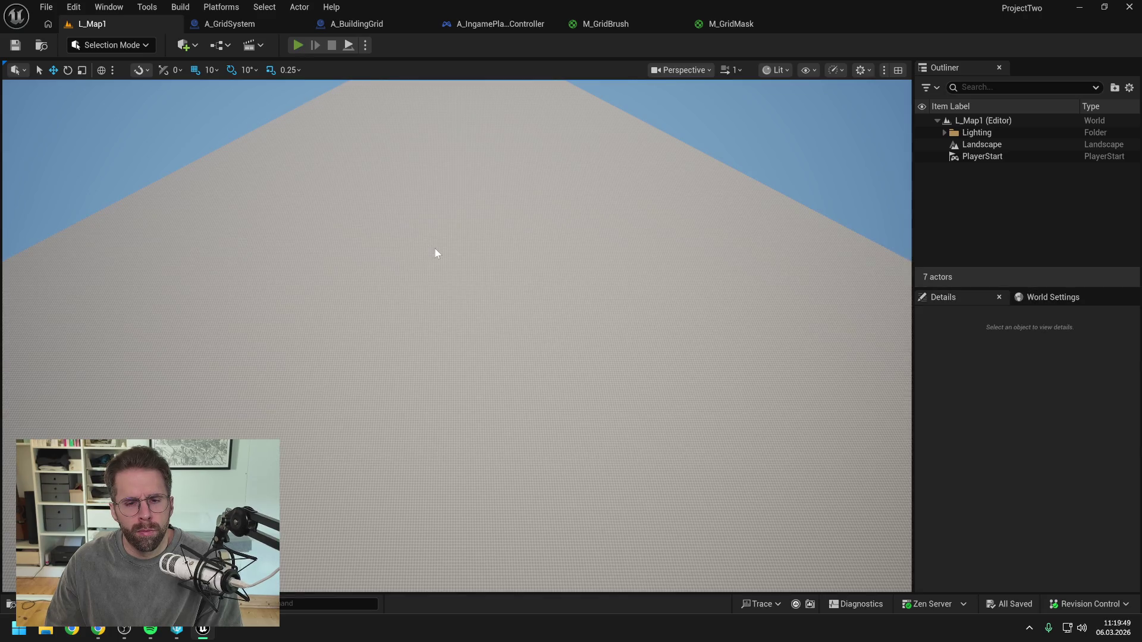
{"action": "key", "text": "alt+p"}
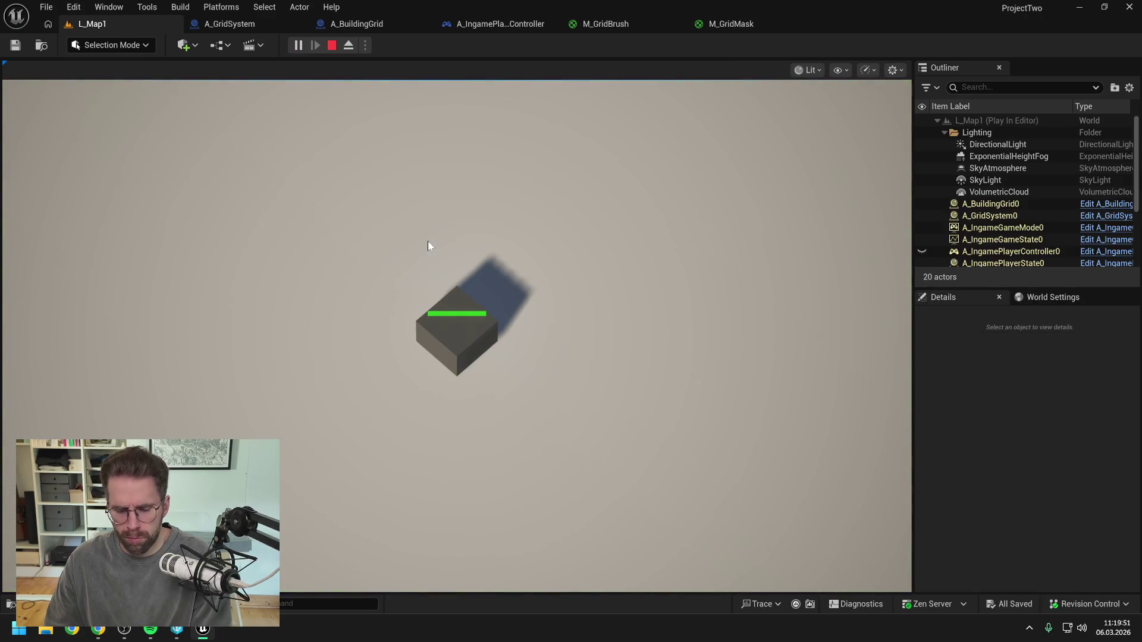
{"action": "key", "text": "Escape"}
{"action": "left_click", "coordinate": [359, 24]}
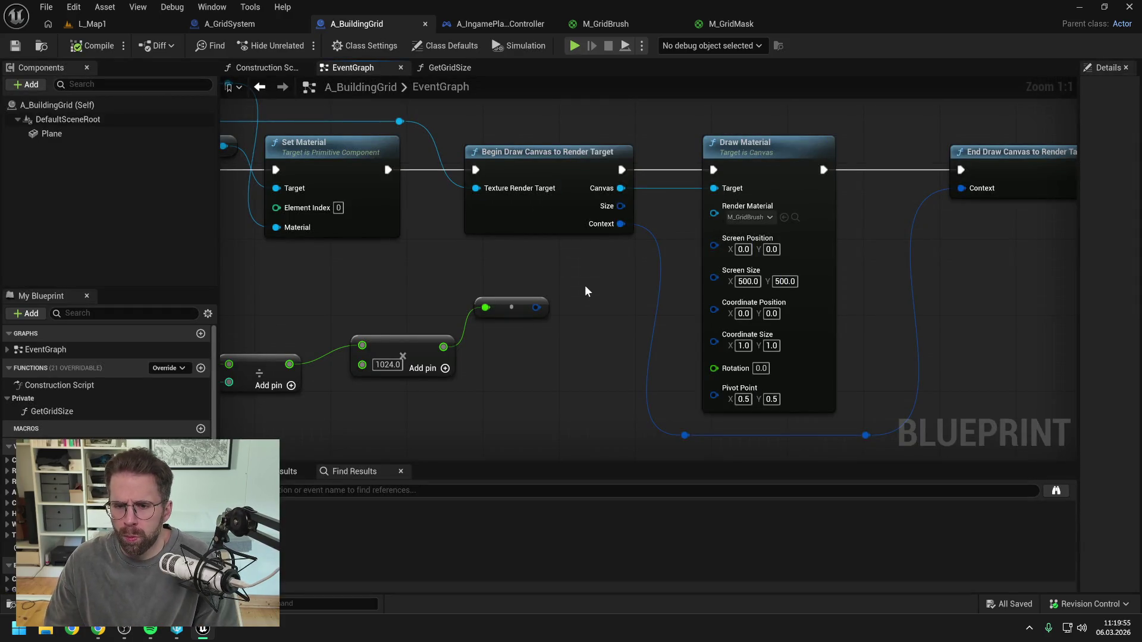
- Set Draw Material's Screen Size to 1024 by 1024
{"action": "left_click_drag", "start_coordinate": [615, 292], "coordinate": [541, 288]}
{"action": "scroll", "coordinate": [541, 288], "scroll_direction": "down", "scroll_amount": 1}
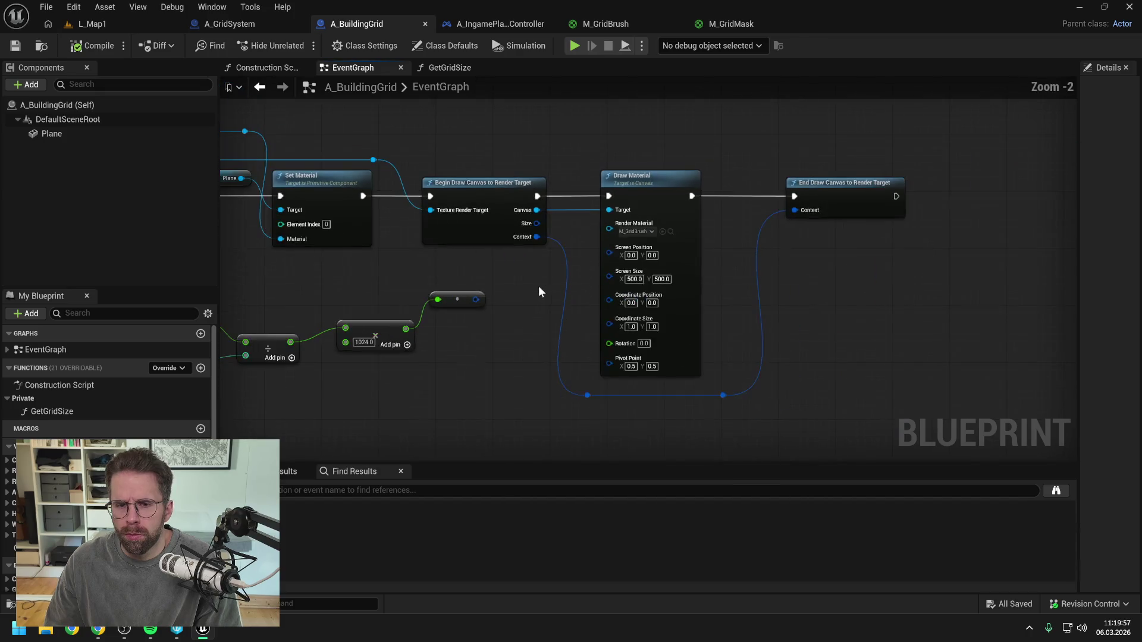
{"action": "scroll", "coordinate": [708, 257], "scroll_direction": "down", "scroll_amount": 1}
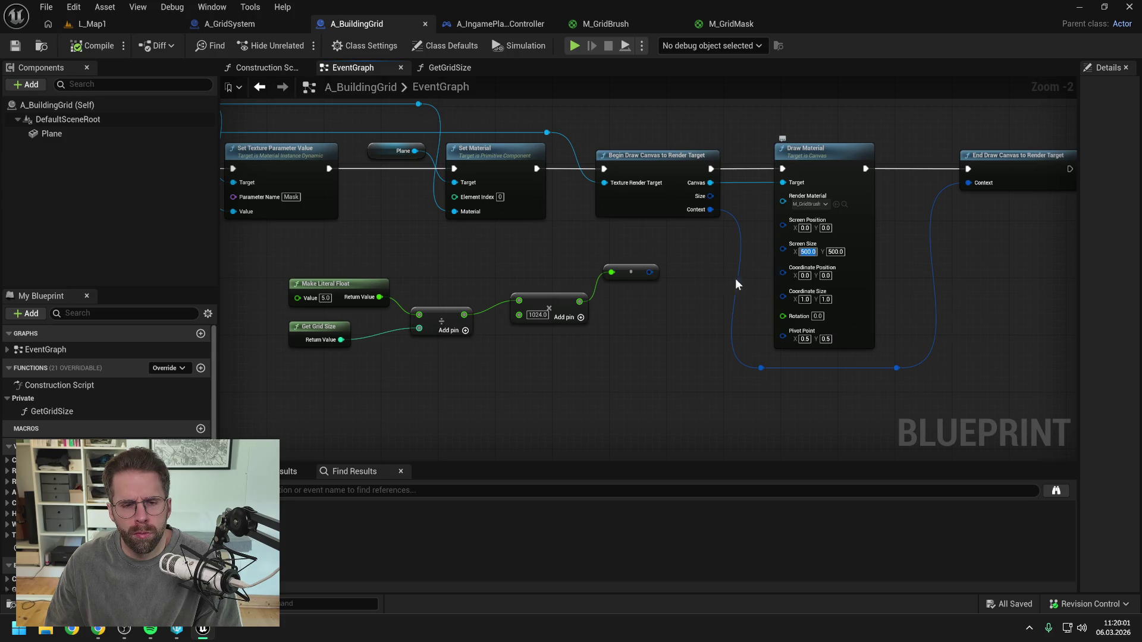
{"action": "type", "text": "1024"}
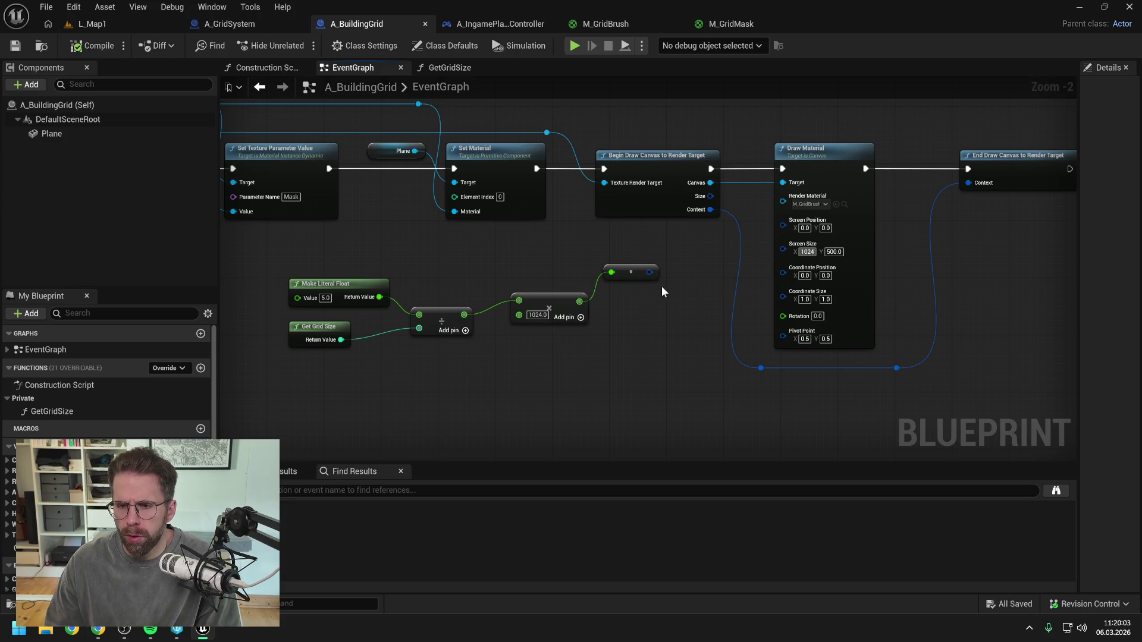
{"action": "key", "text": "Tab"}
{"action": "type", "text": "1024"}
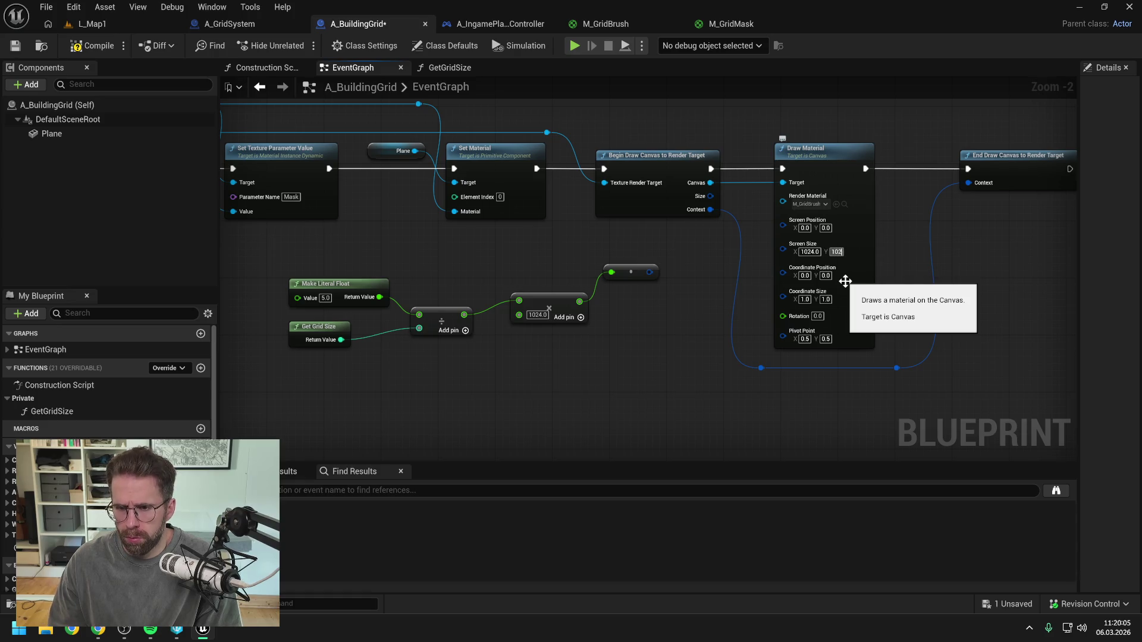
{"action": "left_click", "coordinate": [690, 313]}
- Move the five grid-size math nodes down below the event chain
{"action": "left_click_drag", "start_coordinate": [405, 255], "coordinate": [793, 362]}
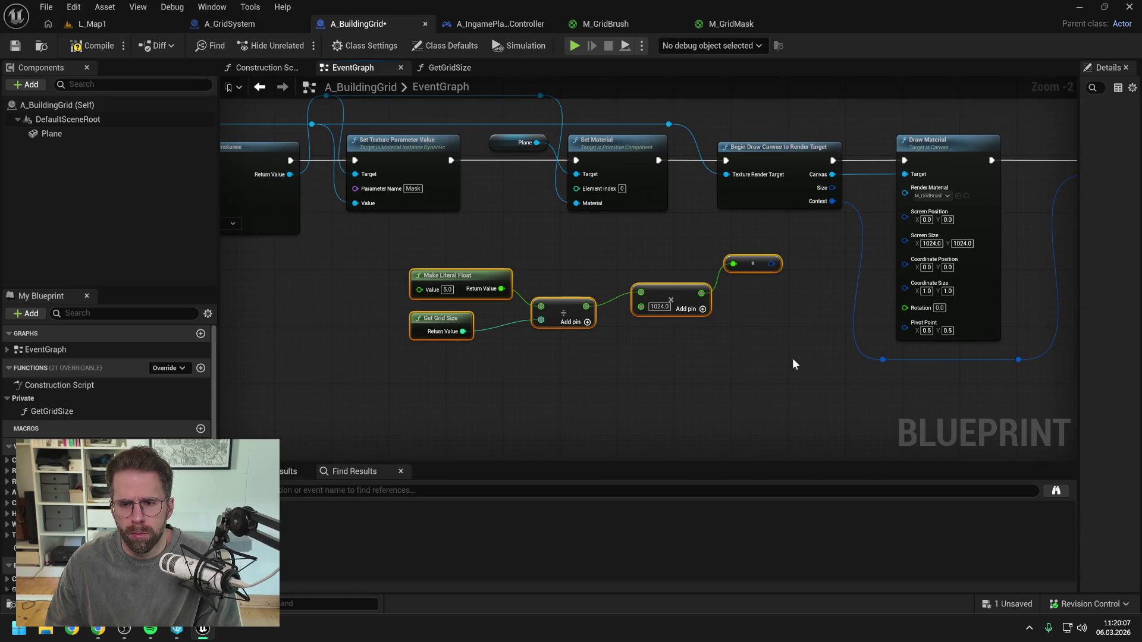
{"action": "mouse_move", "coordinate": [602, 227]}
{"action": "left_mouse_down"}
{"action": "mouse_move", "coordinate": [634, 402]}
{"action": "mouse_move", "coordinate": [775, 367]}
{"action": "mouse_move", "coordinate": [755, 283]}
{"action": "mouse_move", "coordinate": [797, 288]}
{"action": "left_mouse_up"}
{"action": "left_click", "coordinate": [638, 339]}
{"action": "scroll", "coordinate": [638, 339], "scroll_direction": "down", "scroll_amount": 2}
{"action": "left_click_drag", "start_coordinate": [555, 306], "coordinate": [850, 407]}
{"action": "left_click_drag", "start_coordinate": [779, 357], "coordinate": [704, 404]}
{"action": "left_click", "coordinate": [717, 348]}
{"action": "scroll", "coordinate": [717, 345], "scroll_direction": "down", "scroll_amount": 1}
{"action": "mouse_move", "coordinate": [717, 345]}
{"action": "left_mouse_down"}
{"action": "mouse_move", "coordinate": [674, 355]}
{"action": "mouse_move", "coordinate": [691, 372]}
{"action": "left_mouse_up"}
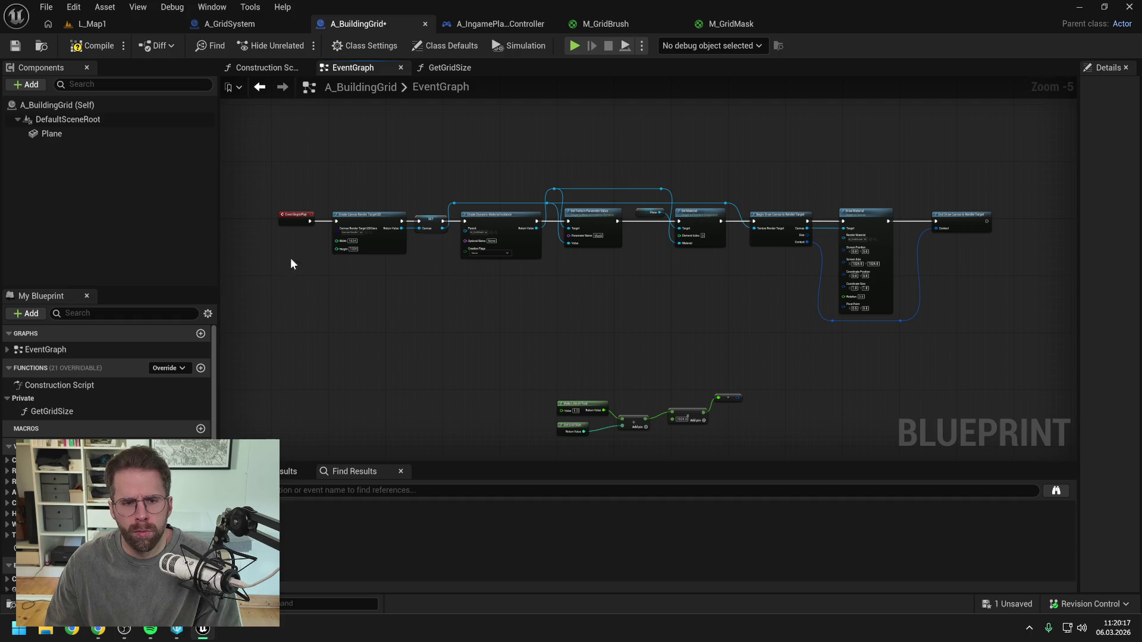
- Narrow the left panels and nudge End Draw Canvas left to tidy the graph layout
{"action": "left_click_drag", "start_coordinate": [220, 236], "coordinate": [155, 256]}
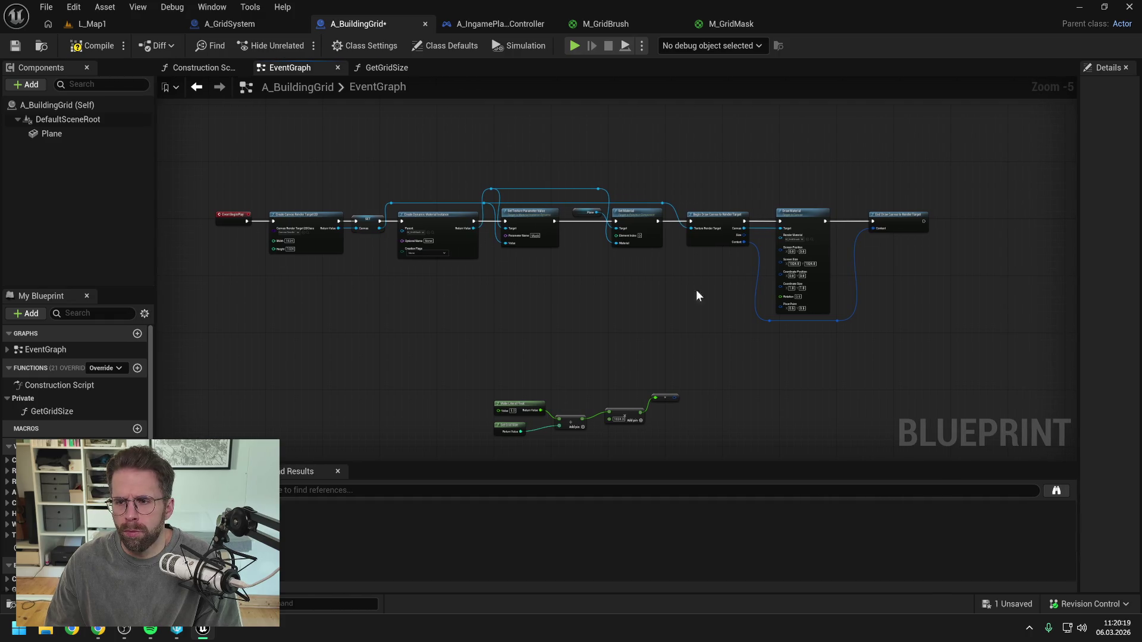
{"action": "scroll", "coordinate": [698, 296], "scroll_direction": "up", "scroll_amount": 1}
{"action": "mouse_move", "coordinate": [698, 297]}
{"action": "left_mouse_down"}
{"action": "mouse_move", "coordinate": [723, 308]}
{"action": "mouse_move", "coordinate": [795, 308]}
{"action": "left_mouse_up"}
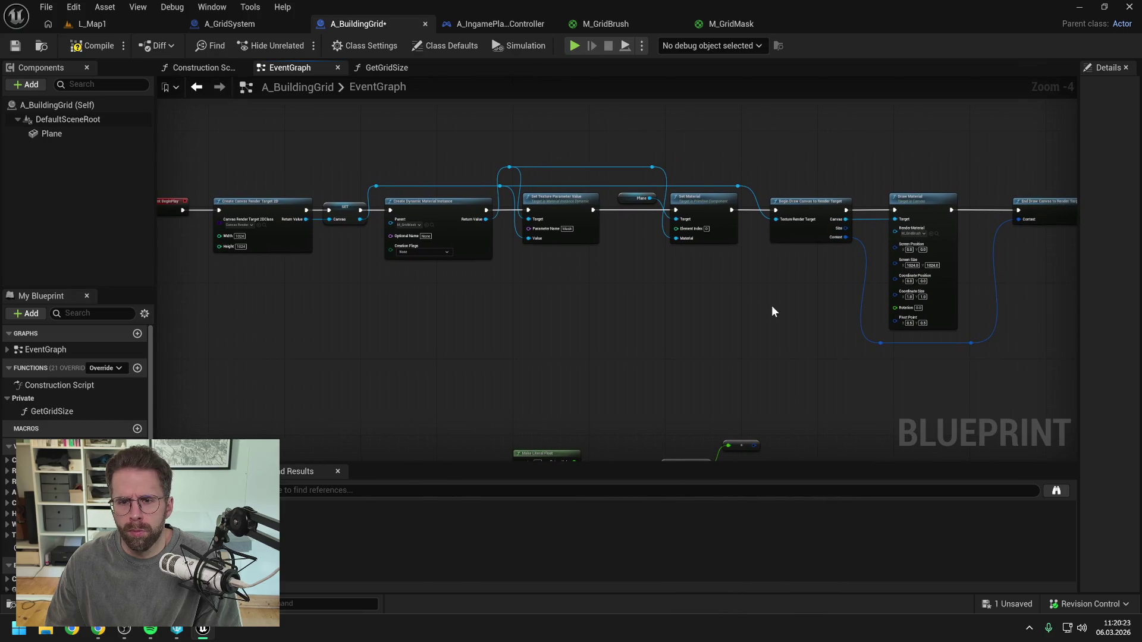
{"action": "left_click_drag", "start_coordinate": [1040, 208], "coordinate": [1014, 209]}
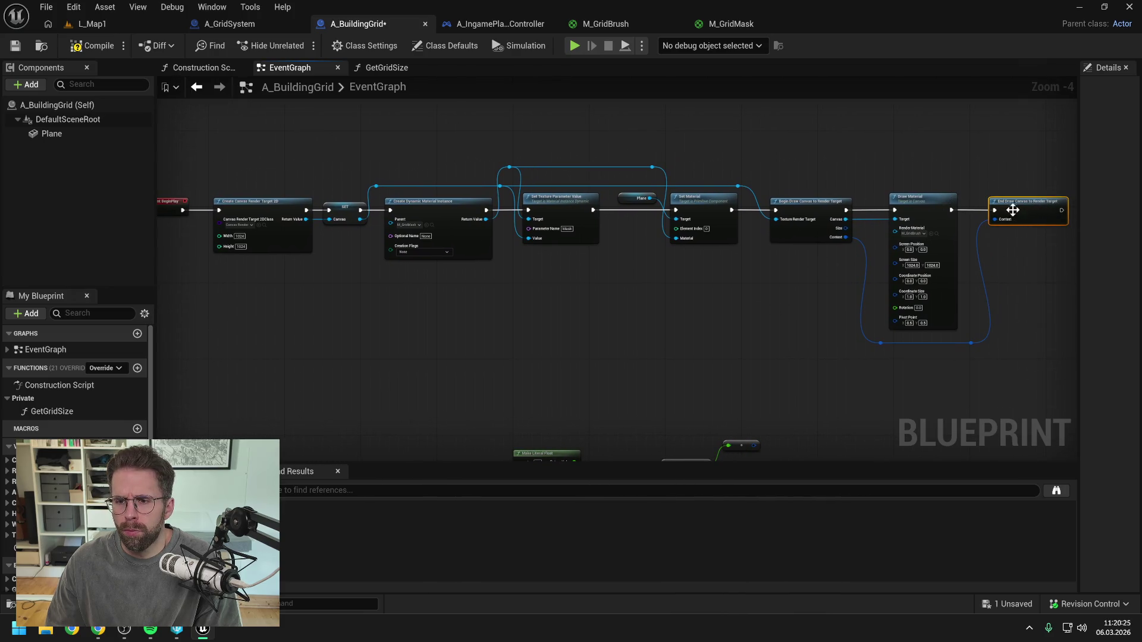
{"action": "left_click", "coordinate": [687, 349]}
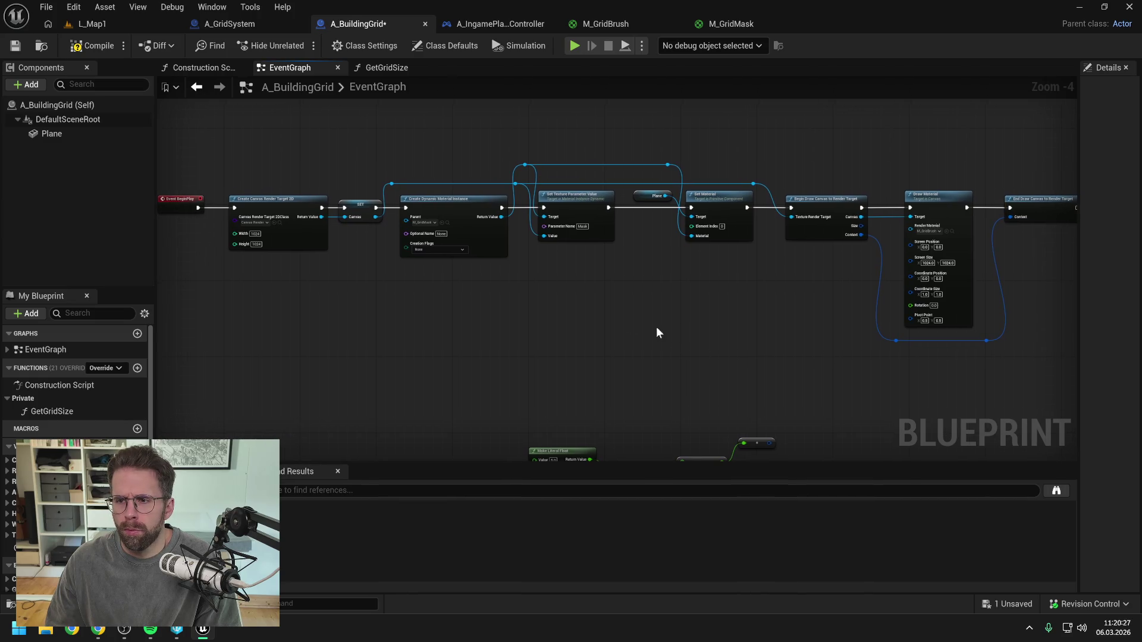
{"action": "left_click_drag", "start_coordinate": [156, 259], "coordinate": [110, 259]}
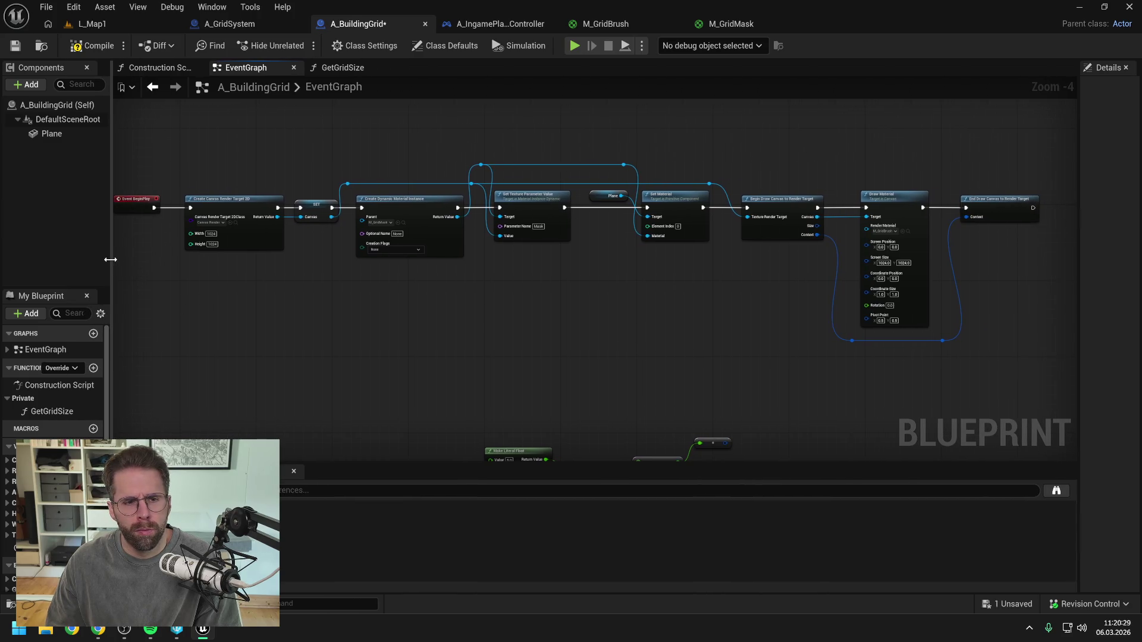
{"action": "left_click_drag", "start_coordinate": [601, 298], "coordinate": [600, 302]}
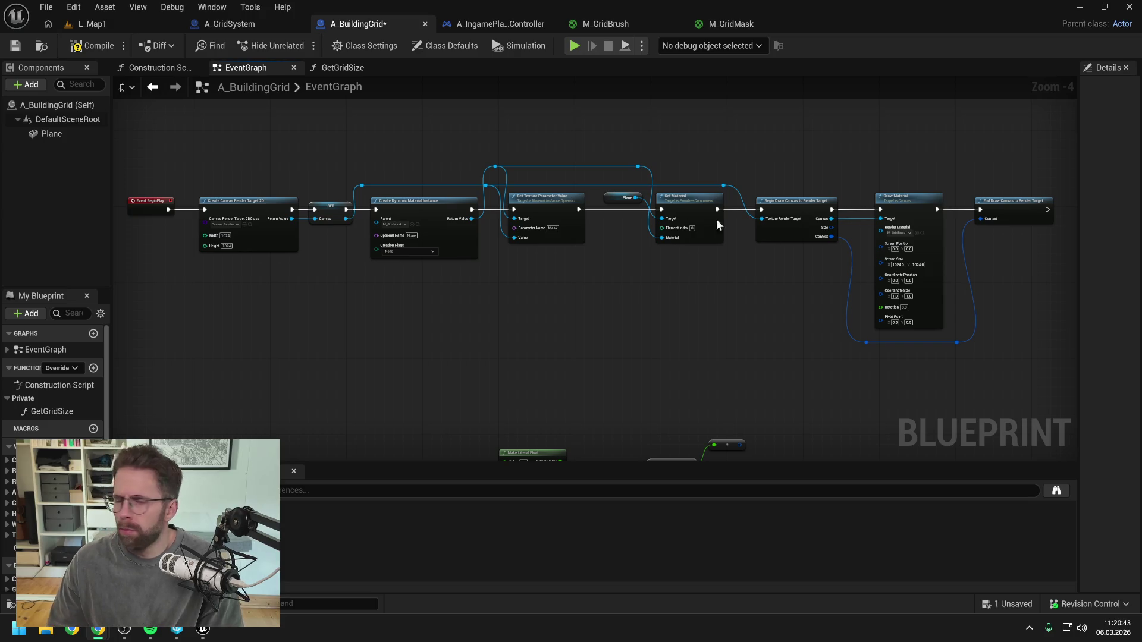
- Check the grid in L_Map1's play session, stop it, and bring Gemini to the front
{"action": "left_click", "coordinate": [131, 23]}
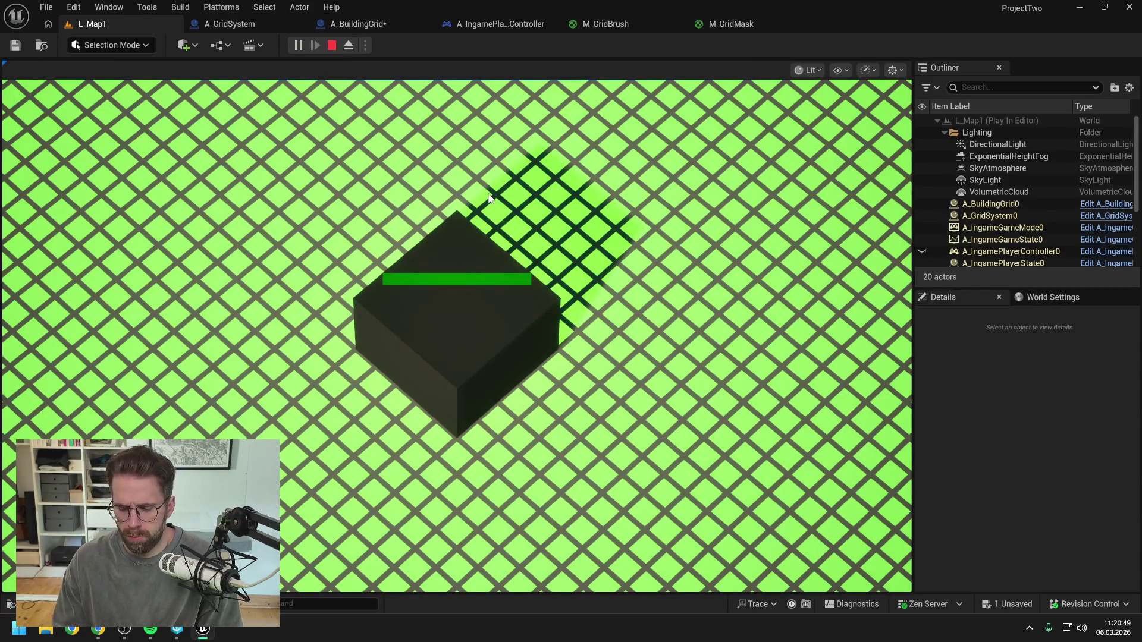
{"action": "key", "text": "Escape"}
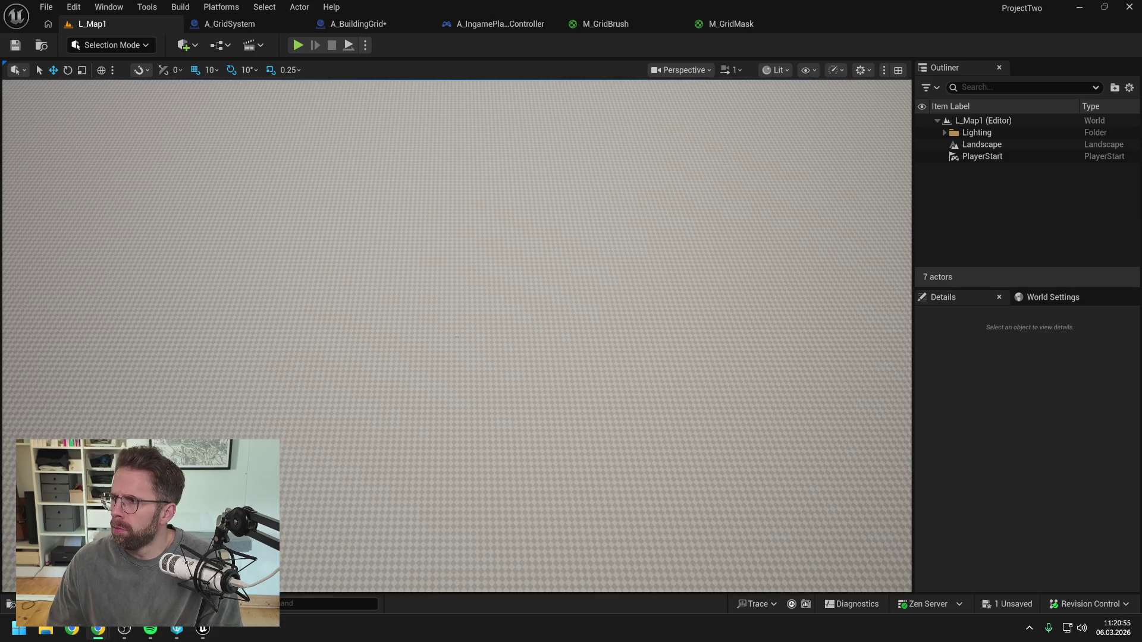
{"action": "key", "text": "alt+Tab"}
{"action": "left_click_drag", "start_coordinate": [348, 107], "coordinate": [391, 39]}
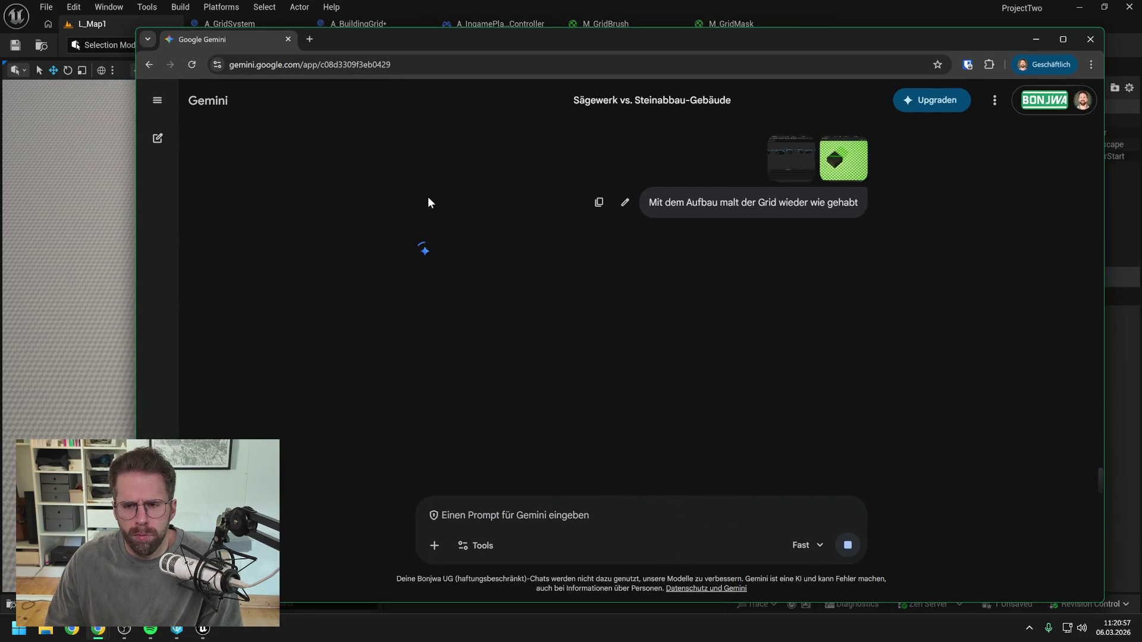
{"action": "left_click_drag", "start_coordinate": [565, 46], "coordinate": [566, 32]}
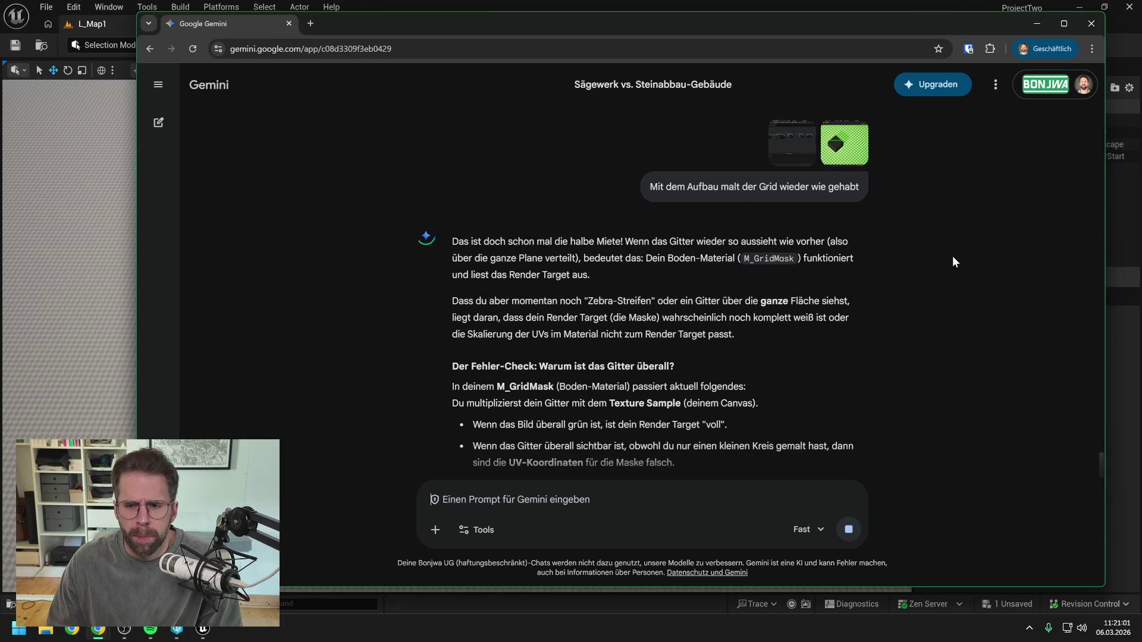
{"action": "scroll", "coordinate": [952, 261], "scroll_direction": "down", "scroll_amount": 1}
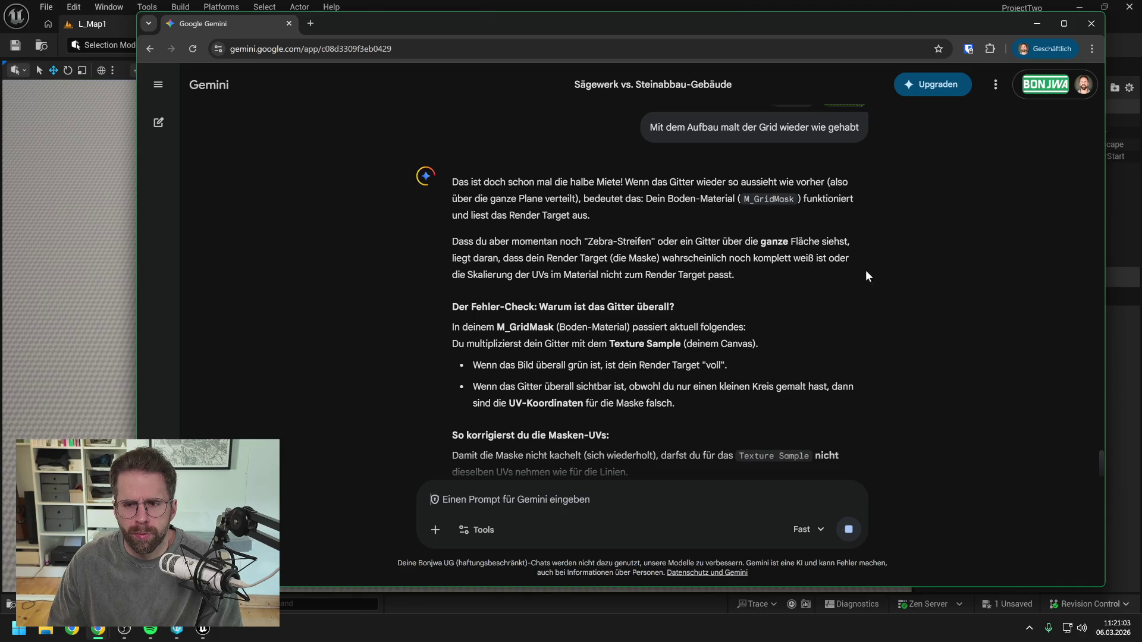
{"action": "scroll", "coordinate": [822, 281], "scroll_direction": "down", "scroll_amount": 1}
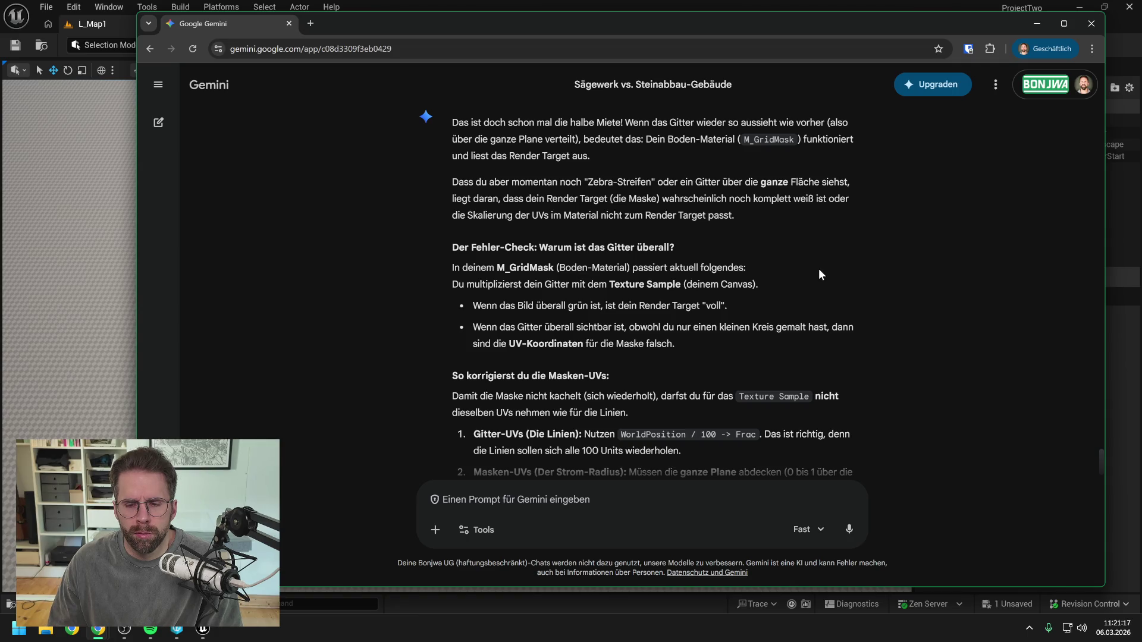
{"action": "scroll", "coordinate": [893, 289], "scroll_direction": "down", "scroll_amount": 2}
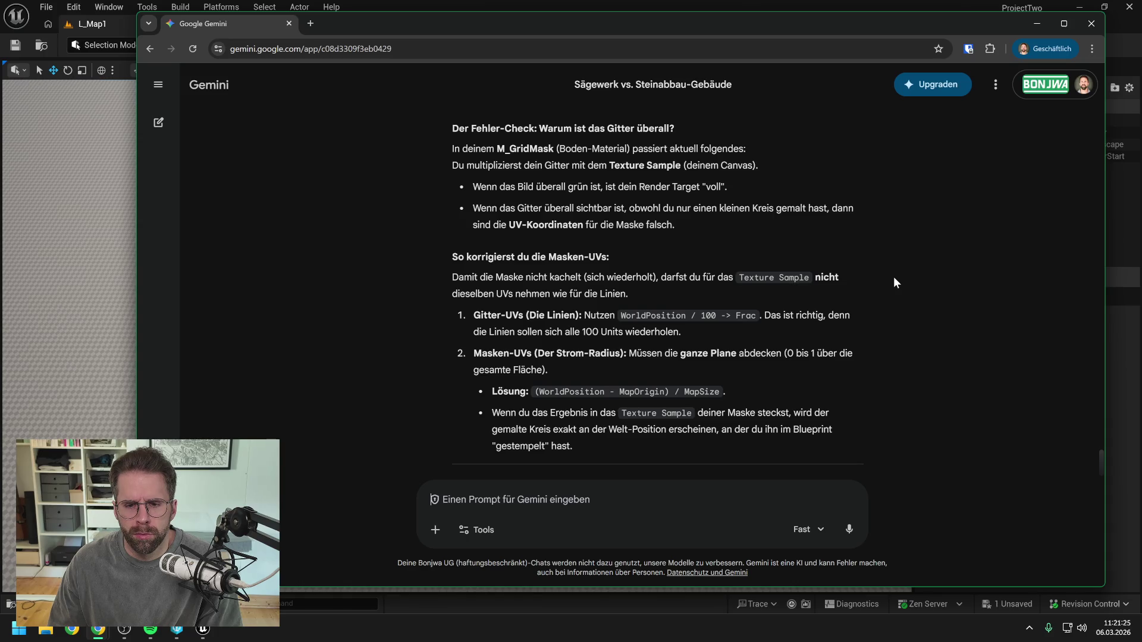
{"action": "scroll", "coordinate": [894, 278], "scroll_direction": "down", "scroll_amount": 2}
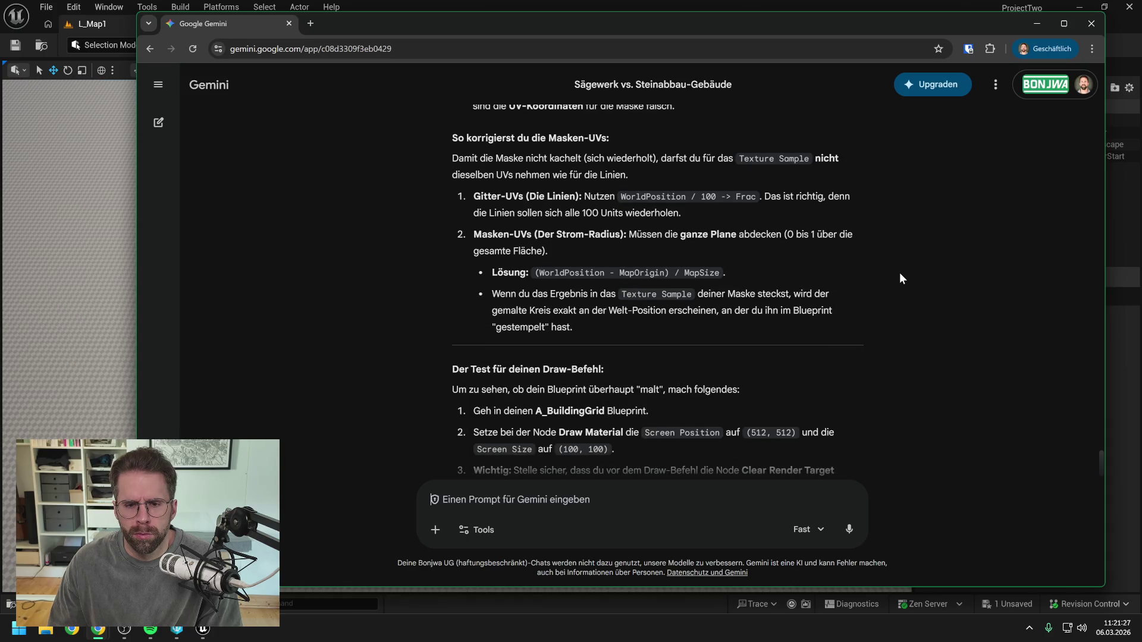
{"action": "scroll", "coordinate": [893, 275], "scroll_direction": "down", "scroll_amount": 2}
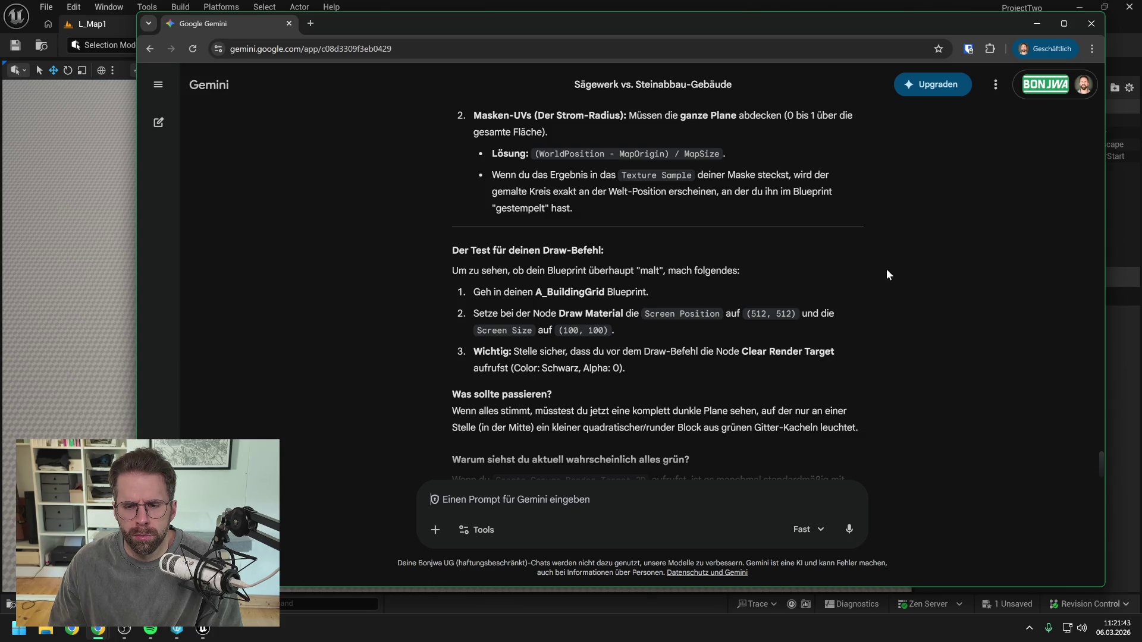
{"action": "scroll", "coordinate": [887, 270], "scroll_direction": "down", "scroll_amount": 1}
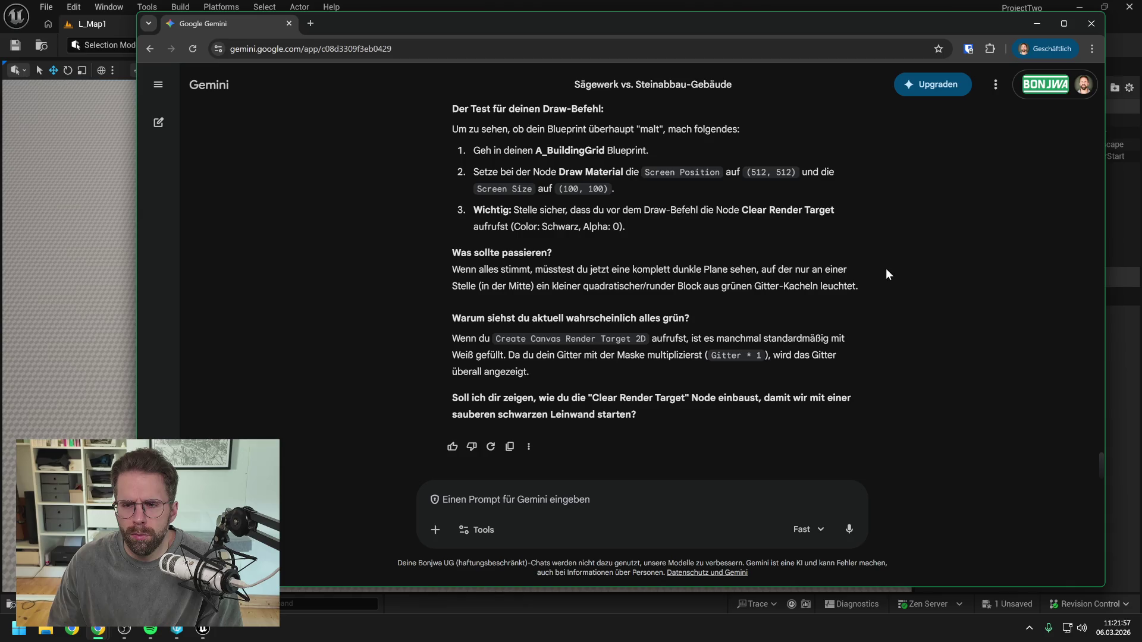
{"action": "key", "text": "alt+Tab"}
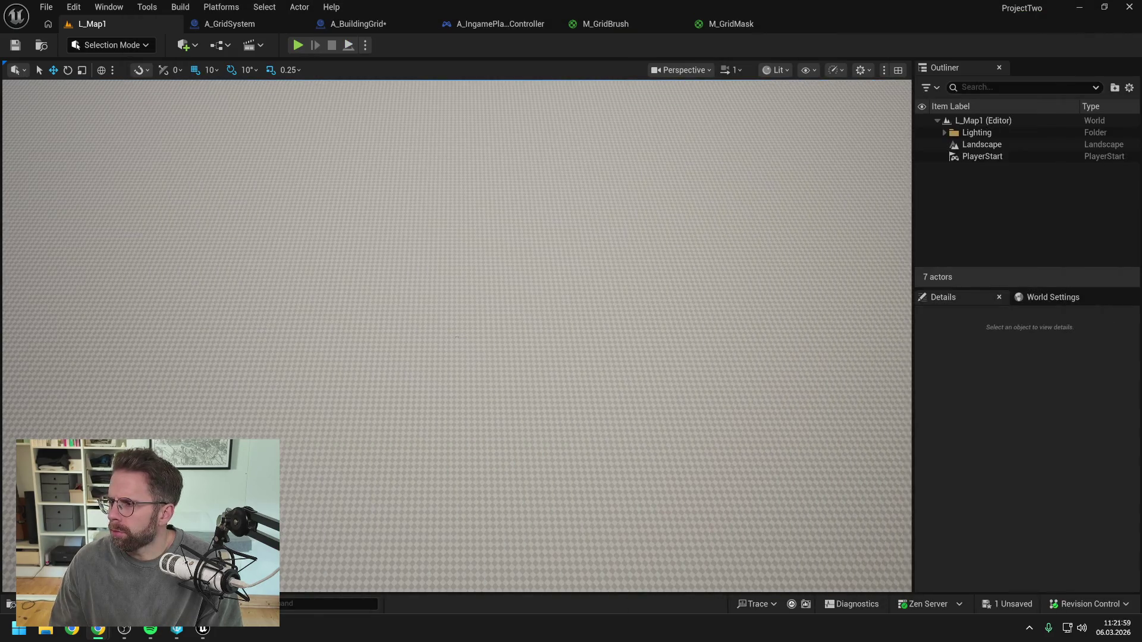
- Set Draw Material's Screen Size in A_BuildingGrid to 500 × 500
{"action": "left_click", "coordinate": [380, 25]}
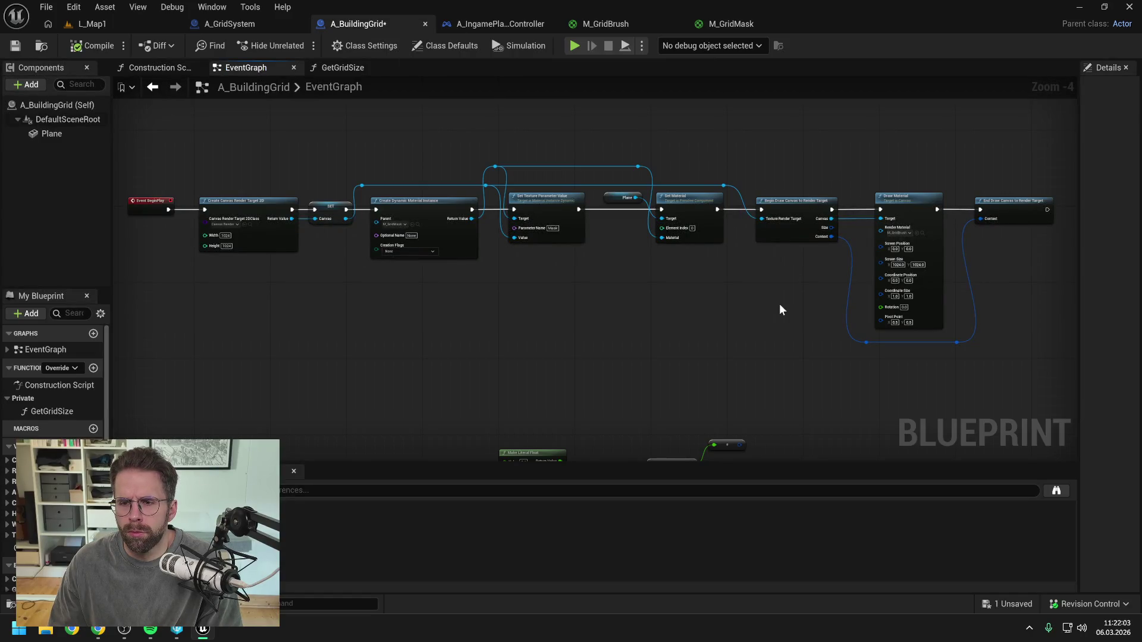
{"action": "left_click_drag", "start_coordinate": [784, 316], "coordinate": [687, 309]}
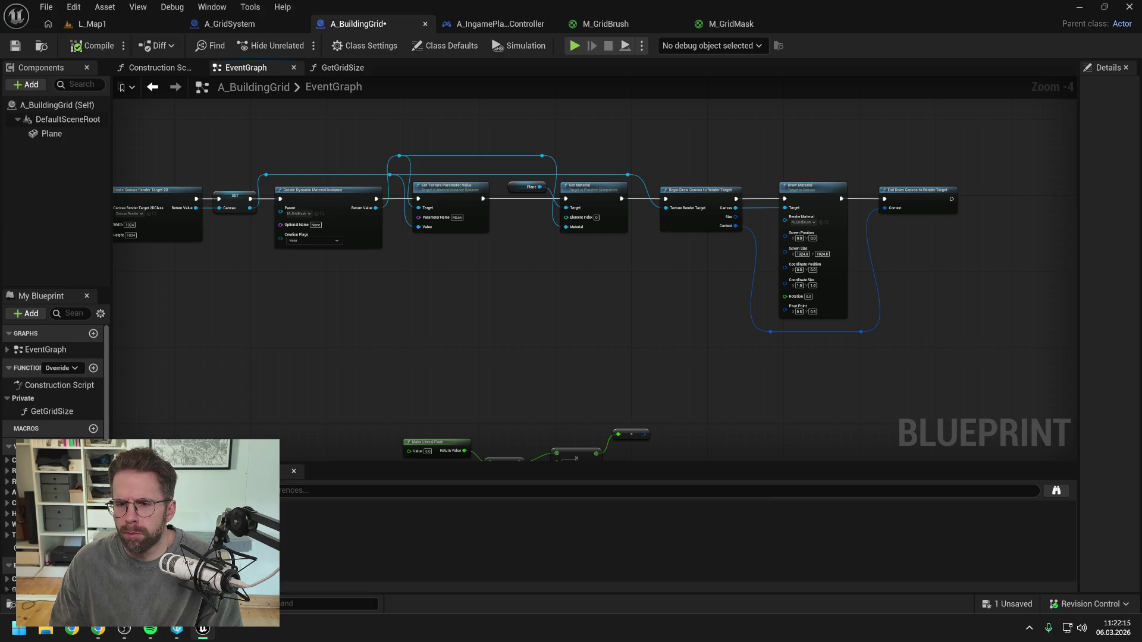
{"action": "left_click_drag", "start_coordinate": [541, 292], "coordinate": [562, 293]}
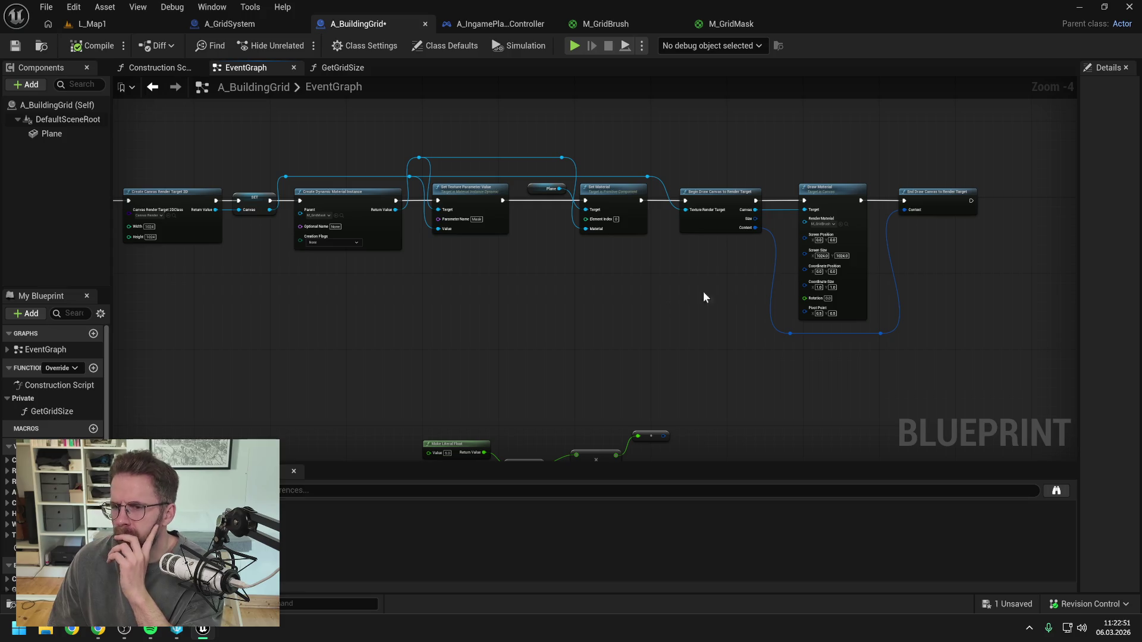
{"action": "scroll", "coordinate": [812, 256], "scroll_direction": "up", "scroll_amount": 3}
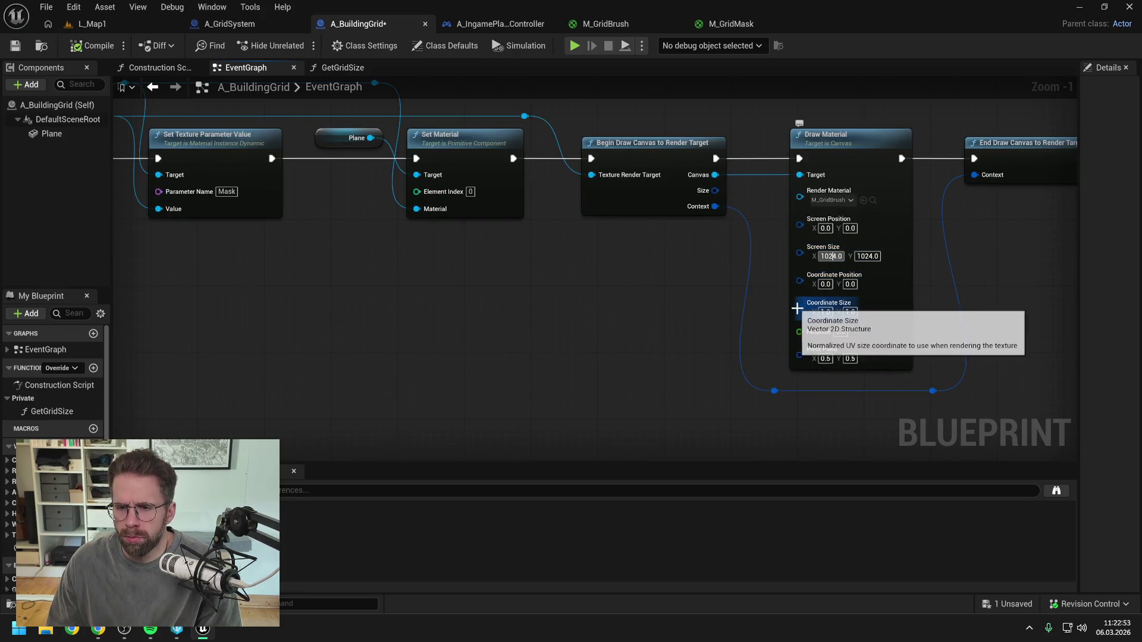
{"action": "key", "text": "Return"}
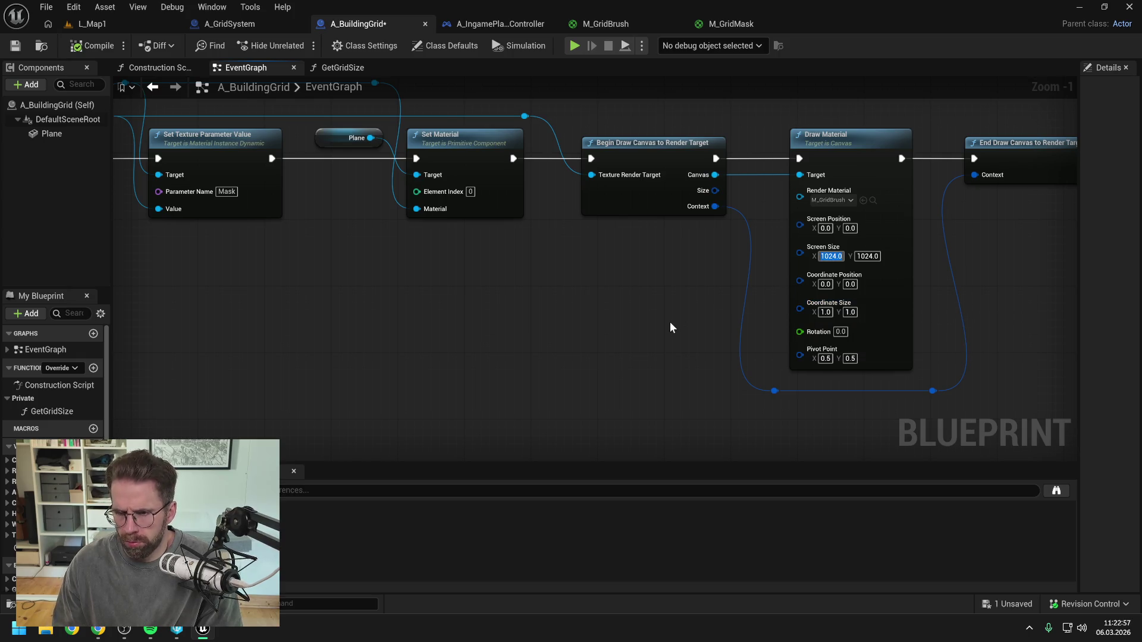
{"action": "scroll", "coordinate": [669, 322], "scroll_direction": "down", "scroll_amount": 2}
{"action": "scroll", "coordinate": [669, 322], "scroll_direction": "down", "scroll_amount": 1}
{"action": "left_click_drag", "start_coordinate": [668, 316], "coordinate": [746, 307]}
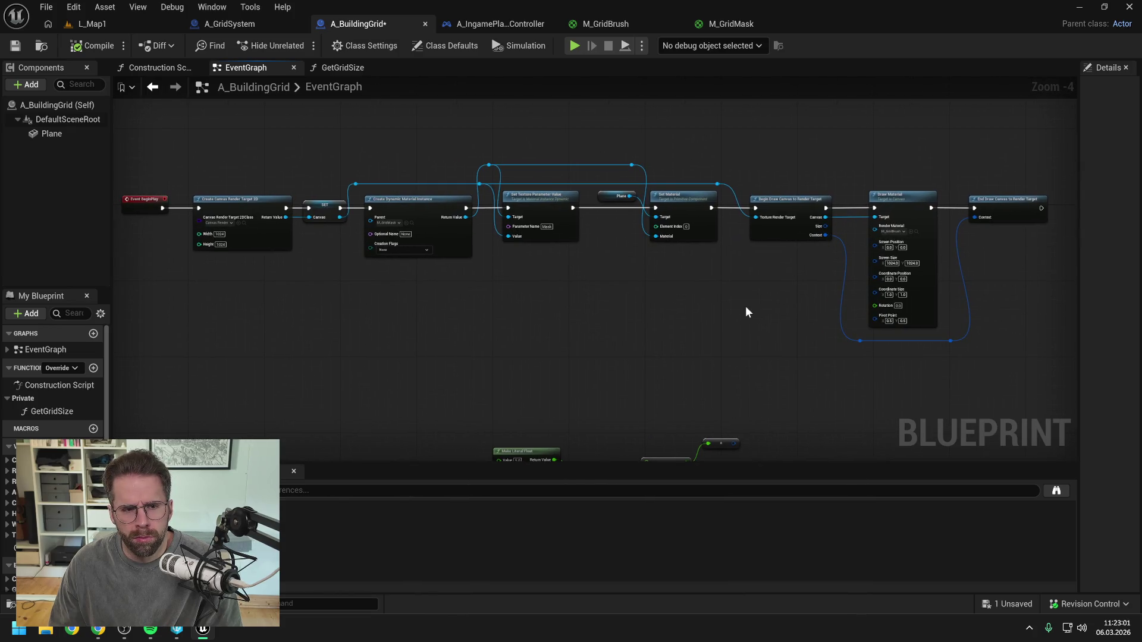
{"action": "left_click", "coordinate": [892, 263]}
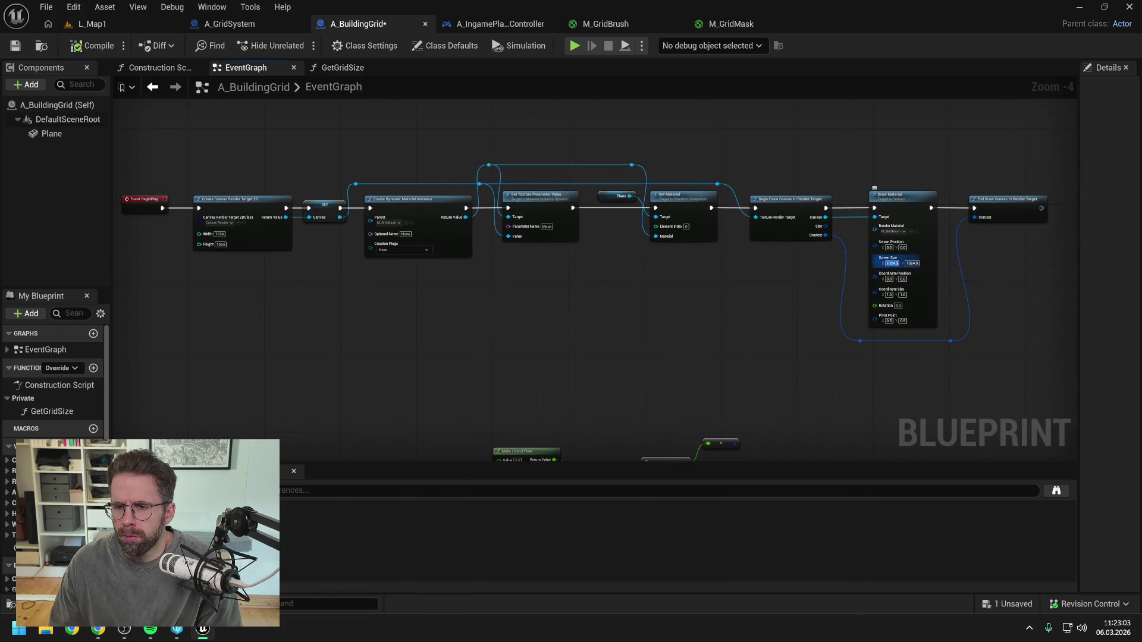
{"action": "type", "text": "500"}
{"action": "key", "text": "Tab"}
{"action": "type", "text": "5"}
{"action": "key", "text": "Return"}
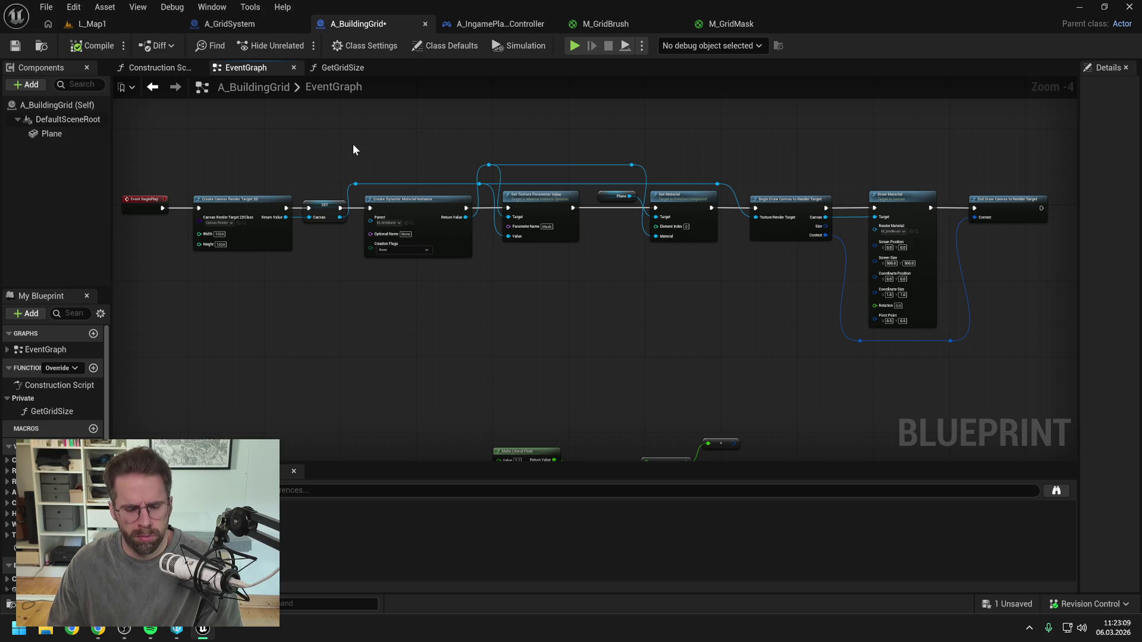
- Save A_BuildingGrid, play-test L_Map1, then bring the Gemini chat over the editor
{"action": "key", "text": "ctrl+shift+s"}
{"action": "key", "text": "Return"}
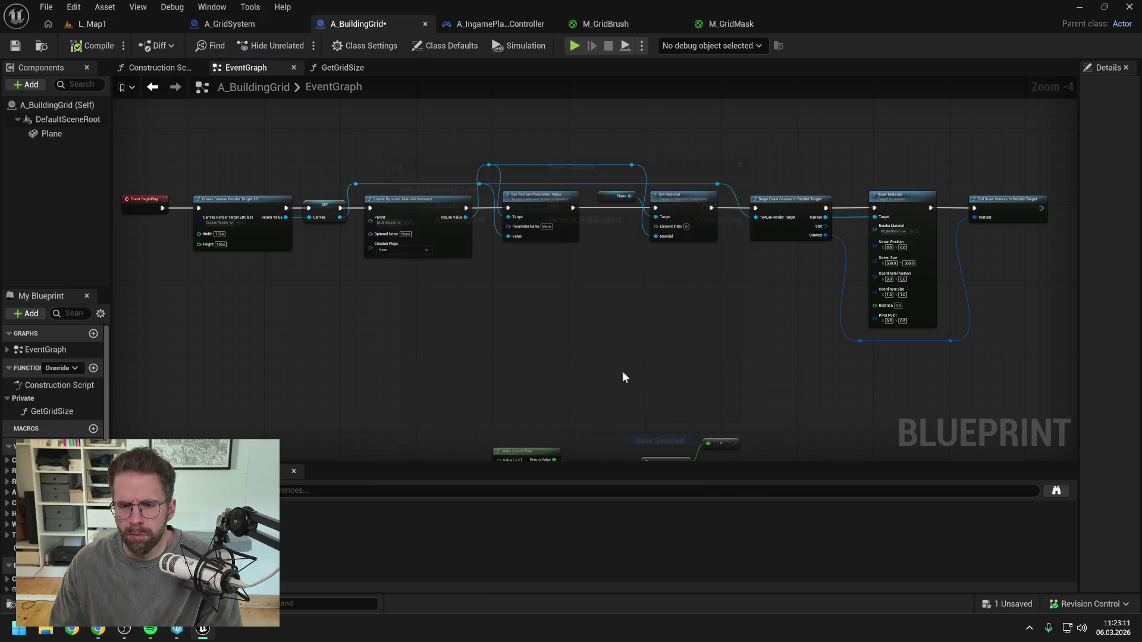
{"action": "left_click", "coordinate": [92, 23]}
{"action": "left_click", "coordinate": [304, 45]}
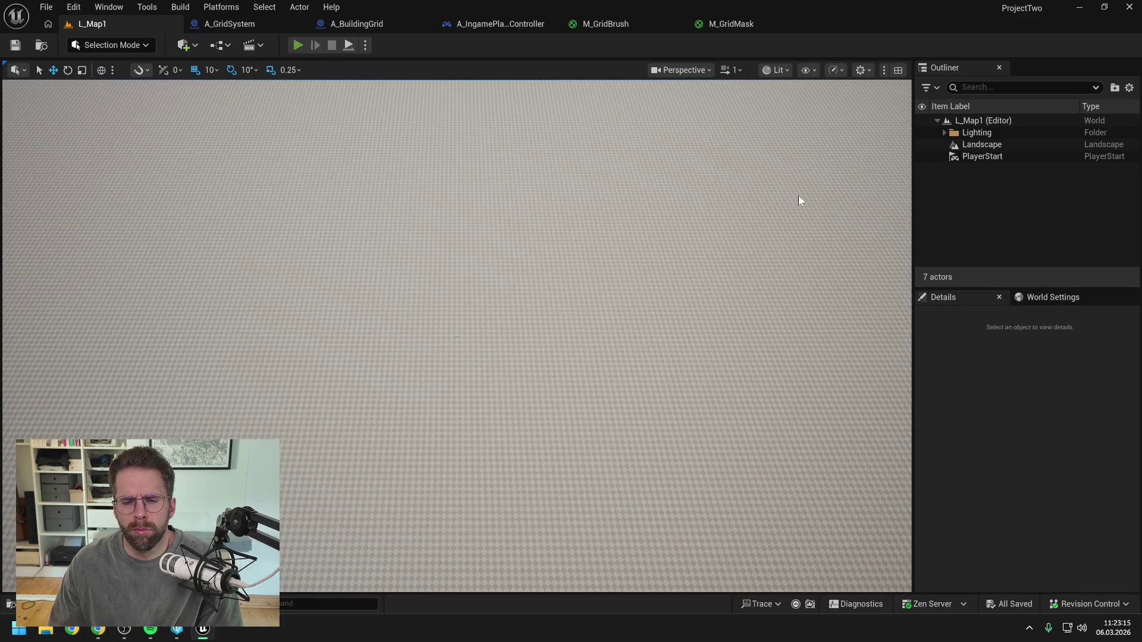
{"action": "key", "text": "d"}
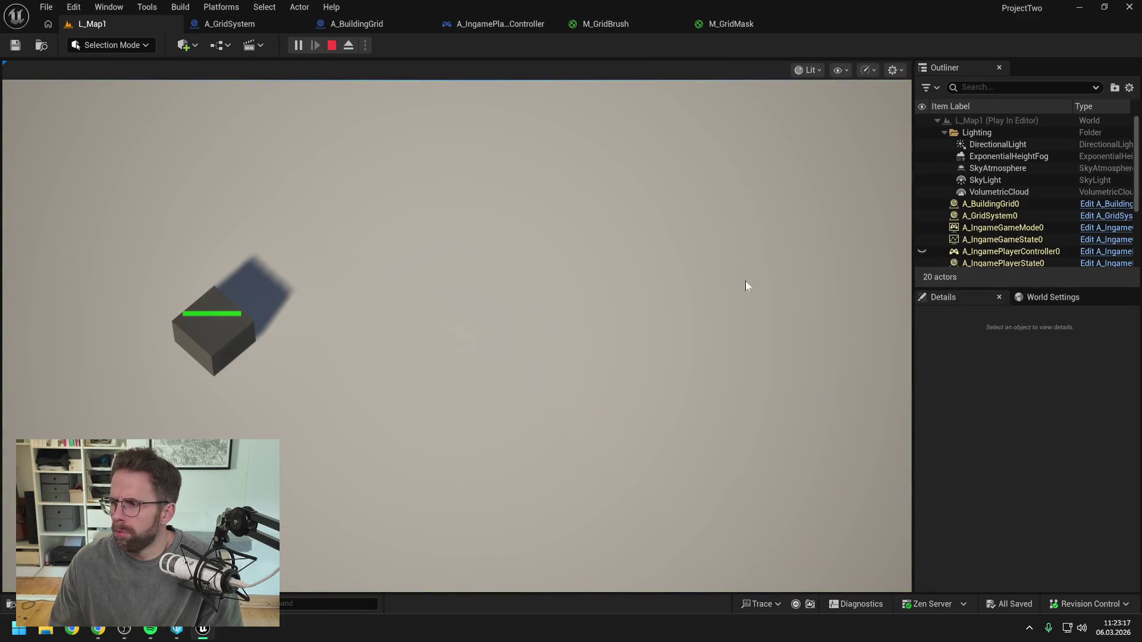
{"action": "key", "text": "F8"}
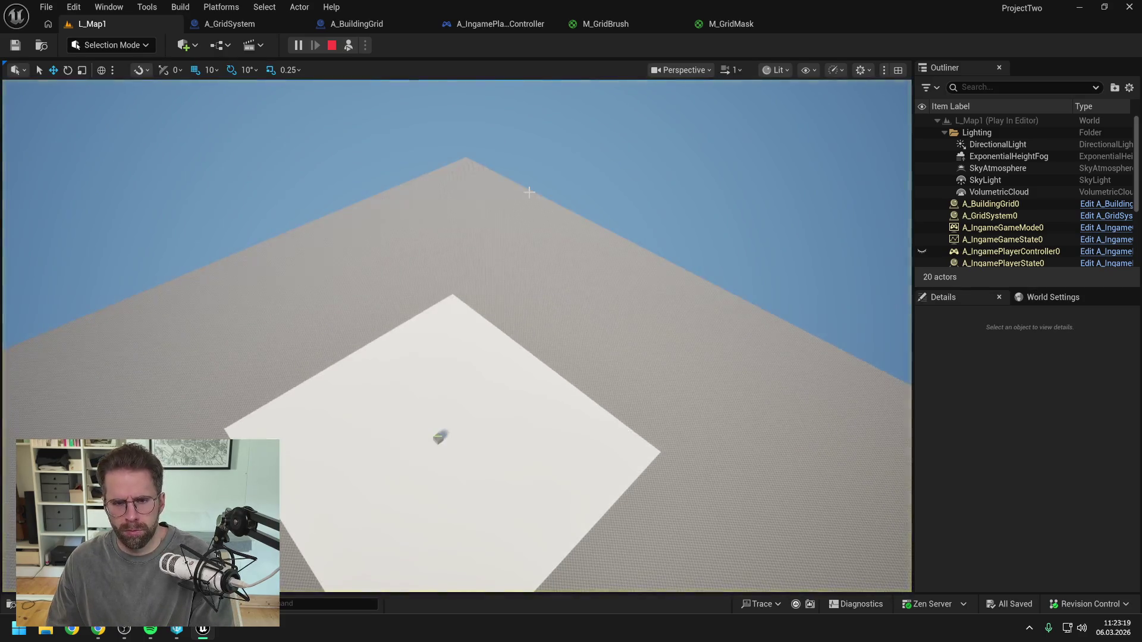
{"action": "key", "text": "Escape"}
{"action": "left_click_drag", "start_coordinate": [1141, 36], "coordinate": [428, 33]}
{"action": "scroll", "coordinate": [559, 276], "scroll_direction": "down", "scroll_amount": 5}
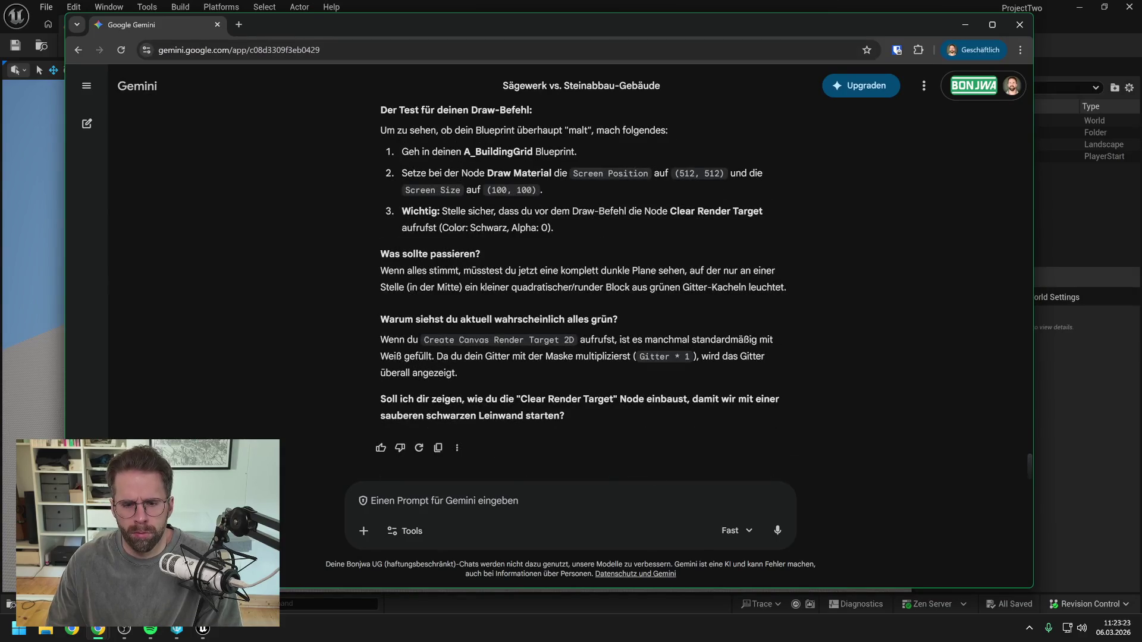
- Type 'Warte Mal, ich dachte ich kann nun den Radius des Grids übe' in Gemini, then return to A_IngamePlayerController
{"action": "type", "text": "Warte Ma"}
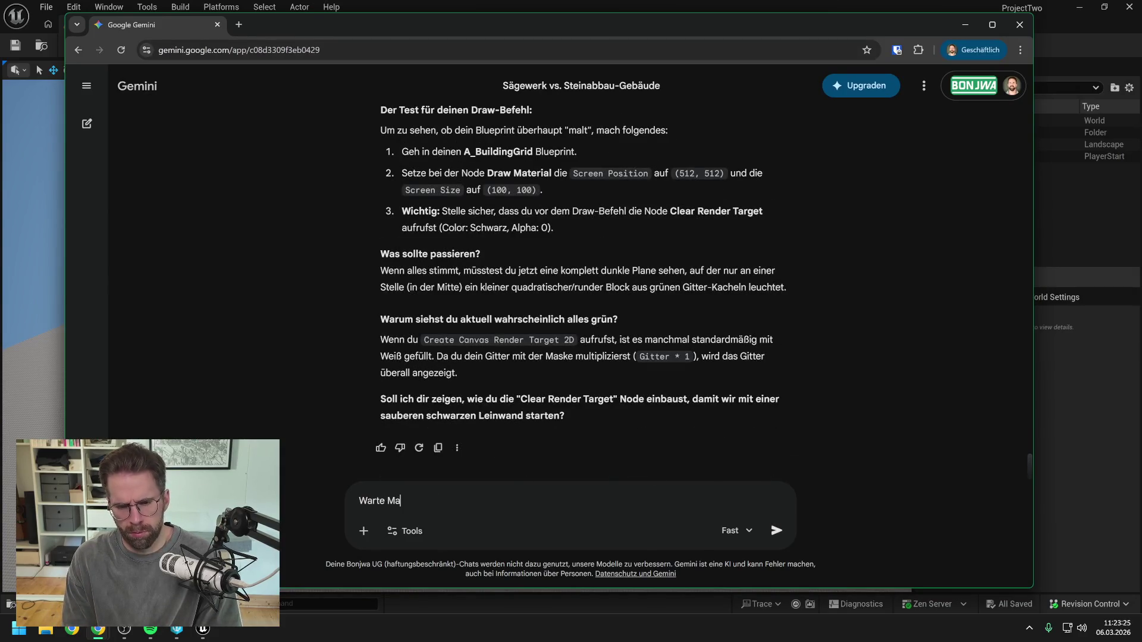
{"action": "type", "text": "l, ich dachte ich"}
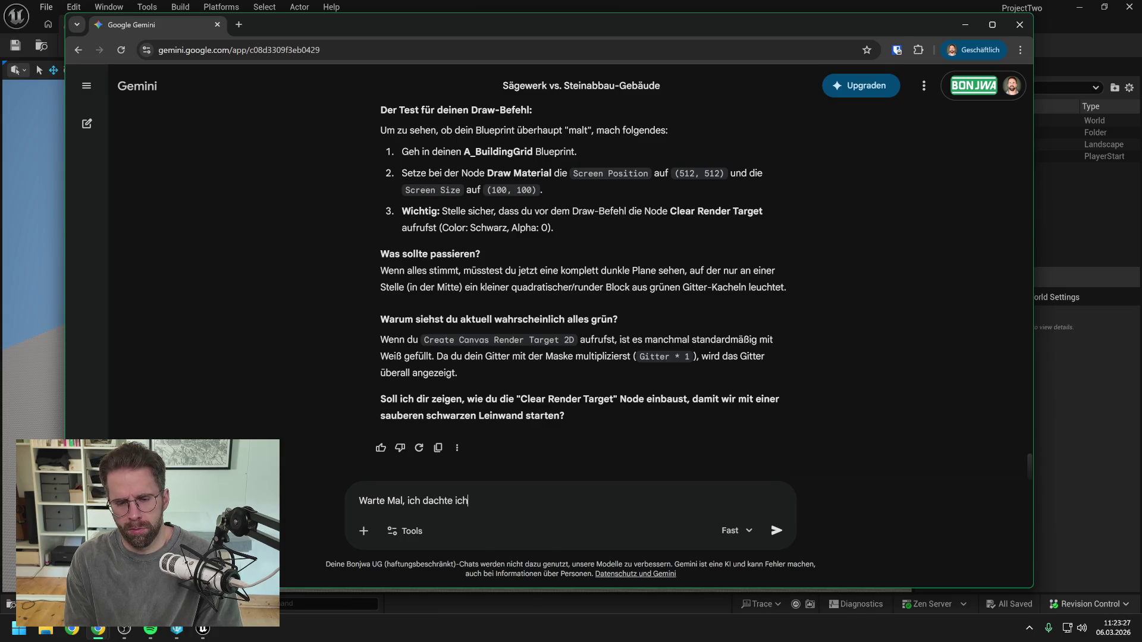
{"action": "type", "text": " kann nun den "}
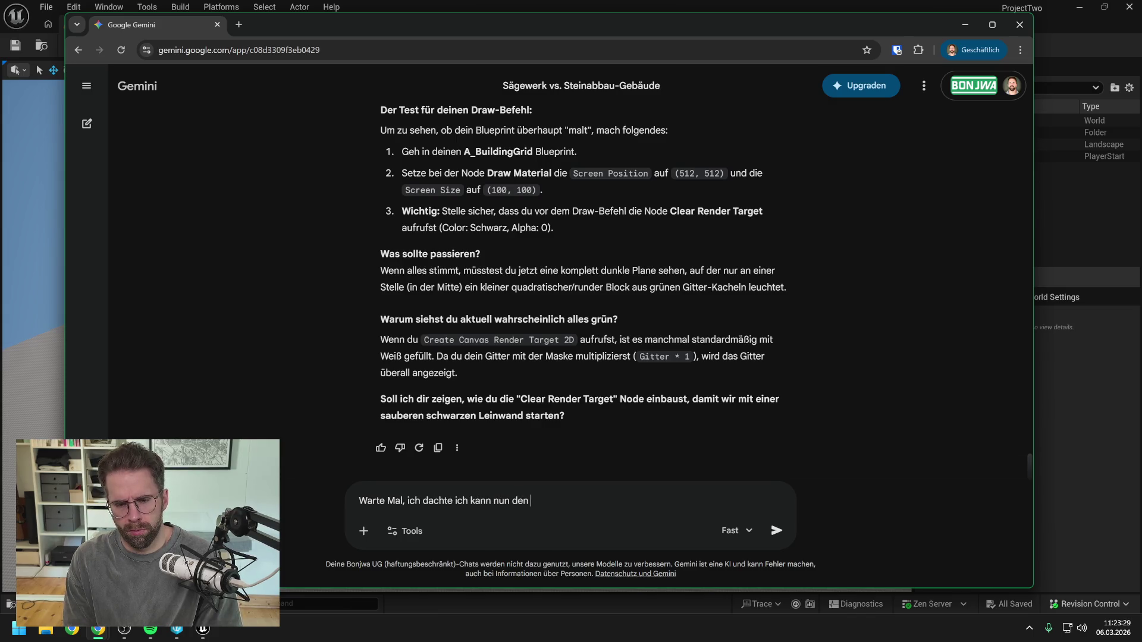
{"action": "type", "text": "Radius de"}
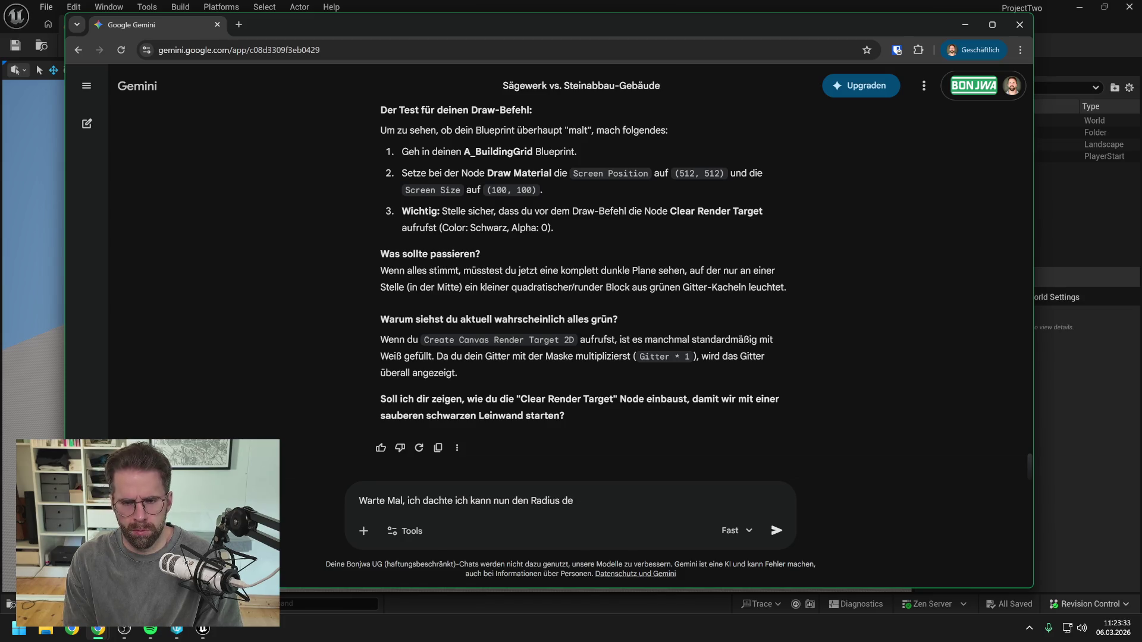
{"action": "type", "text": "r r"}
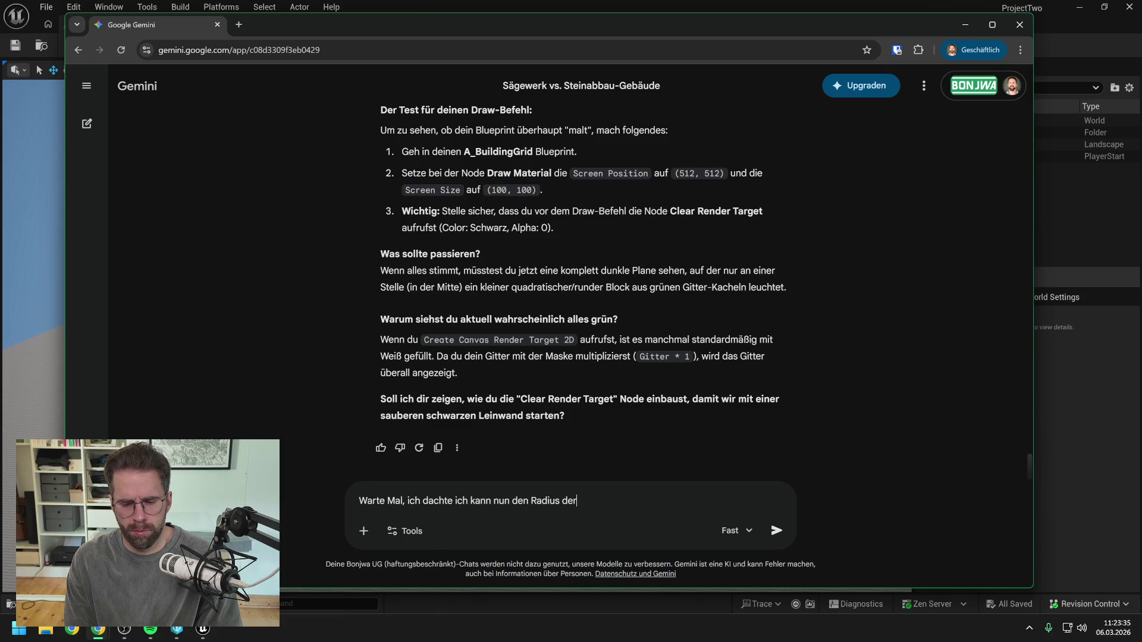
{"action": "key", "text": "BackSpace"}
{"action": "type", "text": "s Grids üb"}
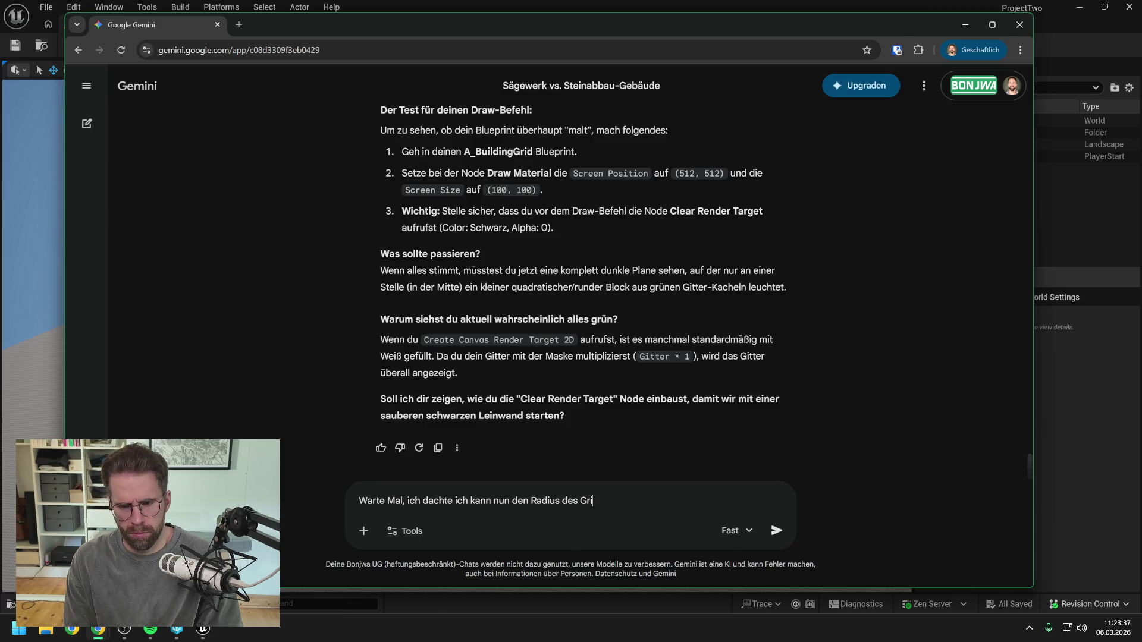
{"action": "type", "text": "er"}
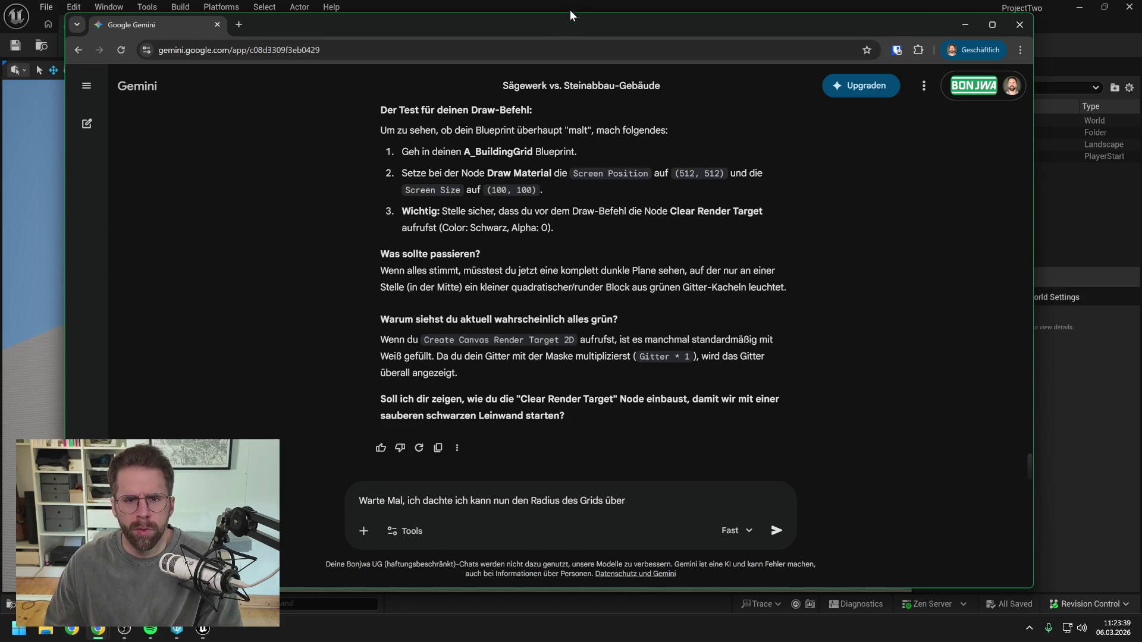
{"action": "key", "text": "alt+Tab"}
{"action": "left_click", "coordinate": [477, 24]}
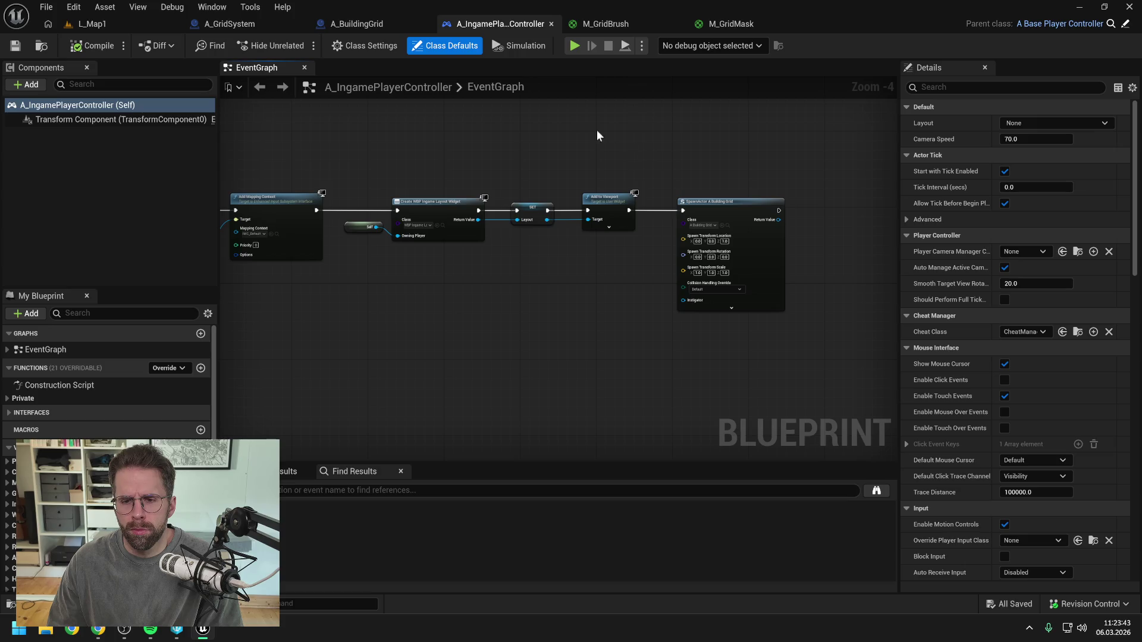
- Centre A_BuildingGrid's Draw Material node in view, then bring the Gemini window back
{"action": "left_click", "coordinate": [356, 24]}
{"action": "scroll", "coordinate": [789, 153], "scroll_direction": "up", "scroll_amount": 2}
{"action": "left_click_drag", "start_coordinate": [949, 225], "coordinate": [894, 176]}
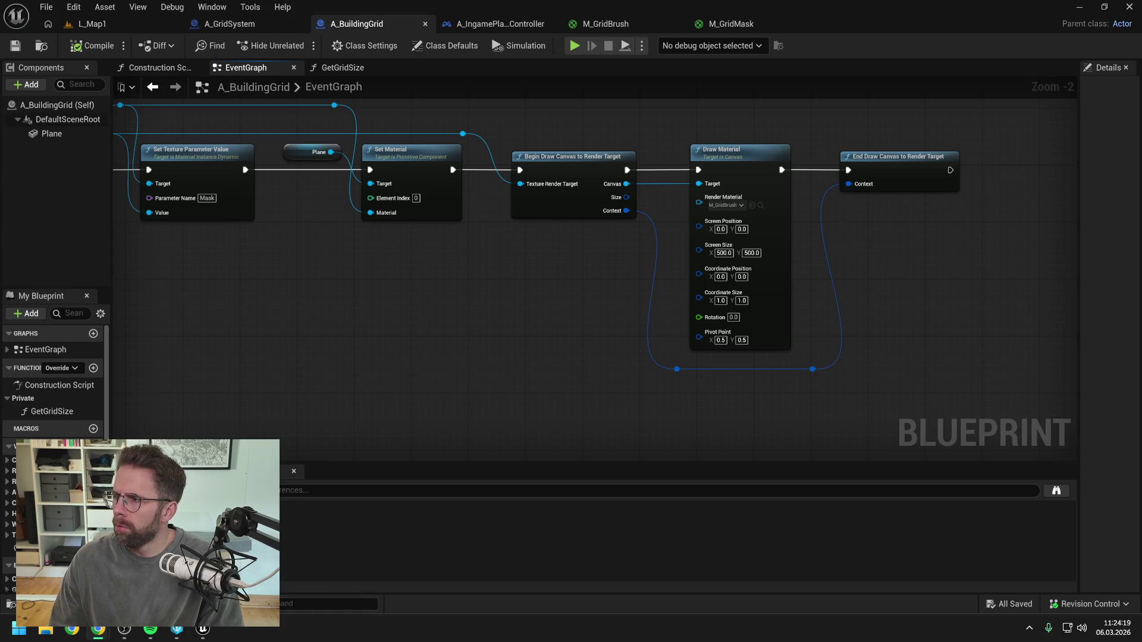
{"action": "key", "text": "alt+Tab"}
{"action": "left_click_drag", "start_coordinate": [527, 47], "coordinate": [483, 46]}
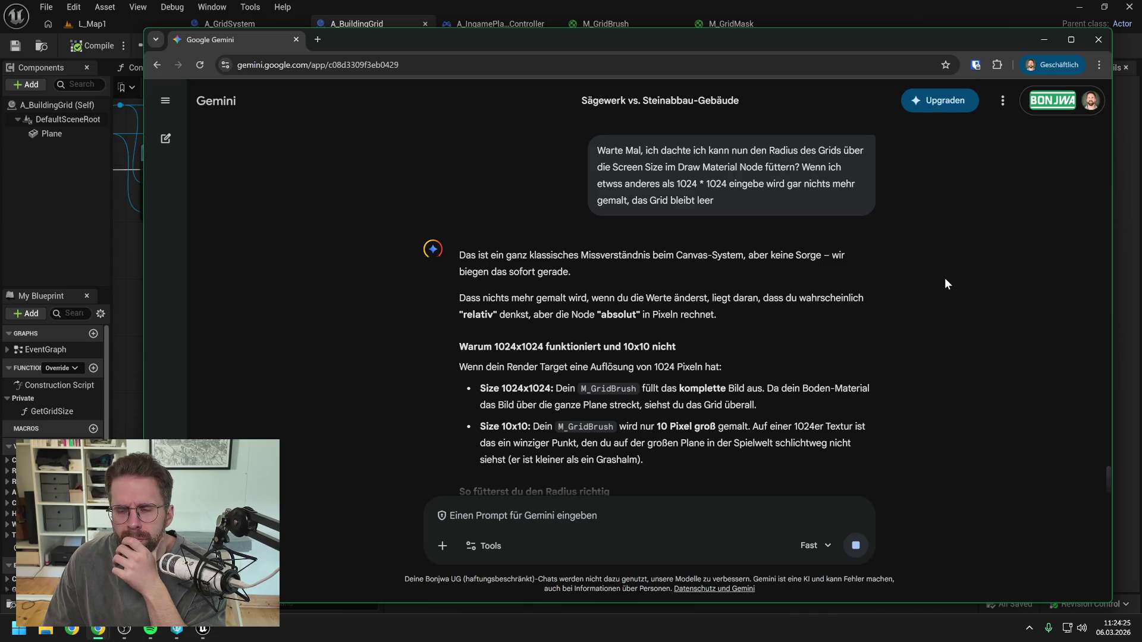
- Scroll through Gemini's reply on Screen Position 512, 512 and Screen Size 200, 200 to its closing offer
{"action": "scroll", "coordinate": [895, 291], "scroll_direction": "down", "scroll_amount": 1}
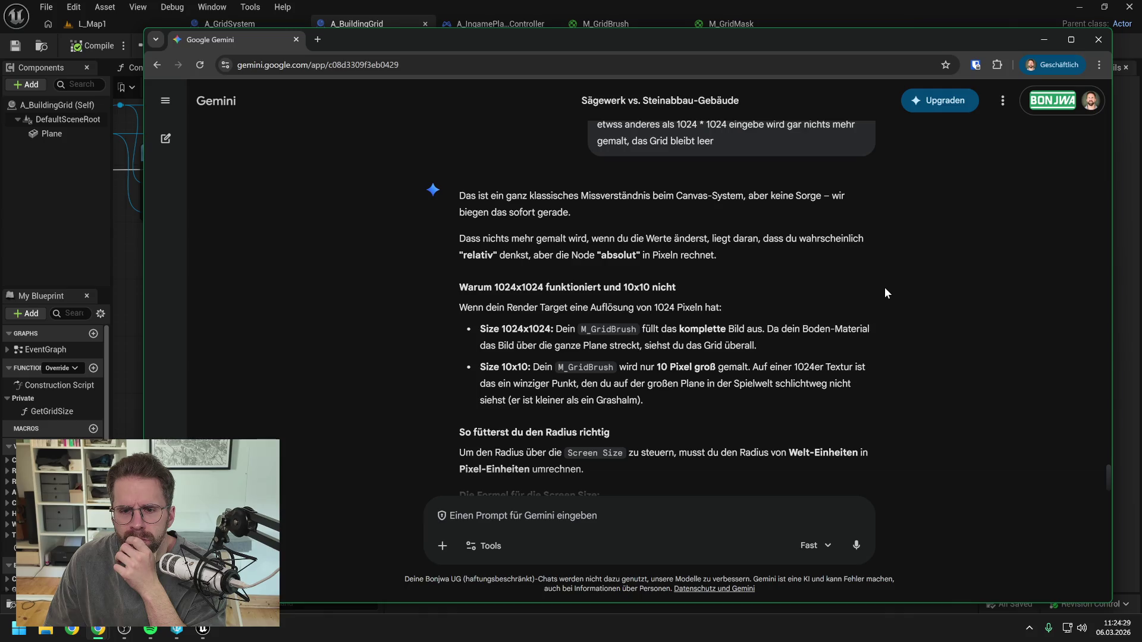
{"action": "scroll", "coordinate": [884, 287], "scroll_direction": "down", "scroll_amount": 1}
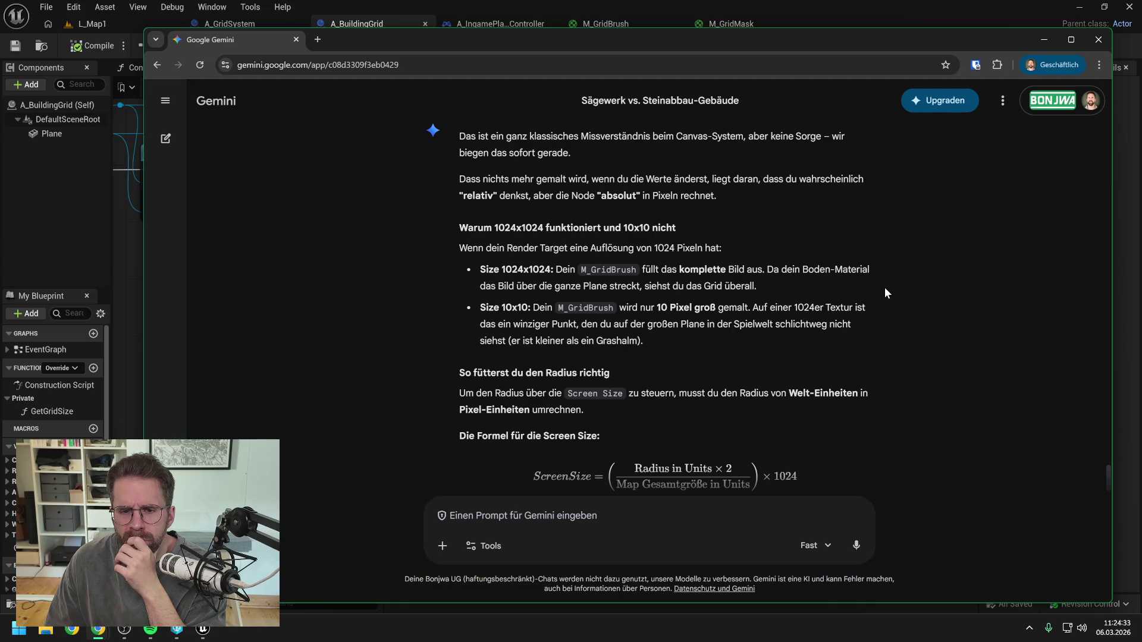
{"action": "scroll", "coordinate": [885, 288], "scroll_direction": "down", "scroll_amount": 1}
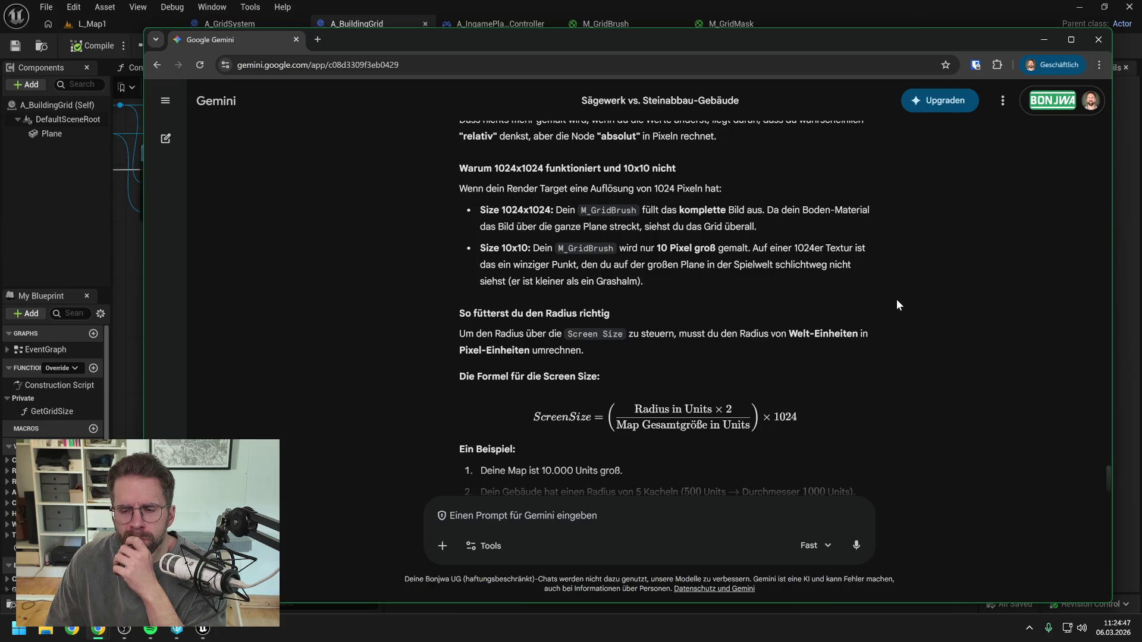
{"action": "scroll", "coordinate": [897, 300], "scroll_direction": "down", "scroll_amount": 1}
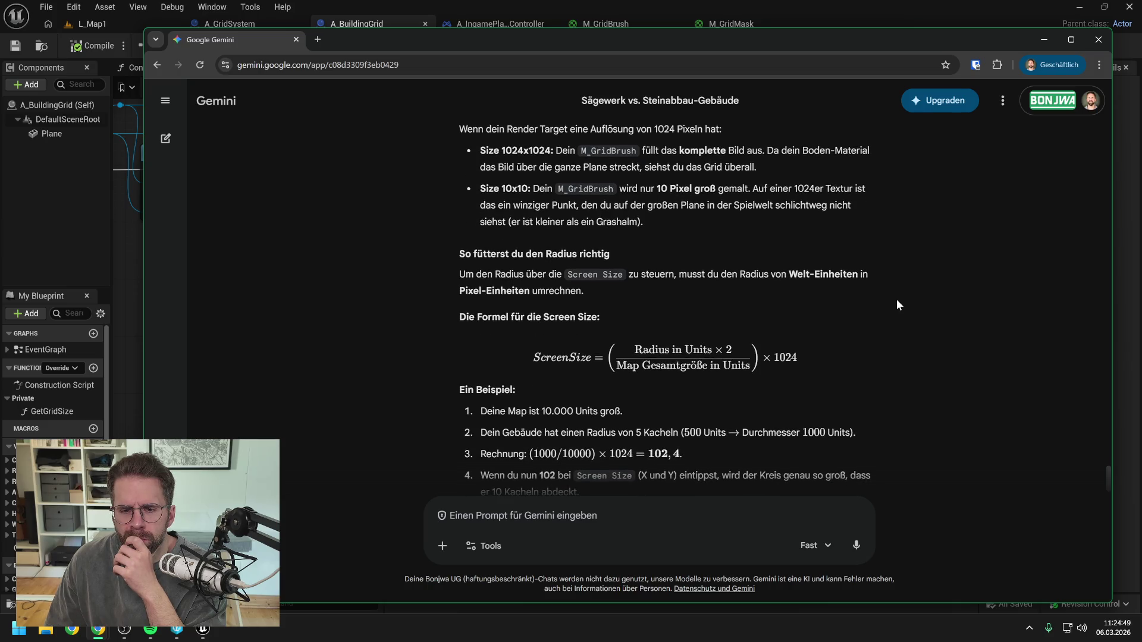
{"action": "scroll", "coordinate": [896, 300], "scroll_direction": "down", "scroll_amount": 2}
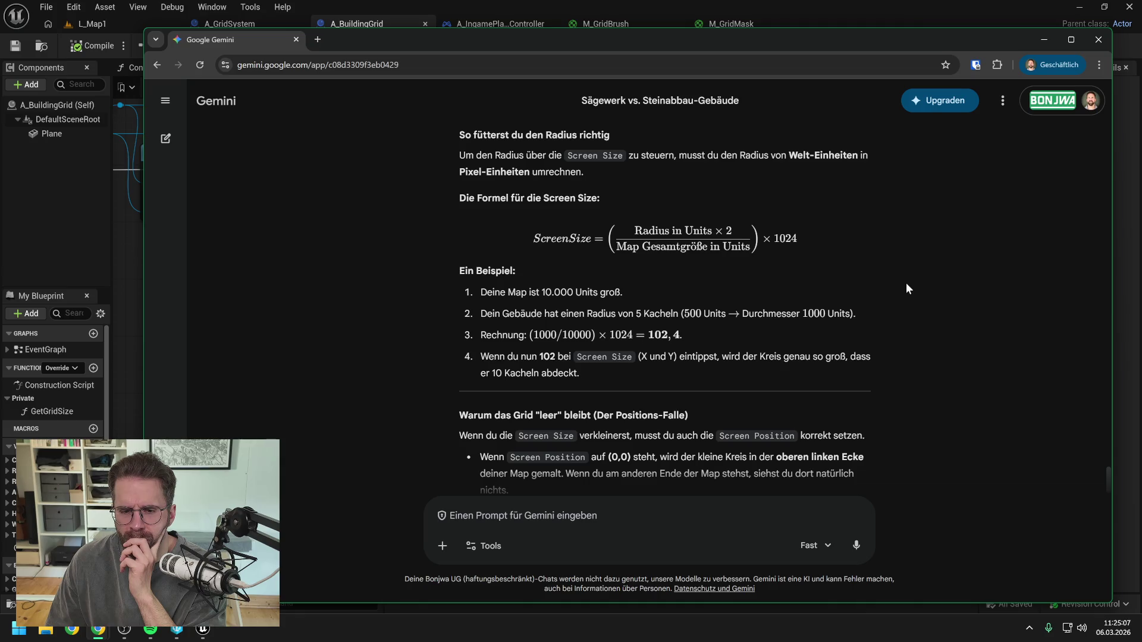
{"action": "scroll", "coordinate": [907, 289], "scroll_direction": "down", "scroll_amount": 2}
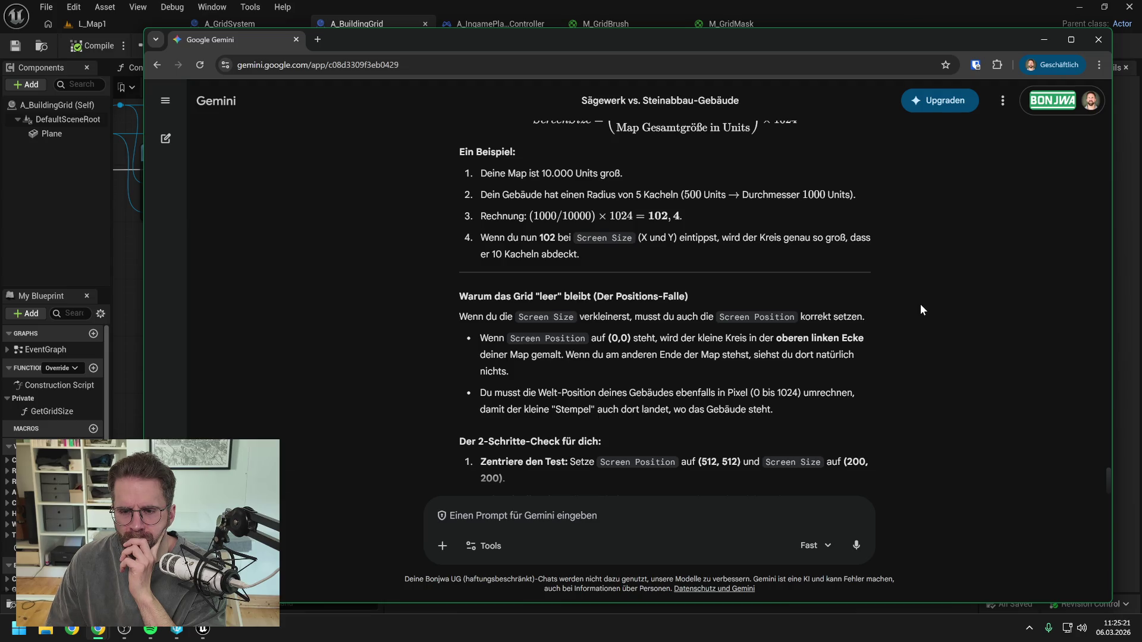
{"action": "scroll", "coordinate": [920, 309], "scroll_direction": "down", "scroll_amount": 1}
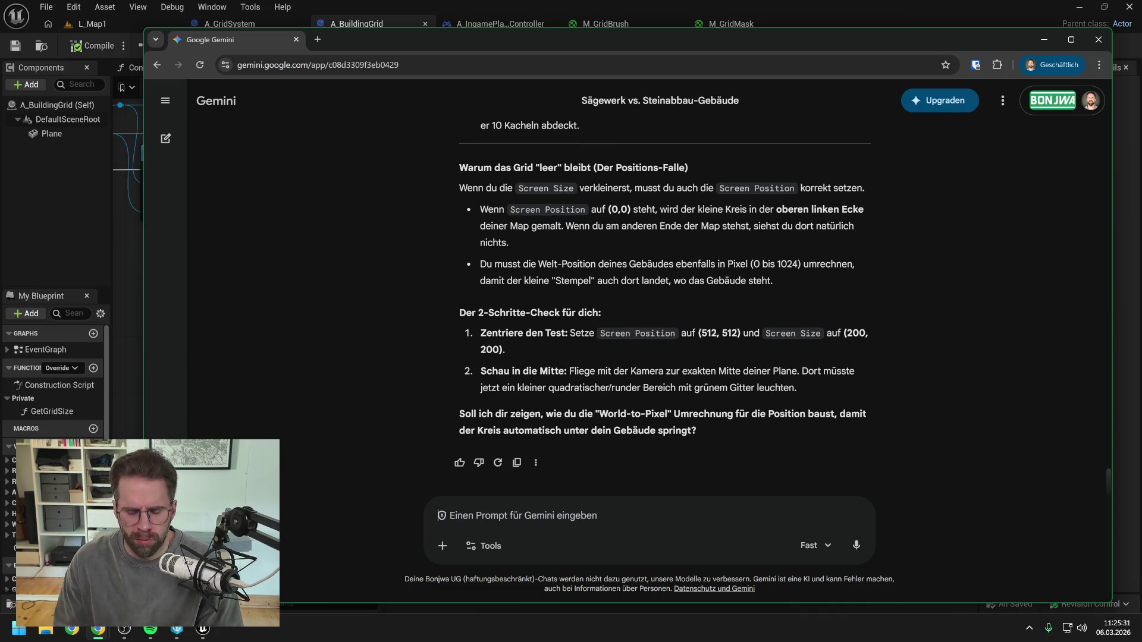
- Send Gemini the follow-up: 'sobald ich etwas anderes als 1024 setze, wird gar nichts mehr gemalt, nirgendwo auf der map'
{"action": "type", "text": "sobald ich etwas a"}
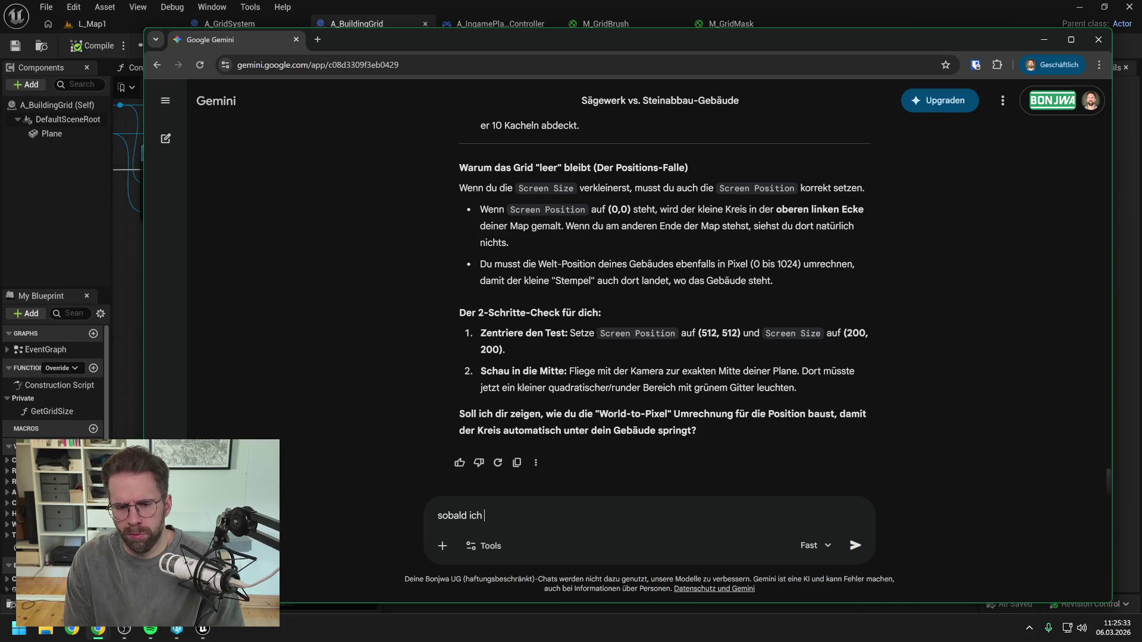
{"action": "type", "text": "nder"}
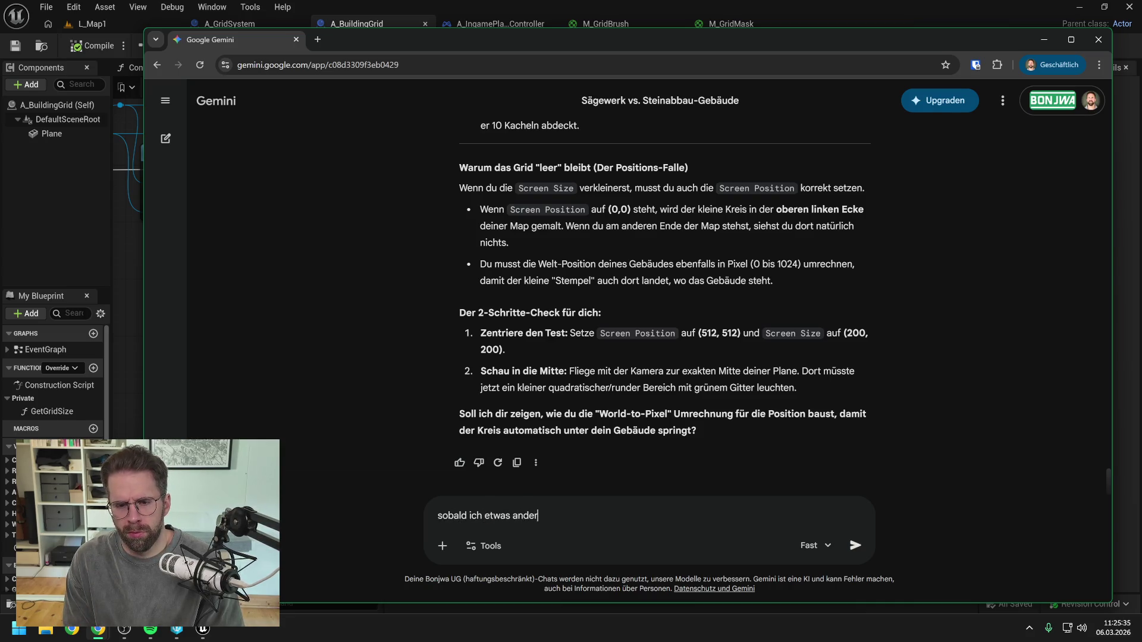
{"action": "type", "text": "es als 1024 ma"}
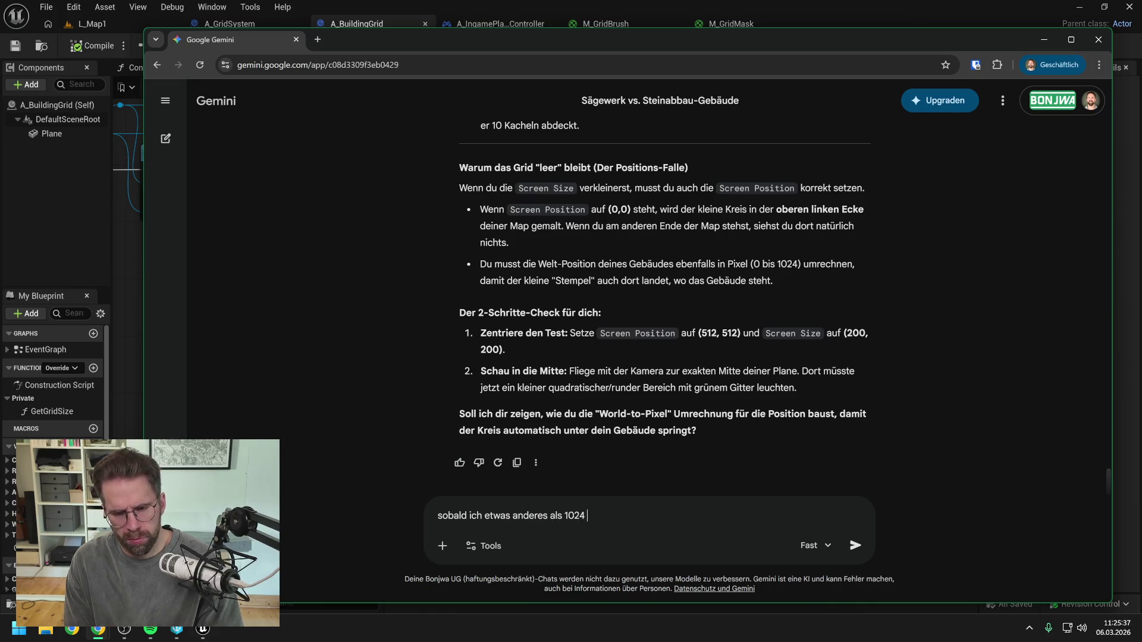
{"action": "key", "text": "BackSpace"}
{"action": "key", "text": "BackSpace"}
{"action": "type", "text": "setze., w"}
{"action": "key", "text": "BackSpace"}
{"action": "key", "text": "BackSpace"}
{"action": "key", "text": "BackSpace"}
{"action": "type", "text": ", wird gar nichts mehr gemalt"}
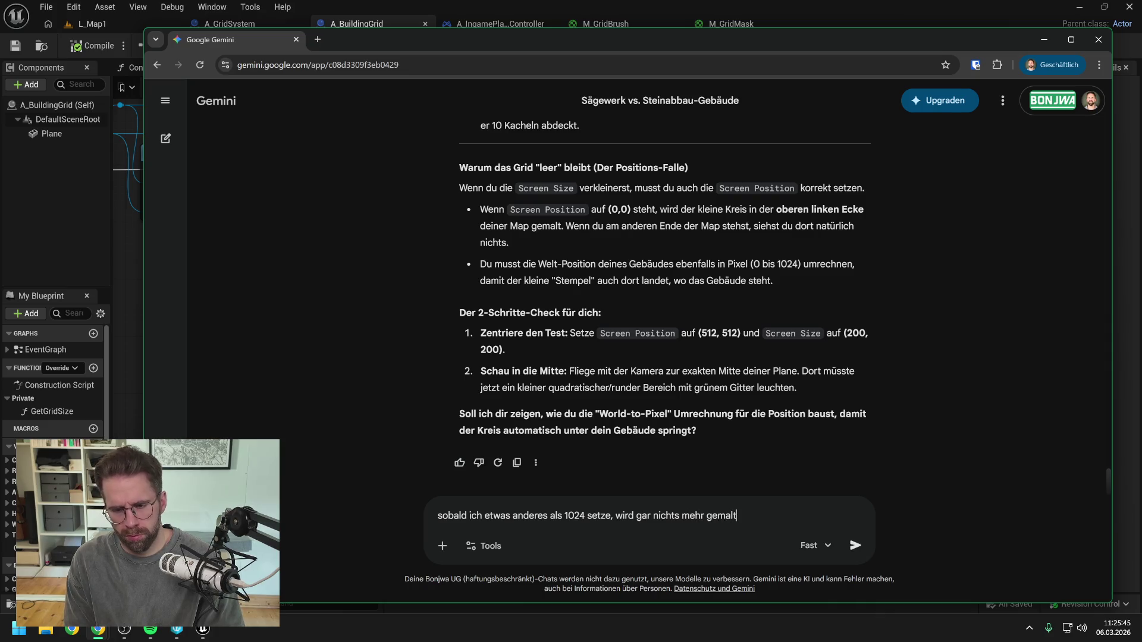
{"action": "type", "text": ", nirge"}
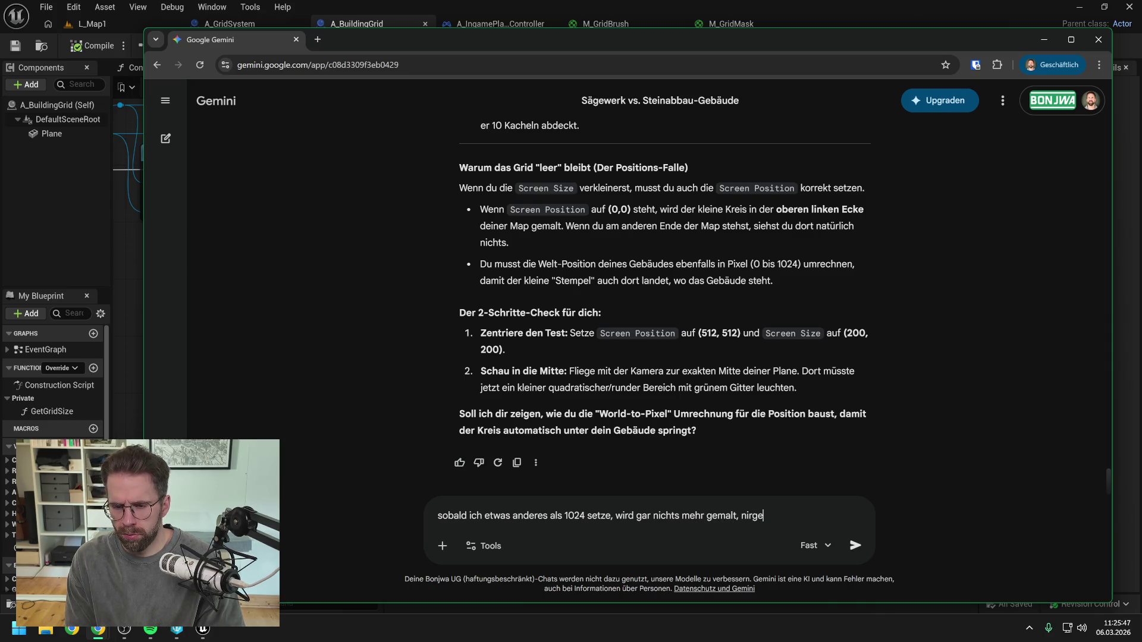
{"action": "type", "text": "ndwo auf der map"}
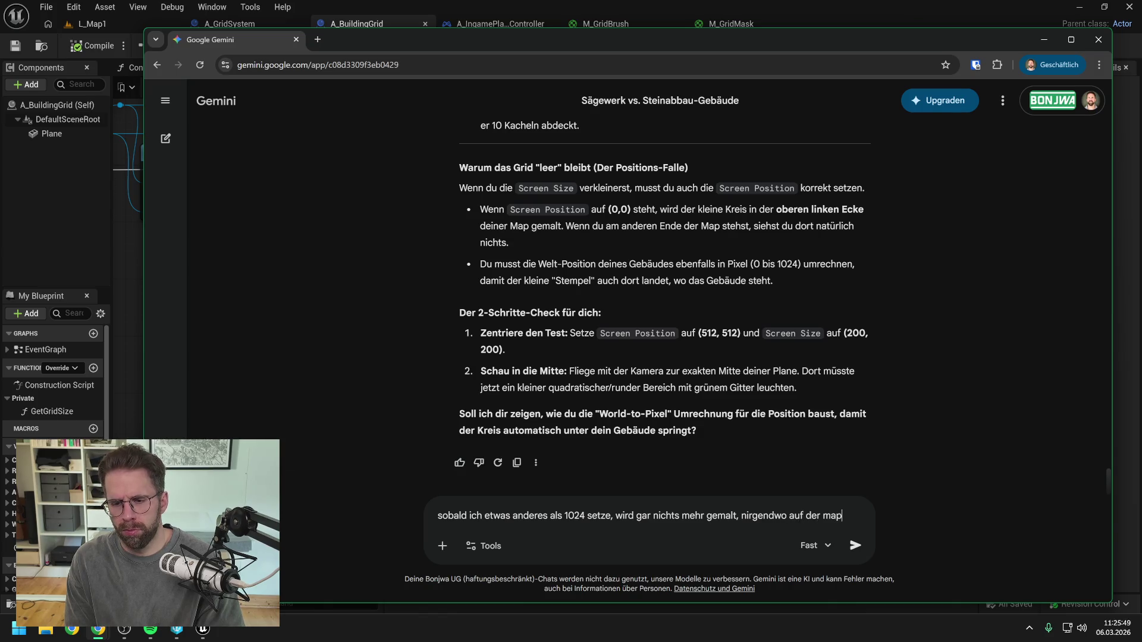
{"action": "key", "text": "Return"}
{"action": "left_click", "coordinate": [779, 20]}
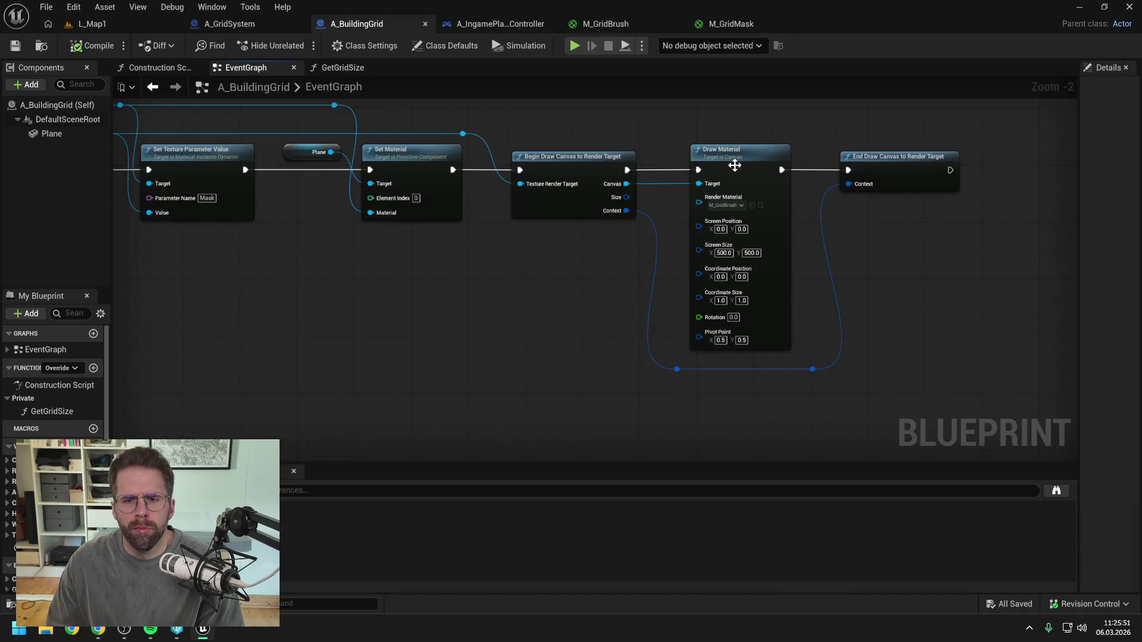
- Play L_Map1, eject with F8 and look across the plane for a drawn grid, then stop
{"action": "left_click", "coordinate": [119, 21]}
{"action": "left_click", "coordinate": [298, 45]}
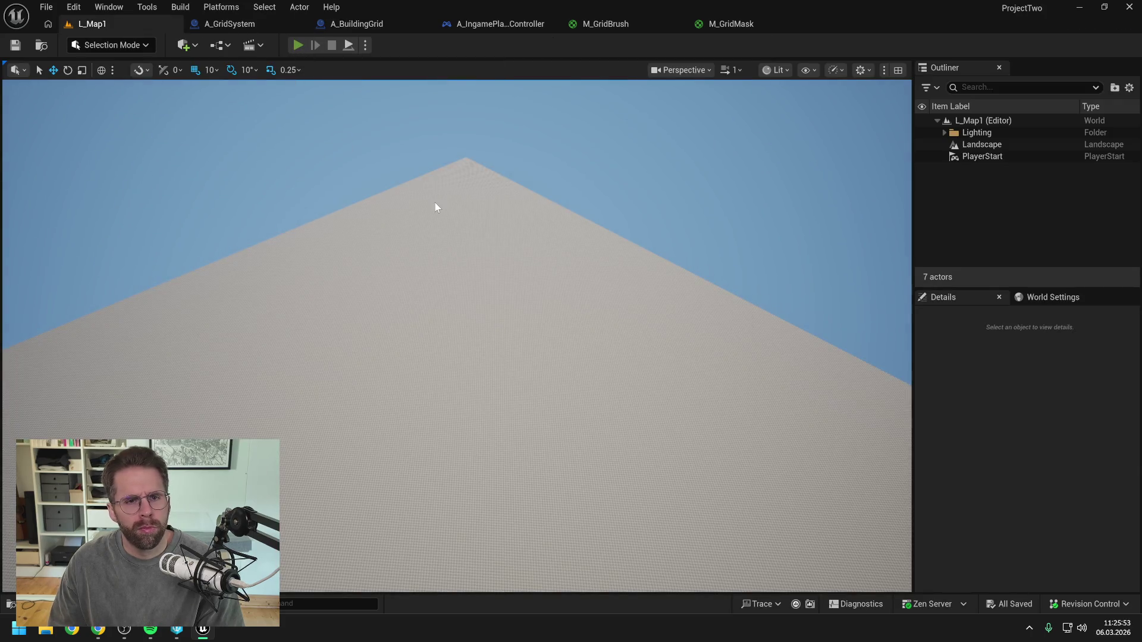
{"action": "key", "text": "F8"}
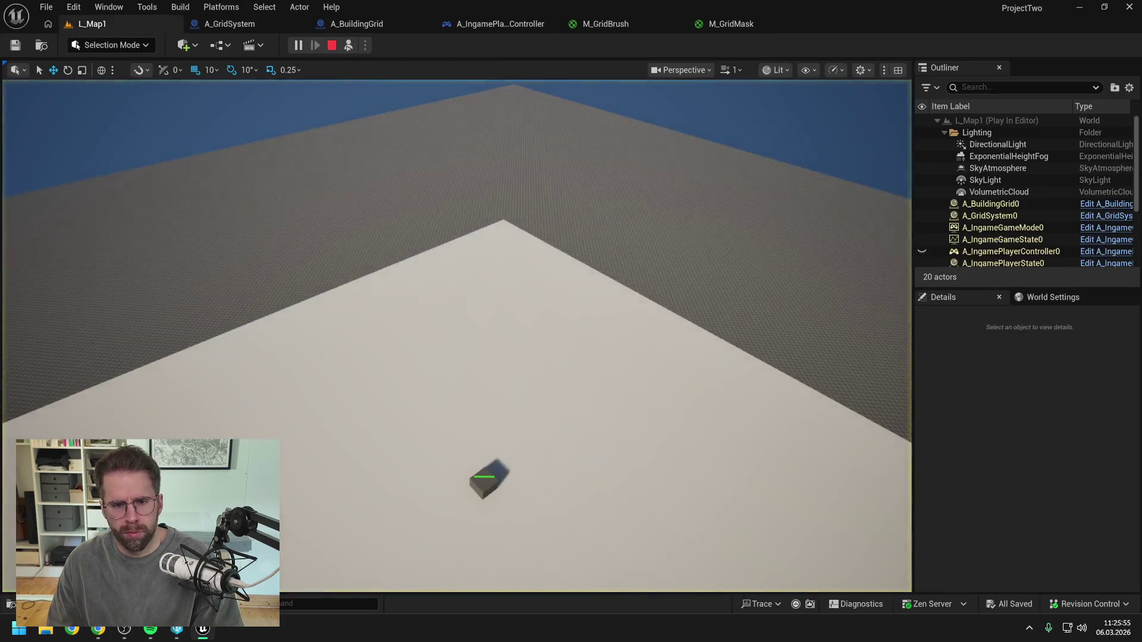
{"action": "left_click_drag", "start_coordinate": [532, 291], "coordinate": [532, 291]}
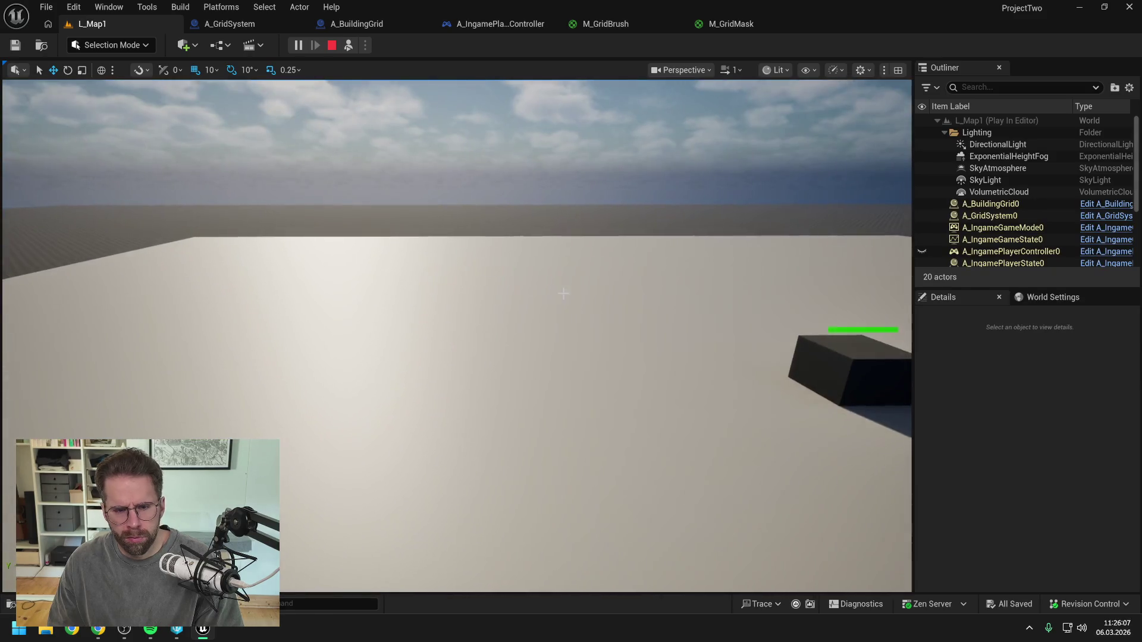
{"action": "key", "text": "Escape"}
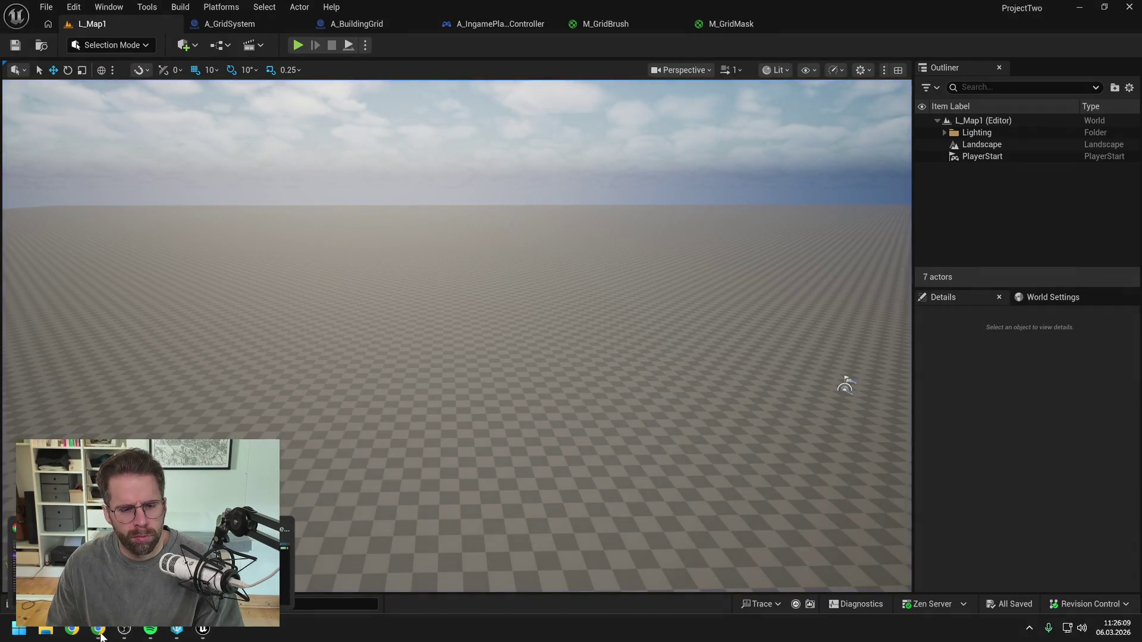
{"action": "key", "text": "alt+Tab"}
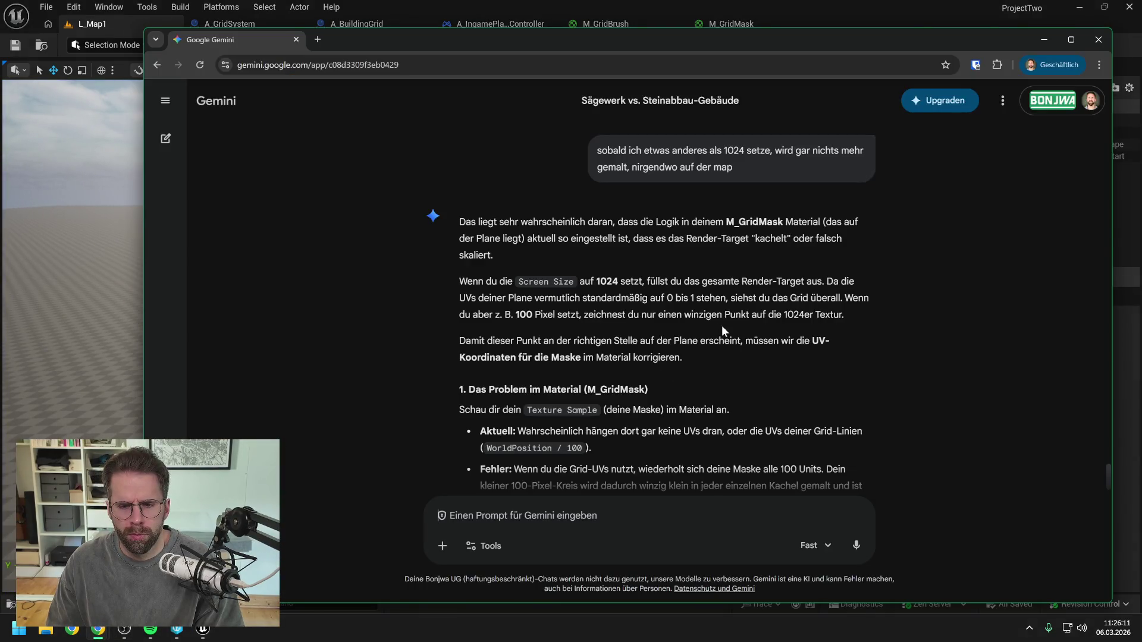
{"action": "scroll", "coordinate": [713, 320], "scroll_direction": "down", "scroll_amount": 2}
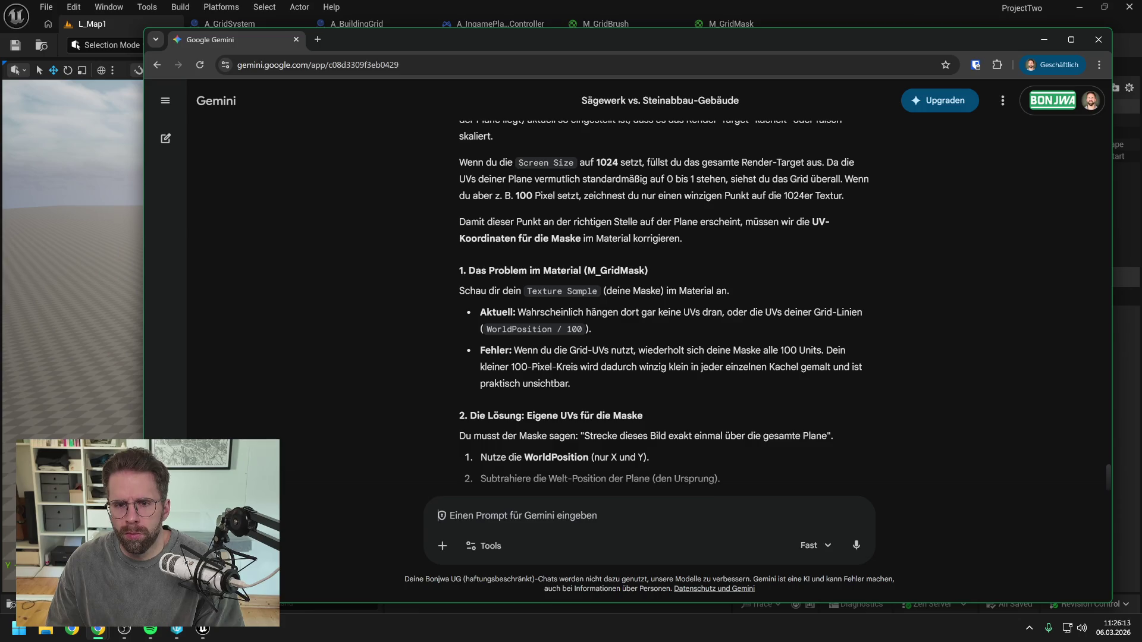
{"action": "scroll", "coordinate": [711, 295], "scroll_direction": "up", "scroll_amount": 1}
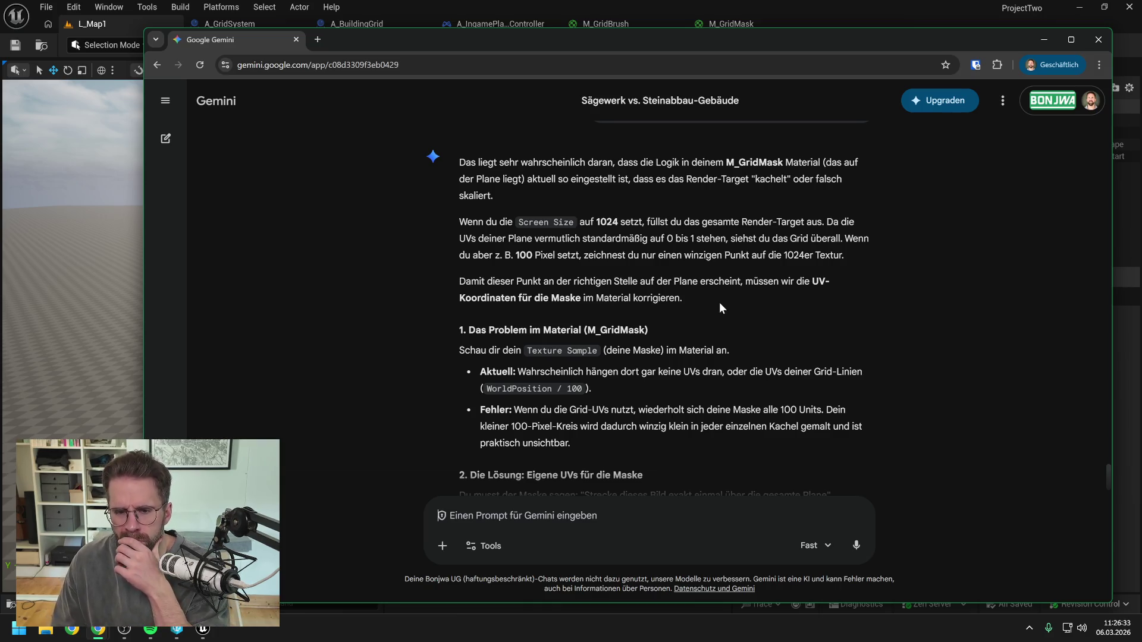
{"action": "scroll", "coordinate": [719, 307], "scroll_direction": "down", "scroll_amount": 1}
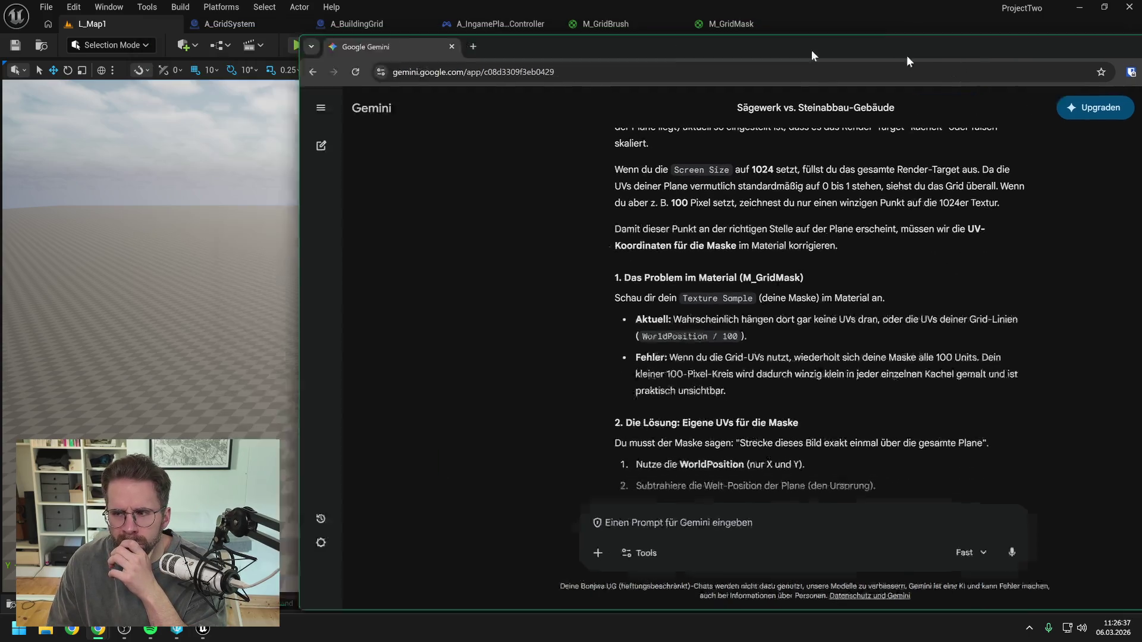
{"action": "left_click", "coordinate": [1043, 39]}
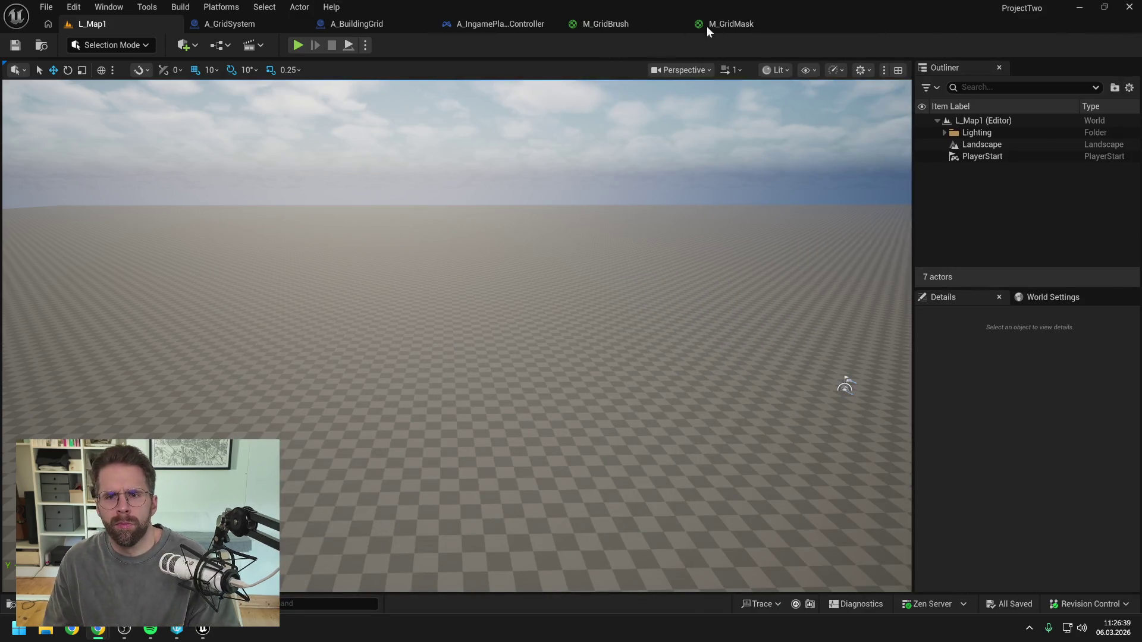
- View the M_GridMask material graph, then return to the Gemini chat
{"action": "left_click", "coordinate": [722, 22]}
{"action": "mouse_move", "coordinate": [626, 233]}
{"action": "left_mouse_down"}
{"action": "mouse_move", "coordinate": [602, 216]}
{"action": "mouse_move", "coordinate": [628, 241]}
{"action": "left_mouse_up"}
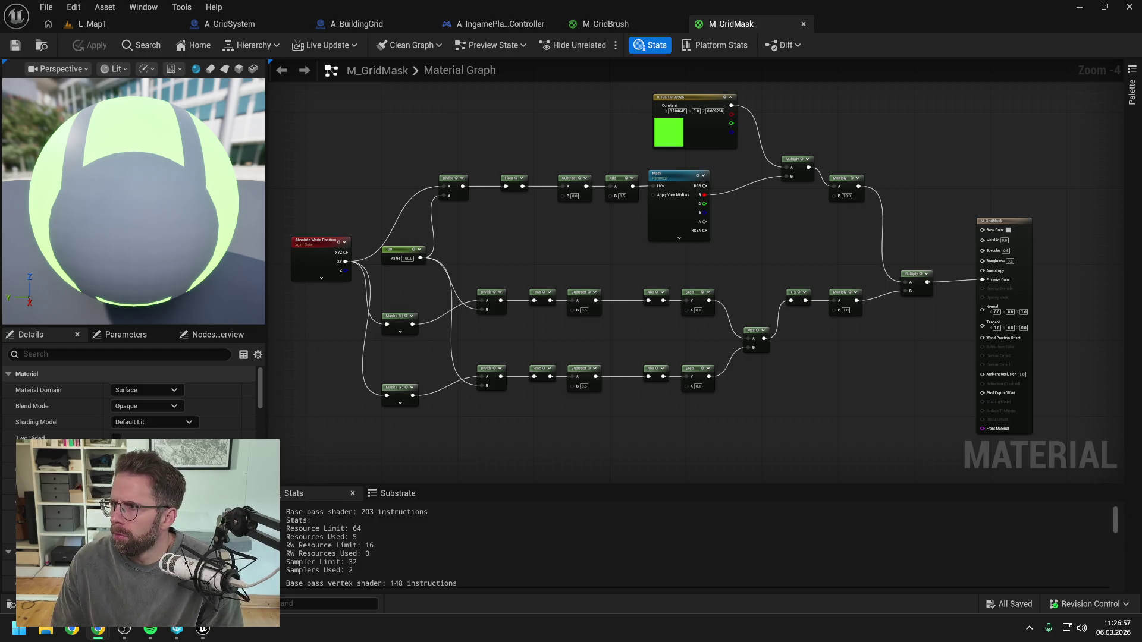
{"action": "key", "text": "alt+Tab"}
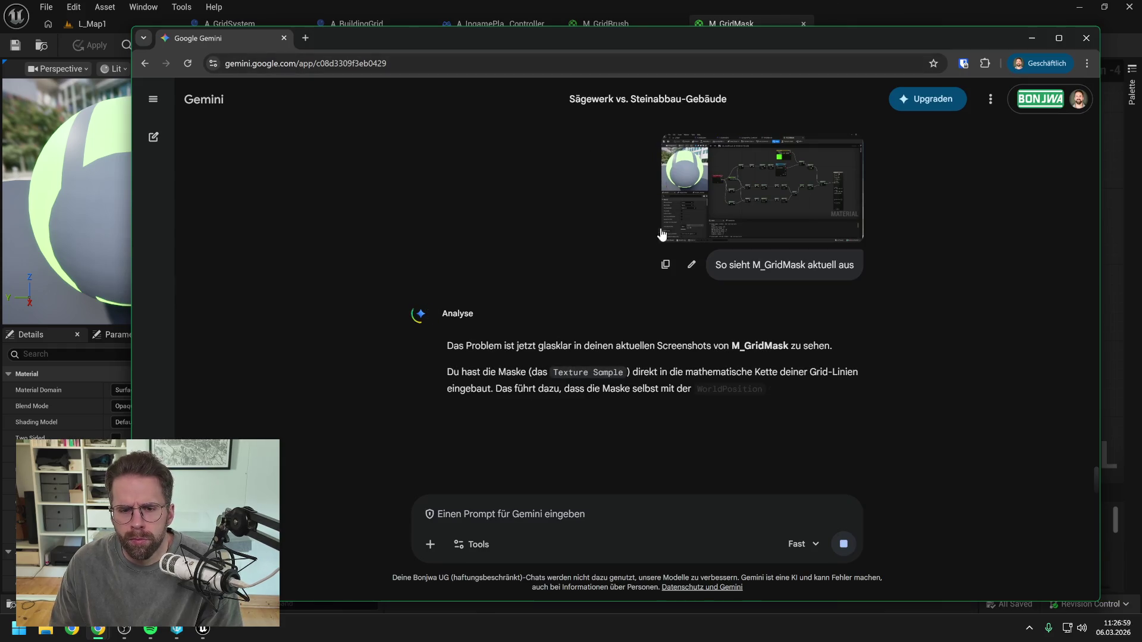
{"action": "scroll", "coordinate": [628, 263], "scroll_direction": "down", "scroll_amount": 1}
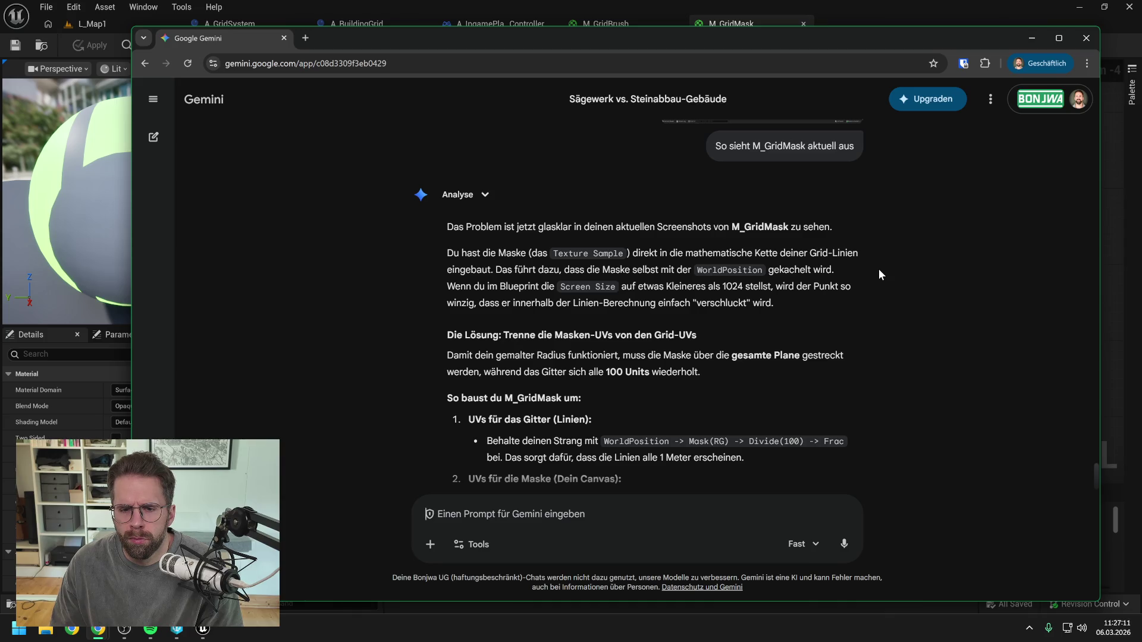
{"action": "scroll", "coordinate": [879, 269], "scroll_direction": "down", "scroll_amount": 1}
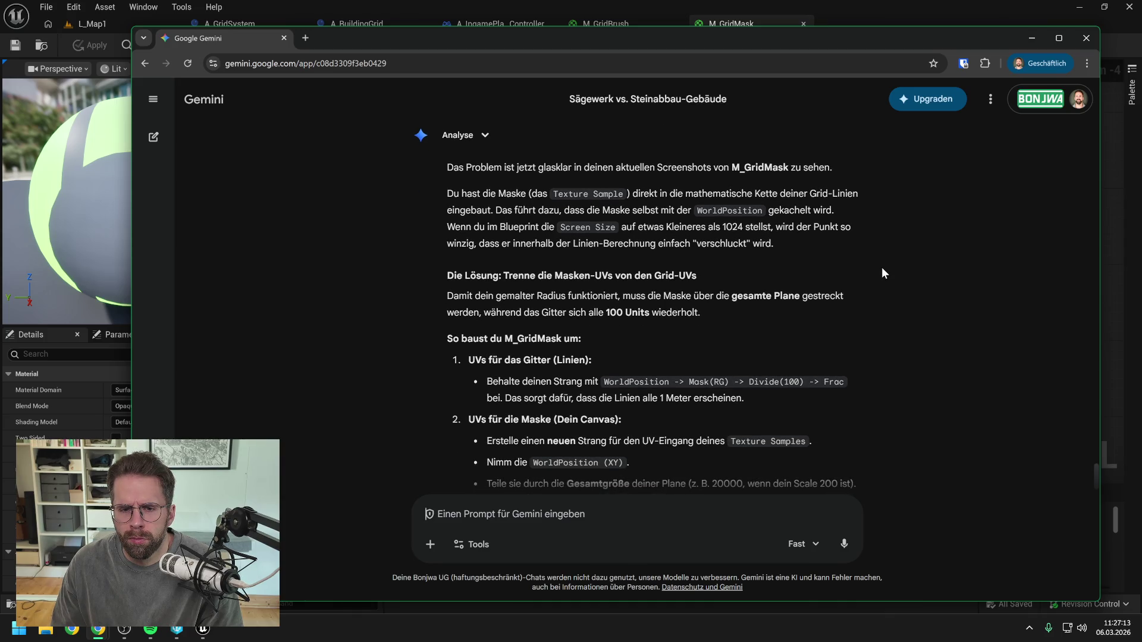
{"action": "scroll", "coordinate": [881, 273], "scroll_direction": "down", "scroll_amount": 1}
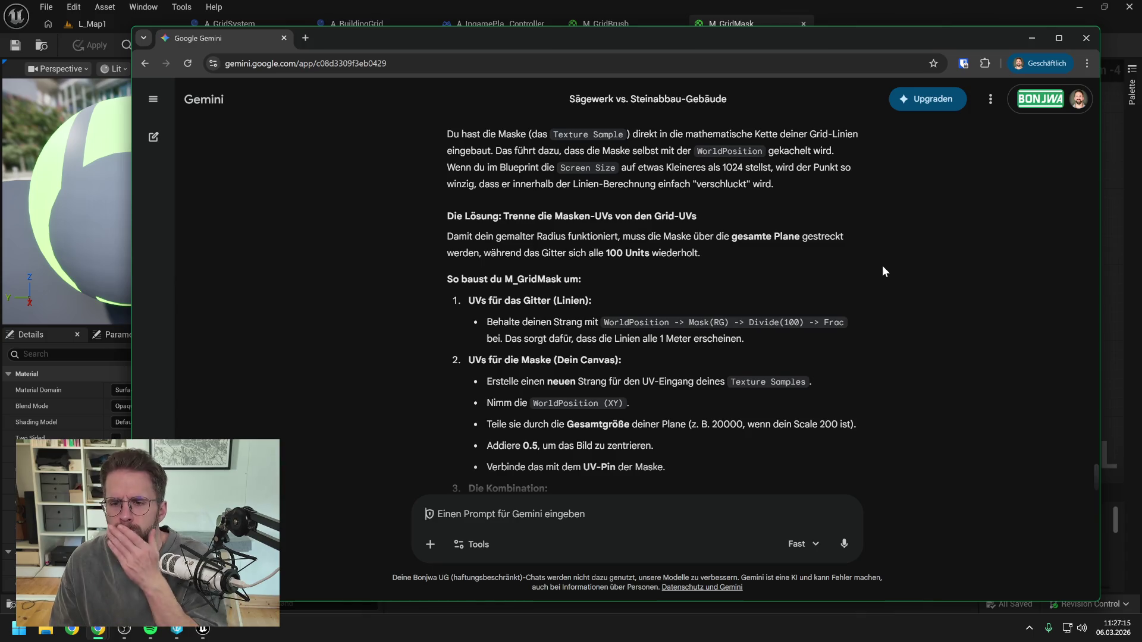
{"action": "scroll", "coordinate": [883, 271], "scroll_direction": "down", "scroll_amount": 1}
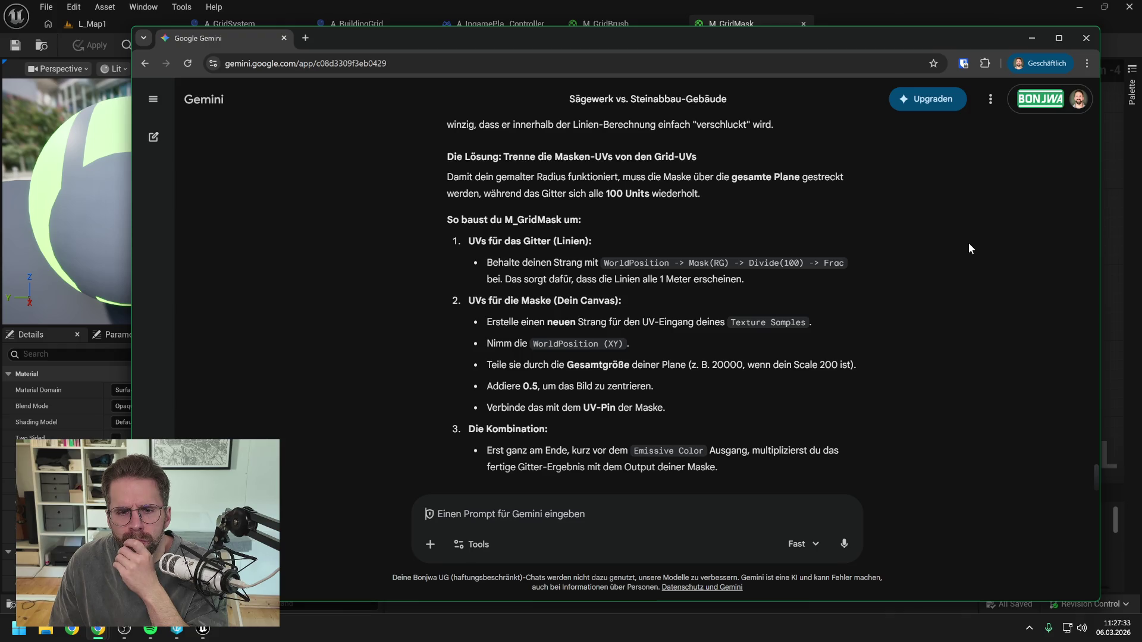
{"action": "scroll", "coordinate": [933, 243], "scroll_direction": "down", "scroll_amount": 1}
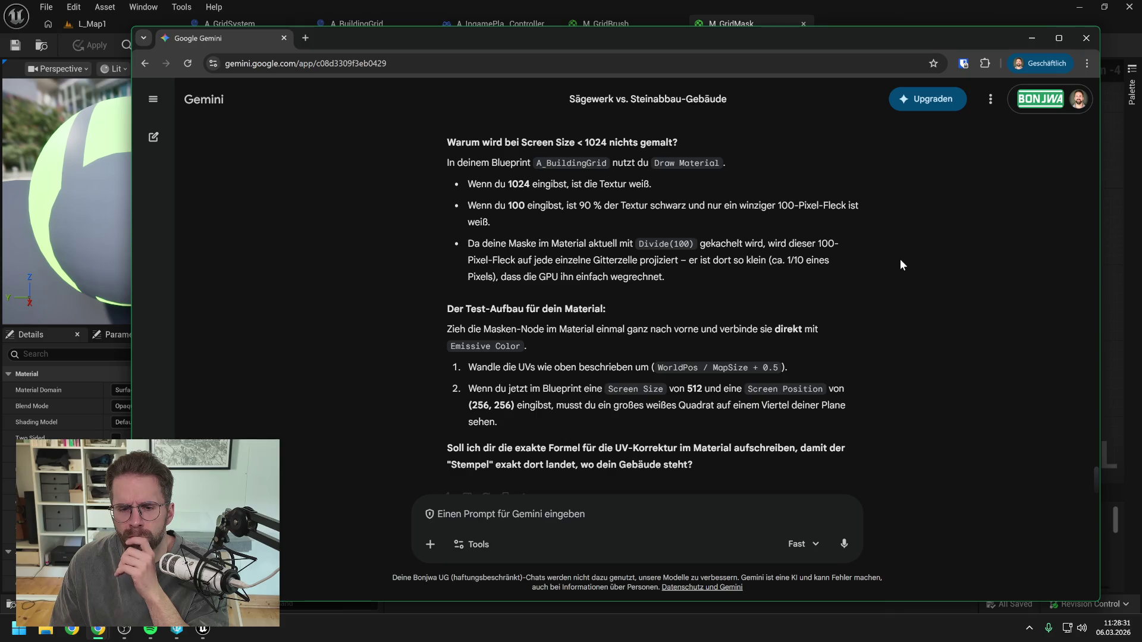
{"action": "scroll", "coordinate": [898, 259], "scroll_direction": "down", "scroll_amount": 1}
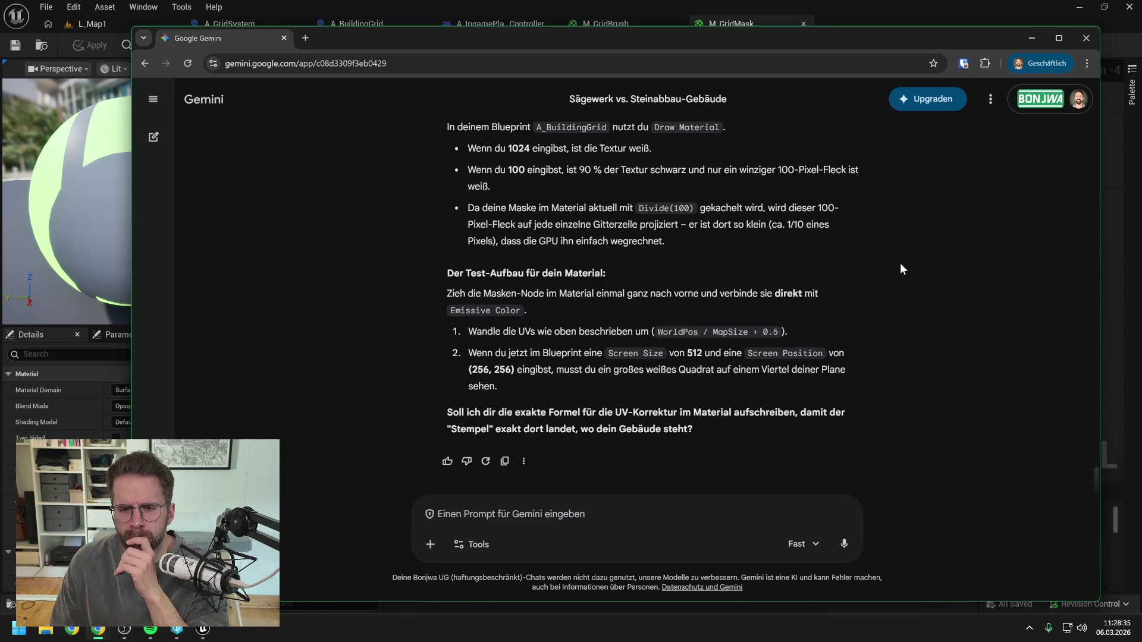
{"action": "scroll", "coordinate": [900, 263], "scroll_direction": "up", "scroll_amount": 5}
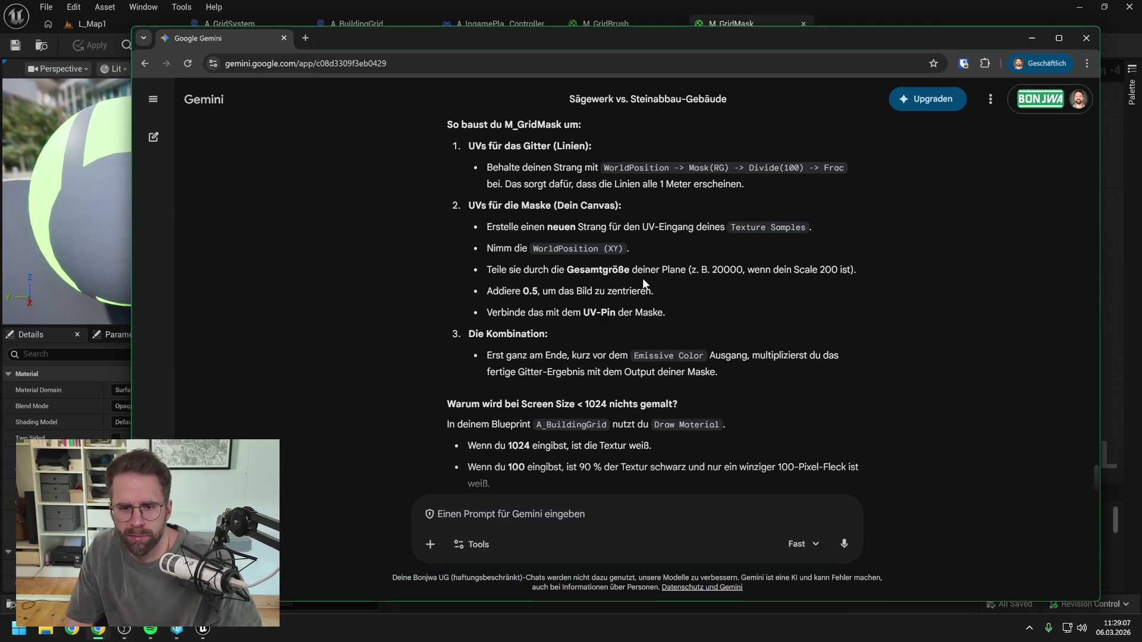
{"action": "scroll", "coordinate": [642, 278], "scroll_direction": "up", "scroll_amount": 2}
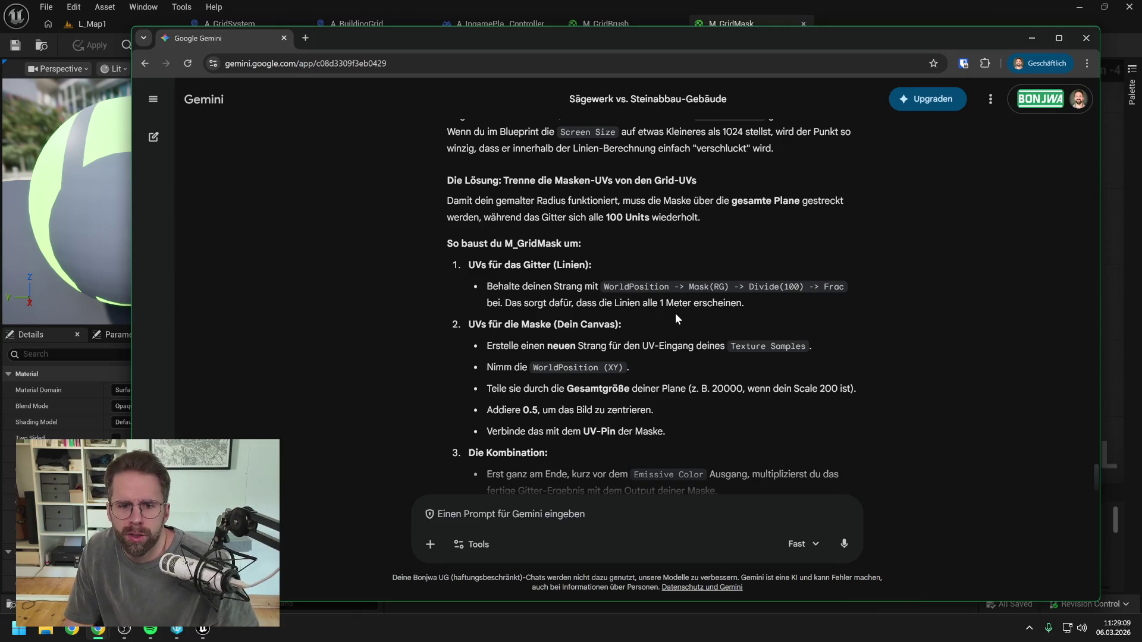
{"action": "scroll", "coordinate": [672, 312], "scroll_direction": "down", "scroll_amount": 1}
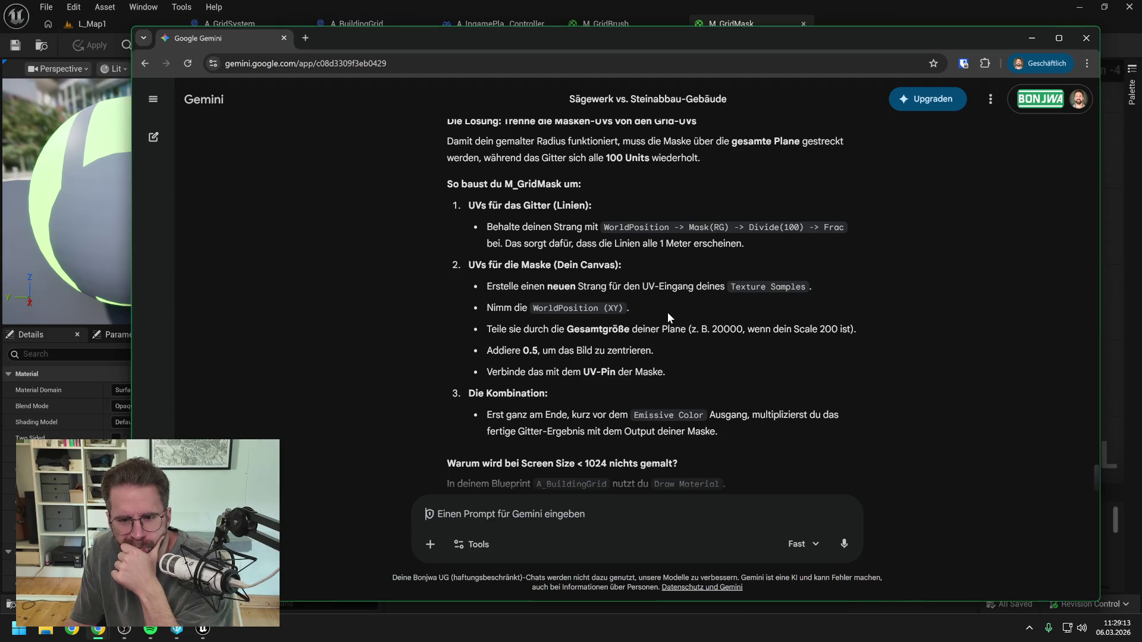
{"action": "scroll", "coordinate": [667, 312], "scroll_direction": "up", "scroll_amount": 1}
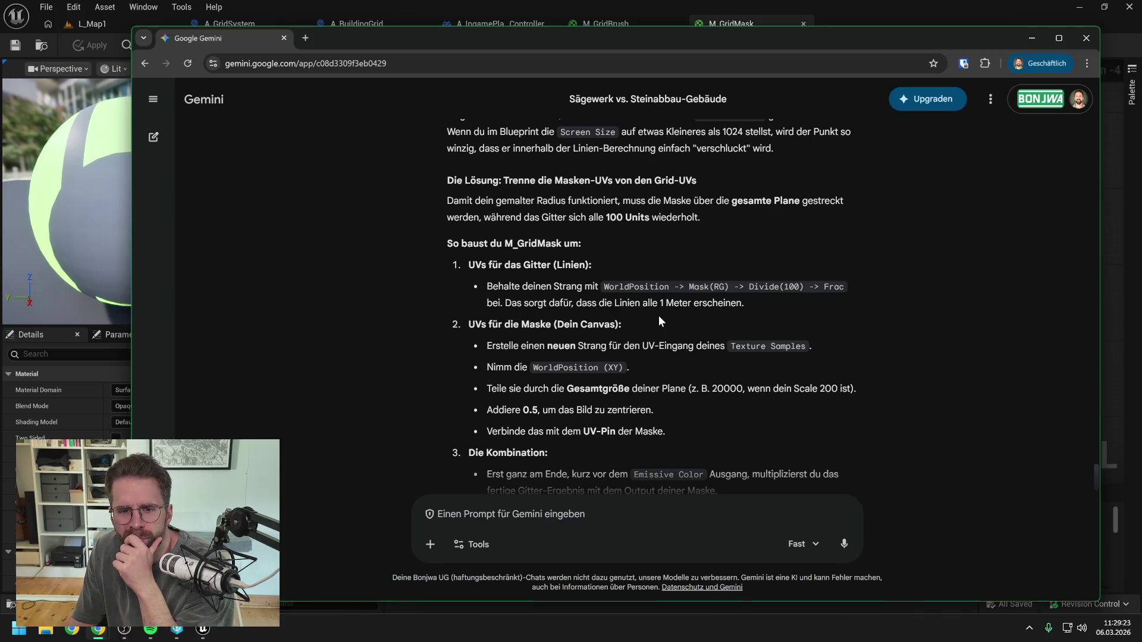
{"action": "scroll", "coordinate": [658, 321], "scroll_direction": "down", "scroll_amount": 1}
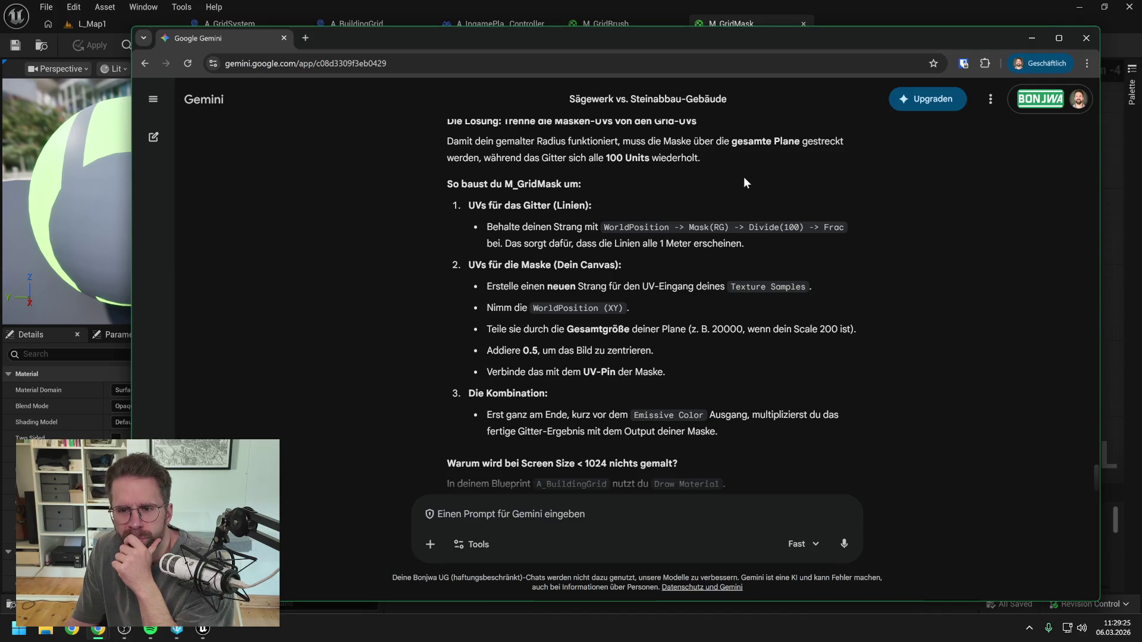
{"action": "left_click", "coordinate": [98, 630]}
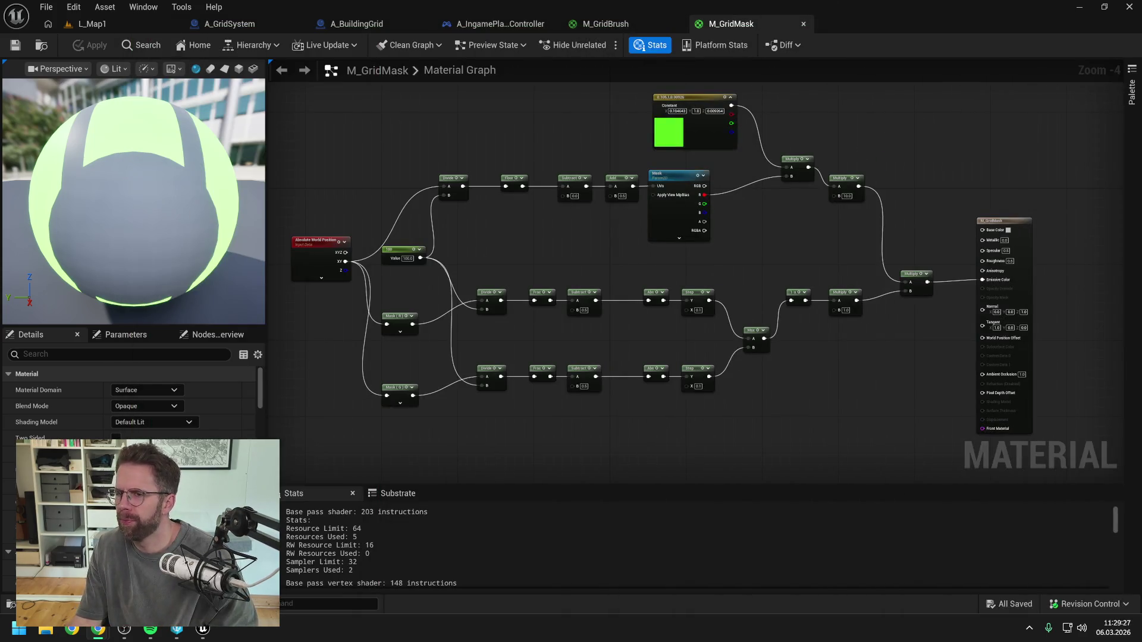
- Add a Divide node wired from Absolute World Position's XY output in M_GridMask
{"action": "left_click_drag", "start_coordinate": [787, 237], "coordinate": [851, 208]}
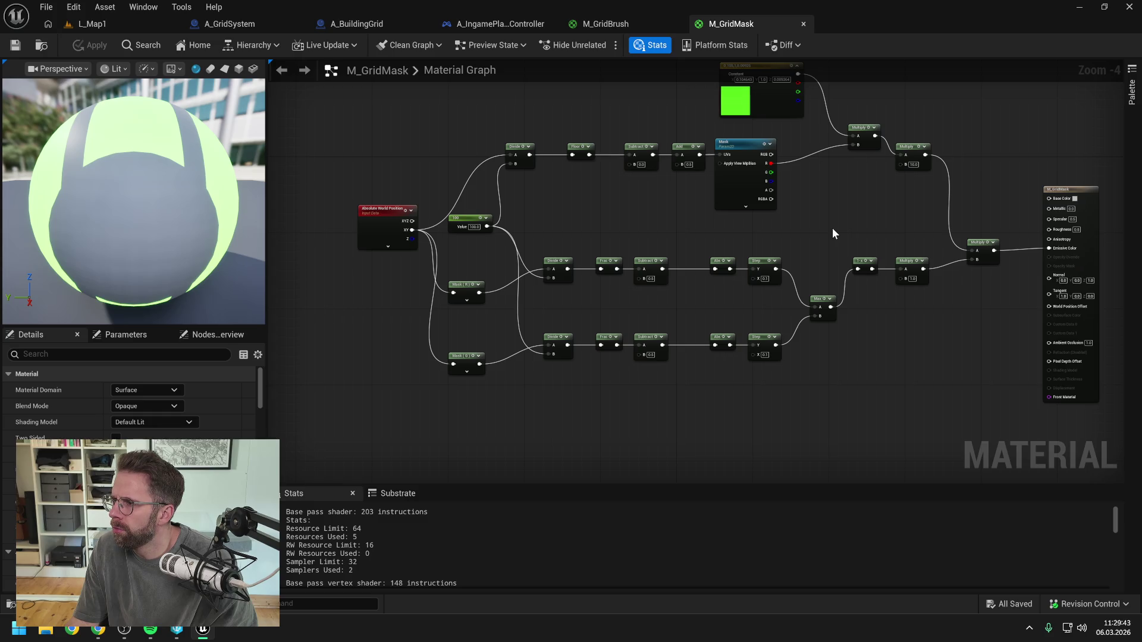
{"action": "mouse_move", "coordinate": [821, 240]}
{"action": "left_mouse_down"}
{"action": "mouse_move", "coordinate": [821, 219]}
{"action": "mouse_move", "coordinate": [798, 254]}
{"action": "left_mouse_up"}
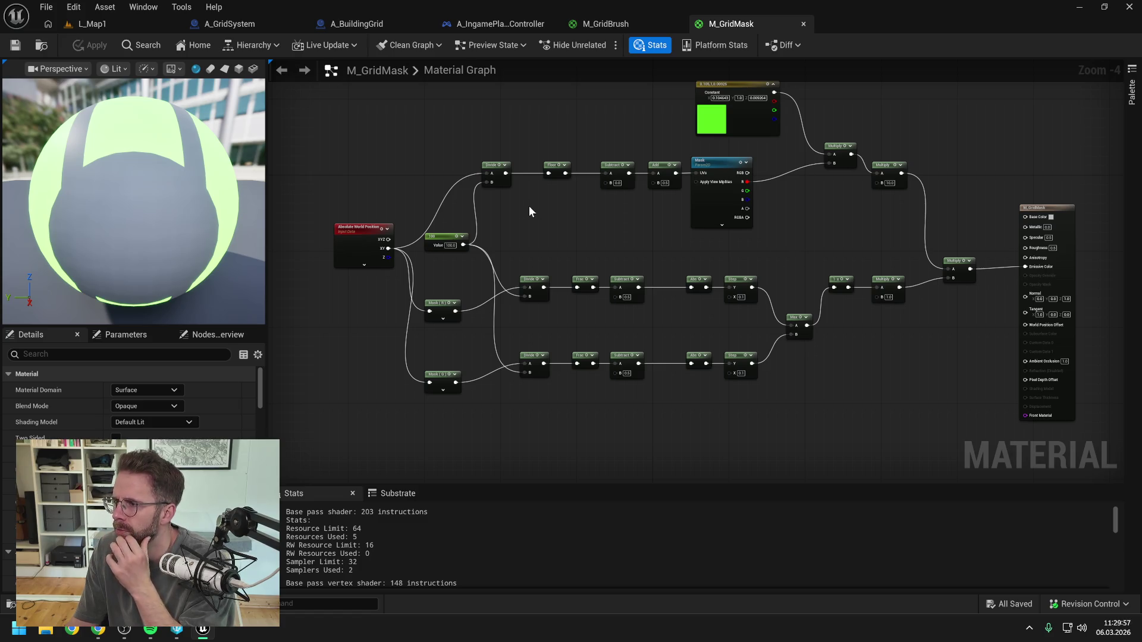
{"action": "key", "text": "Home"}
{"action": "left_click_drag", "start_coordinate": [432, 263], "coordinate": [491, 112]}
{"action": "type", "text": "divide"}
{"action": "key", "text": "Return"}
{"action": "left_click", "coordinate": [584, 144]}
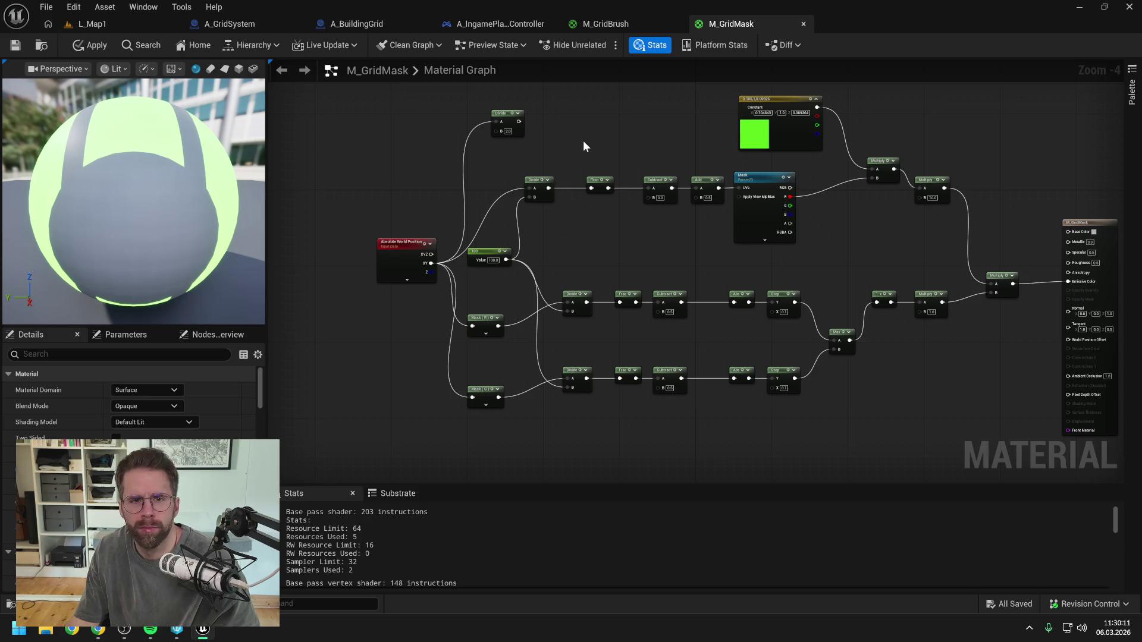
- Inspect A_BuildingGrid's GetGridSize function and run a quick play-test of L_Map1
{"action": "left_click", "coordinate": [373, 25]}
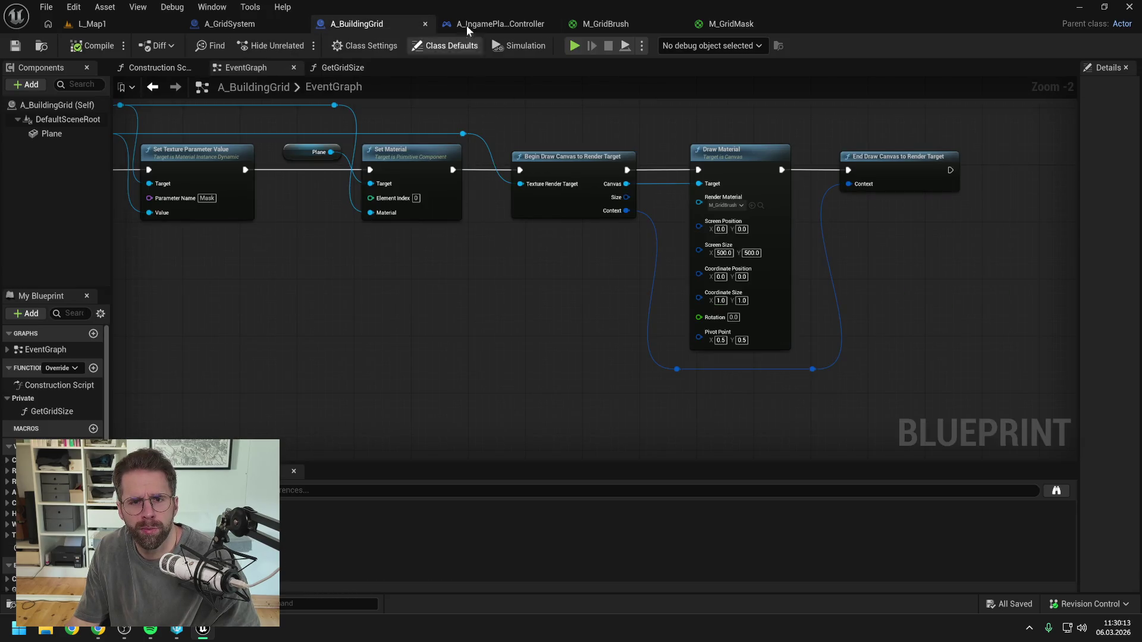
{"action": "left_click", "coordinate": [239, 23]}
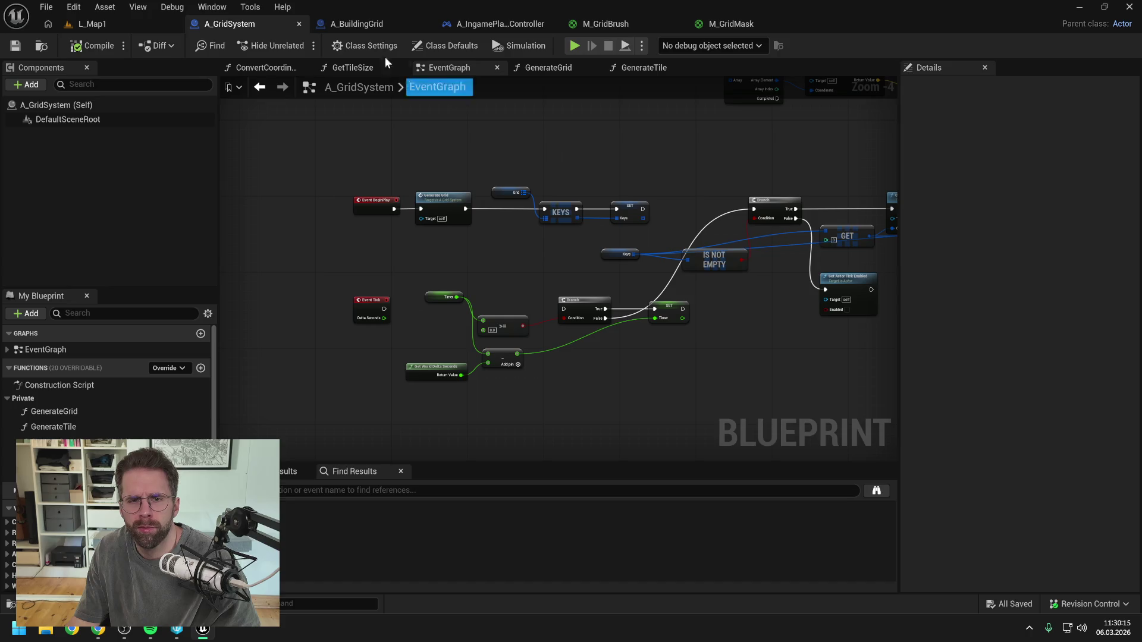
{"action": "left_click", "coordinate": [399, 24]}
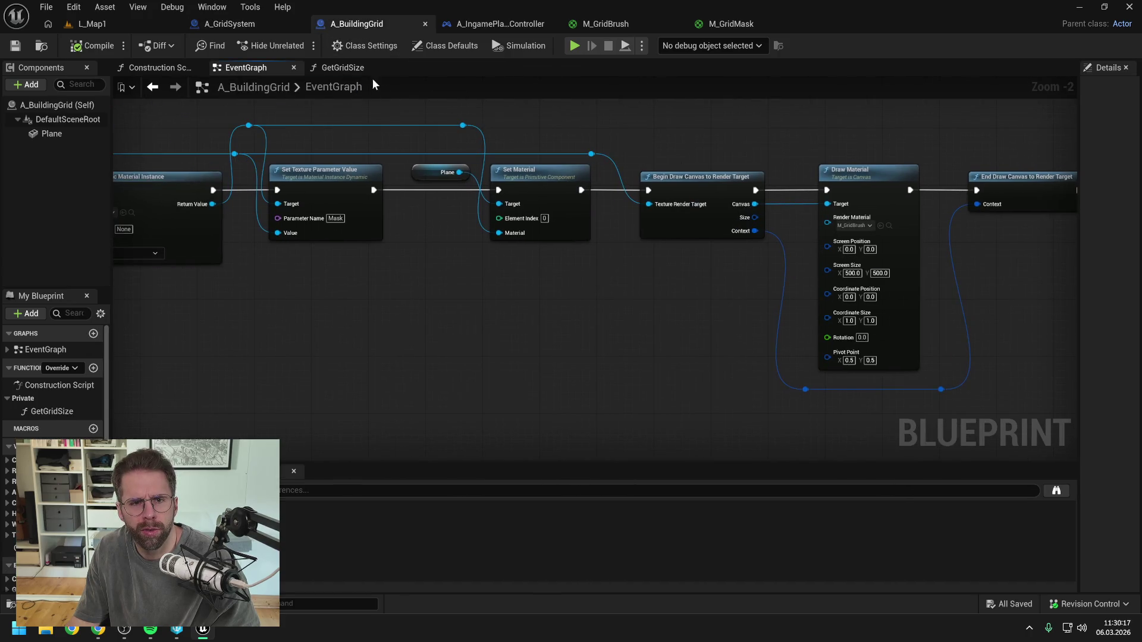
{"action": "left_click", "coordinate": [343, 67]}
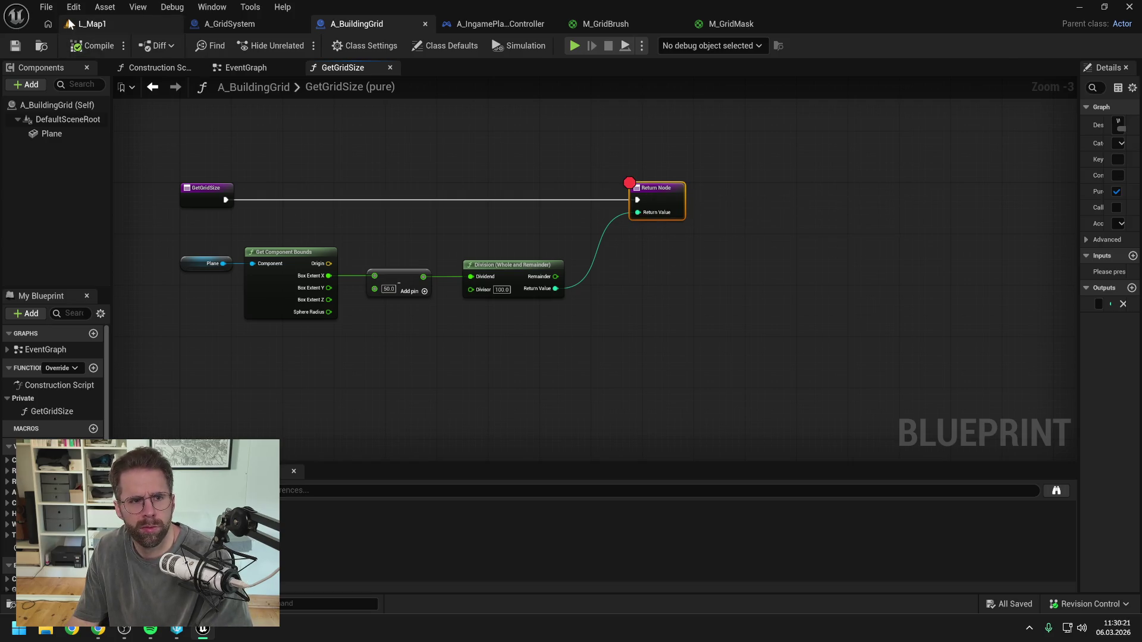
{"action": "left_click", "coordinate": [96, 24]}
{"action": "key", "text": "alt+p"}
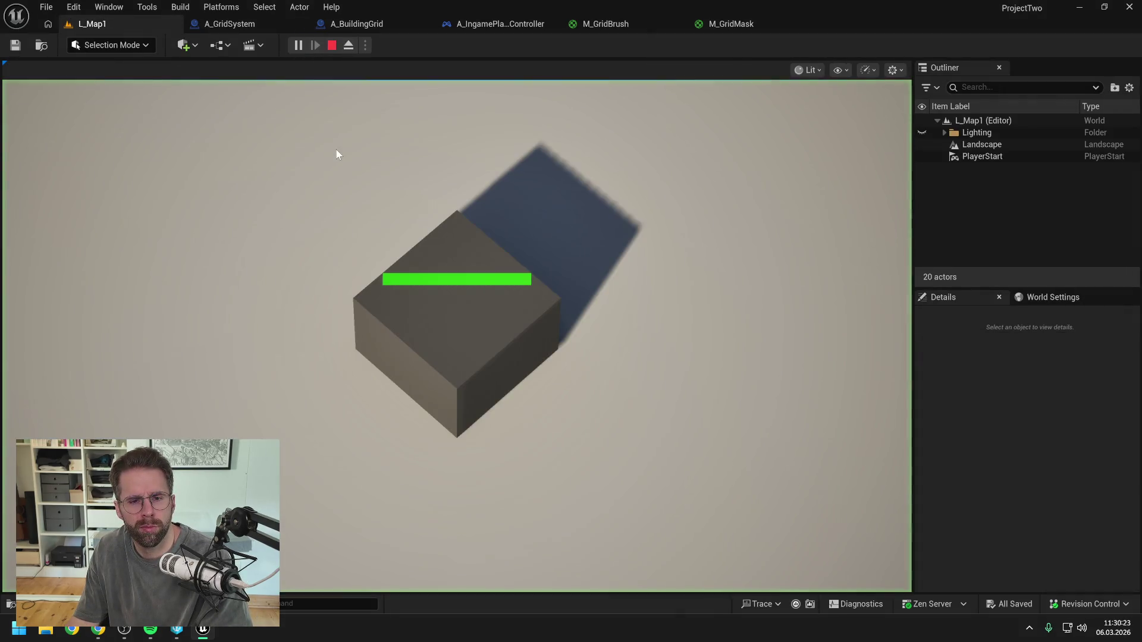
{"action": "key", "text": "Escape"}
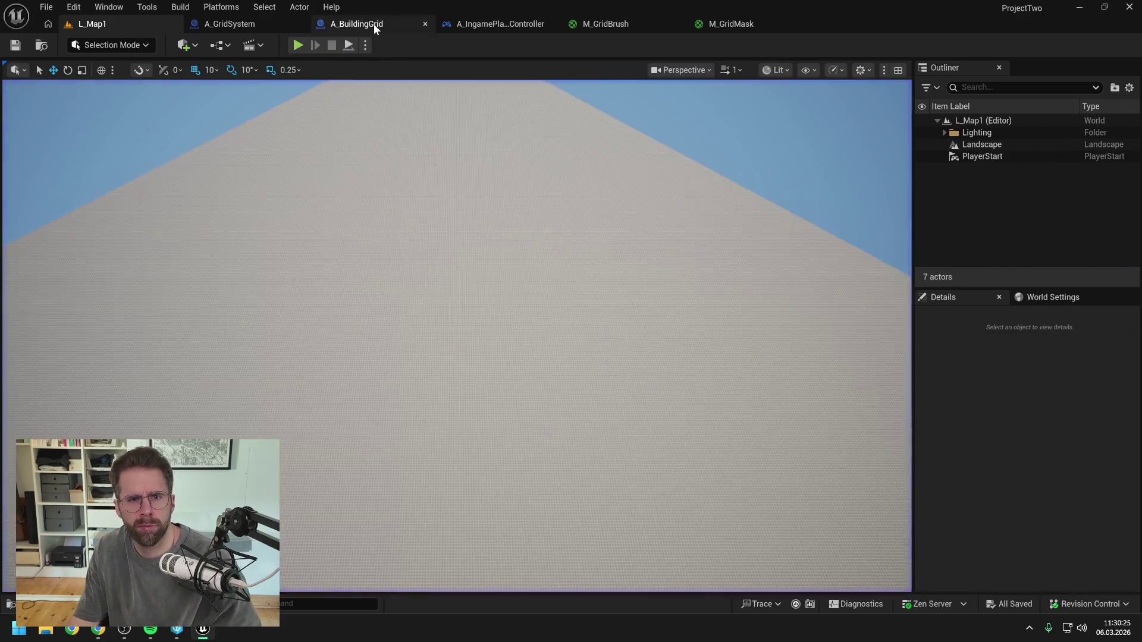
- Wire the computed grid size into Draw Material's Screen Size in A_BuildingGrid's EventGraph and save
{"action": "left_click", "coordinate": [373, 23]}
{"action": "left_click", "coordinate": [251, 66]}
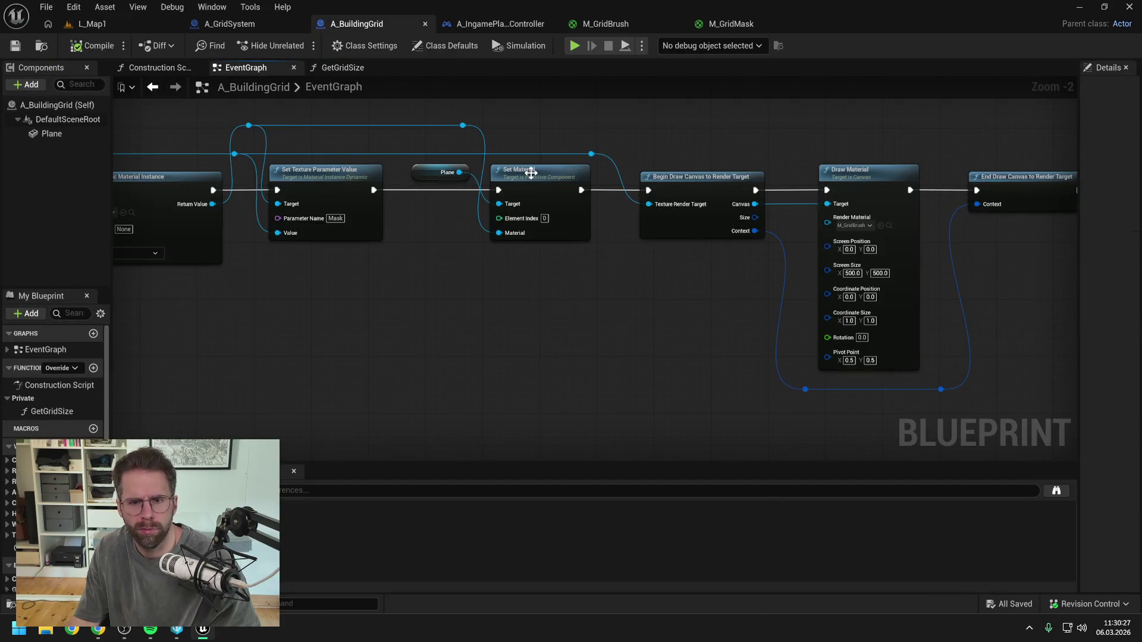
{"action": "scroll", "coordinate": [502, 198], "scroll_direction": "down", "scroll_amount": 4}
{"action": "scroll", "coordinate": [653, 271], "scroll_direction": "up", "scroll_amount": 2}
{"action": "scroll", "coordinate": [653, 271], "scroll_direction": "up", "scroll_amount": 1}
{"action": "left_click_drag", "start_coordinate": [680, 300], "coordinate": [819, 116]}
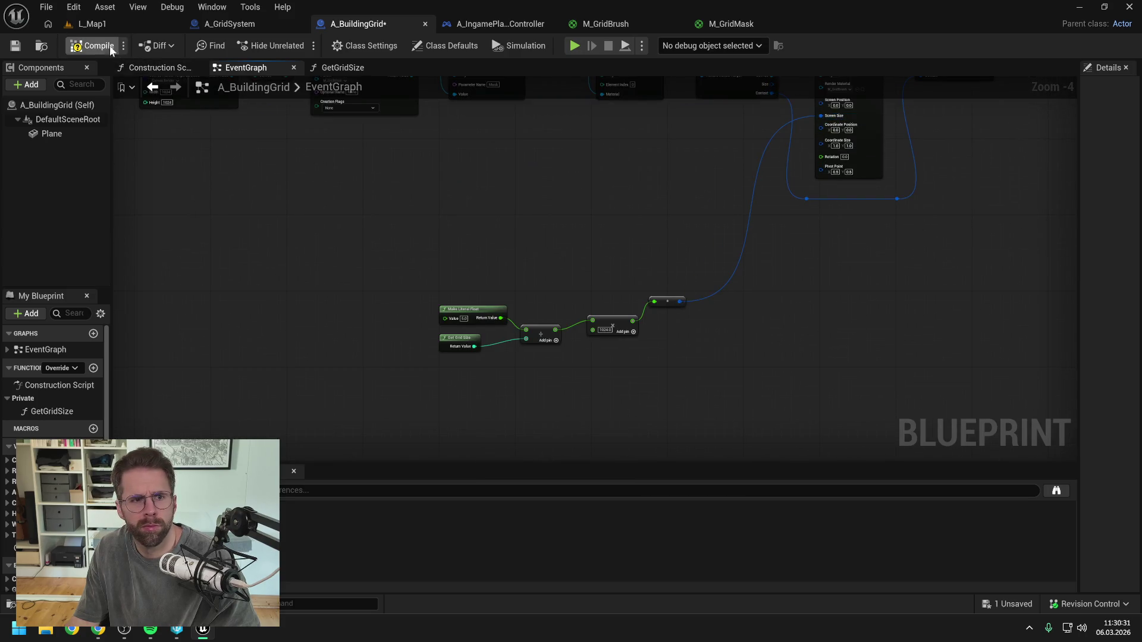
{"action": "key", "text": "ctrl+s"}
{"action": "mouse_move", "coordinate": [412, 236]}
{"action": "left_mouse_down"}
{"action": "mouse_move", "coordinate": [654, 351]}
{"action": "mouse_move", "coordinate": [672, 149]}
{"action": "left_mouse_up"}
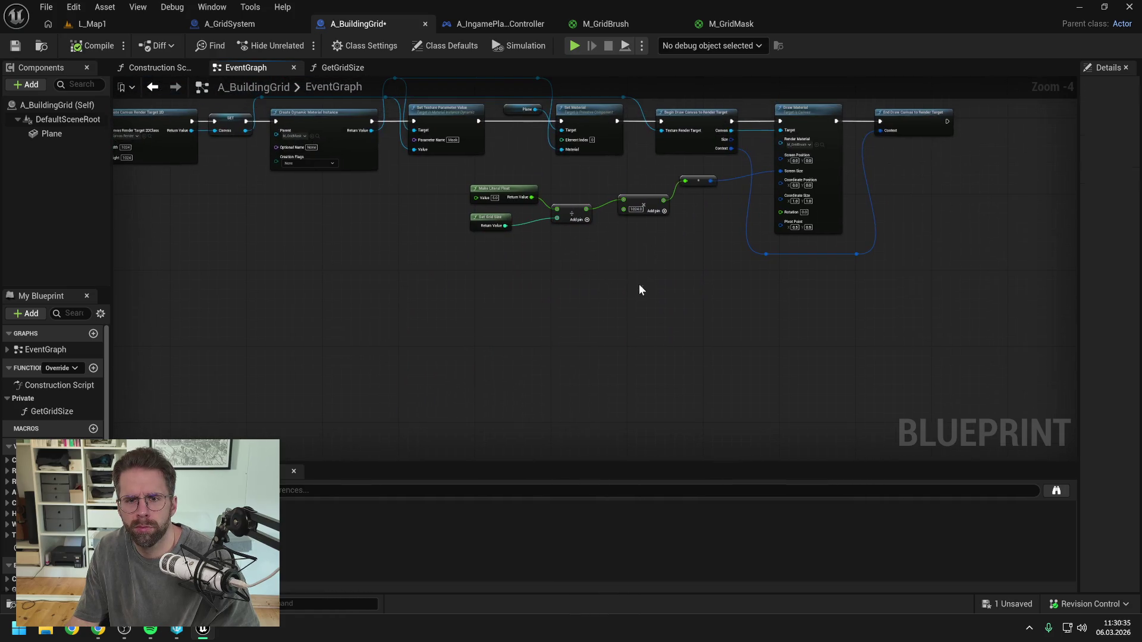
- Play-test L_Map1 again, halting at the GetGridSize breakpoint, then stop and open M_GridBrush
{"action": "left_click", "coordinate": [89, 23]}
{"action": "left_click", "coordinate": [297, 45]}
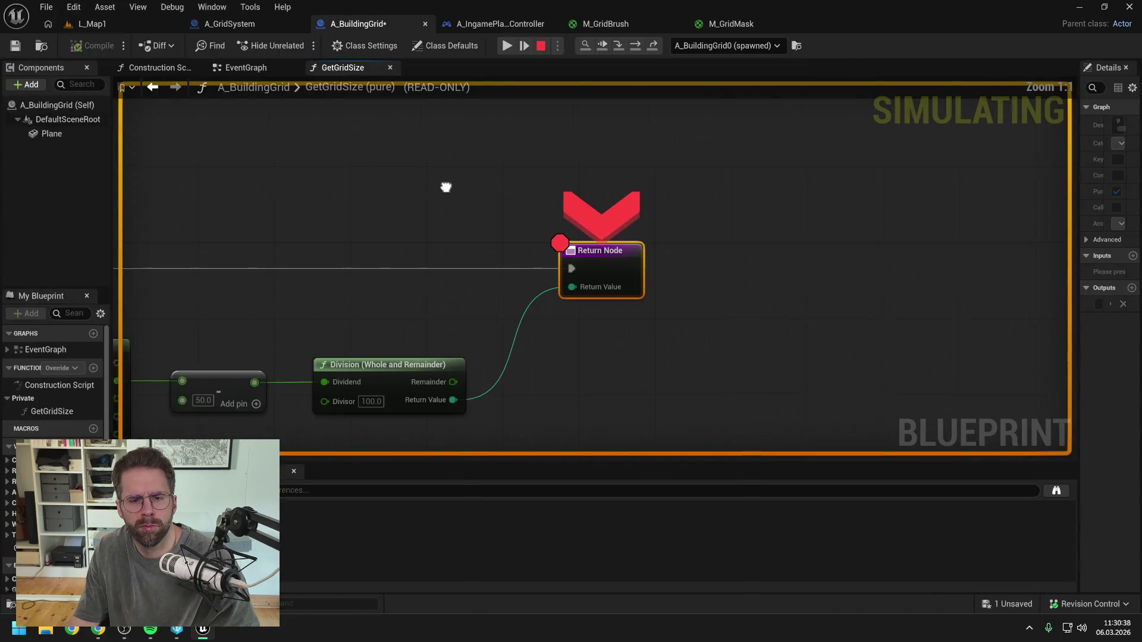
{"action": "key", "text": "Home"}
{"action": "mouse_move", "coordinate": [416, 322]}
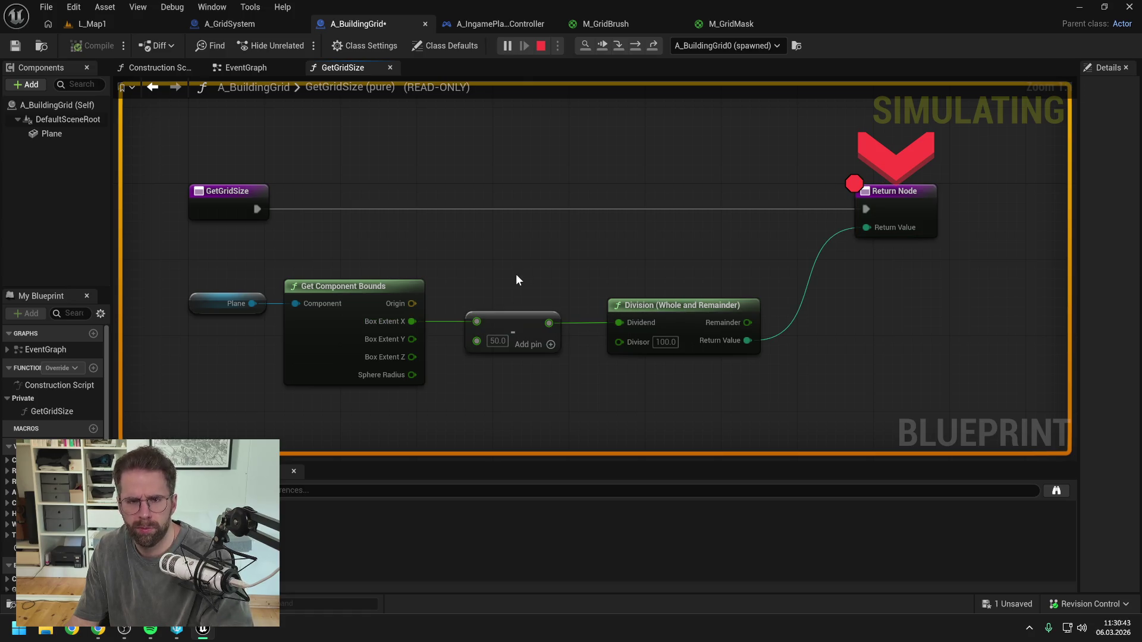
{"action": "left_click", "coordinate": [541, 45]}
{"action": "left_click", "coordinate": [494, 24]}
{"action": "left_click", "coordinate": [606, 23]}
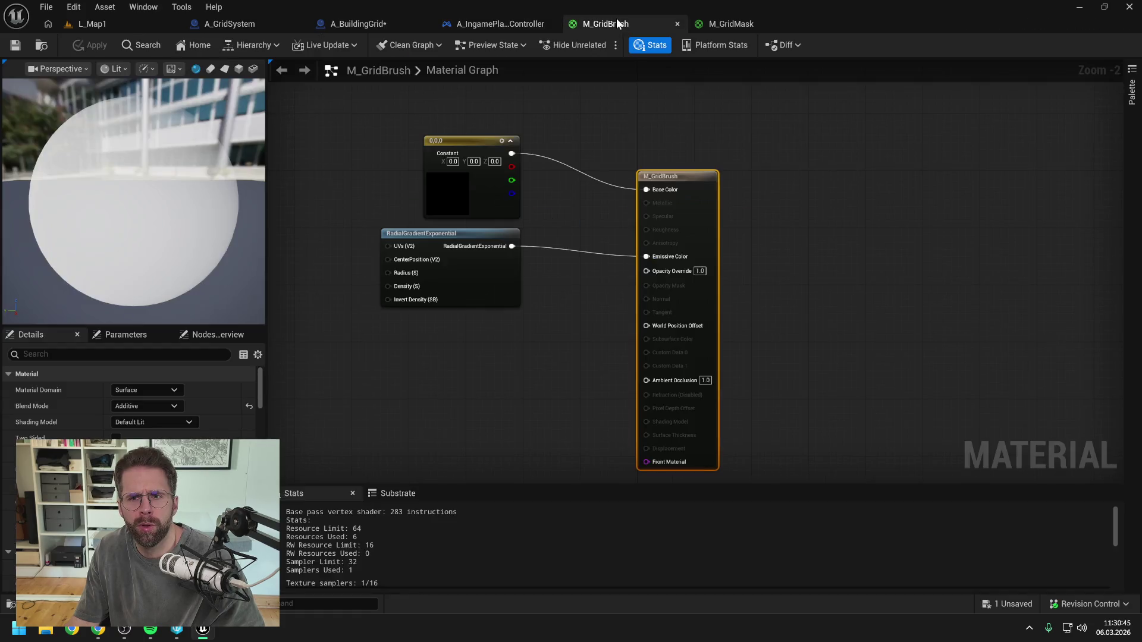
- Set the top Divide node's B to 10000 in M_GridMask and save all
{"action": "left_click", "coordinate": [718, 24]}
{"action": "scroll", "coordinate": [504, 128], "scroll_direction": "up", "scroll_amount": 2}
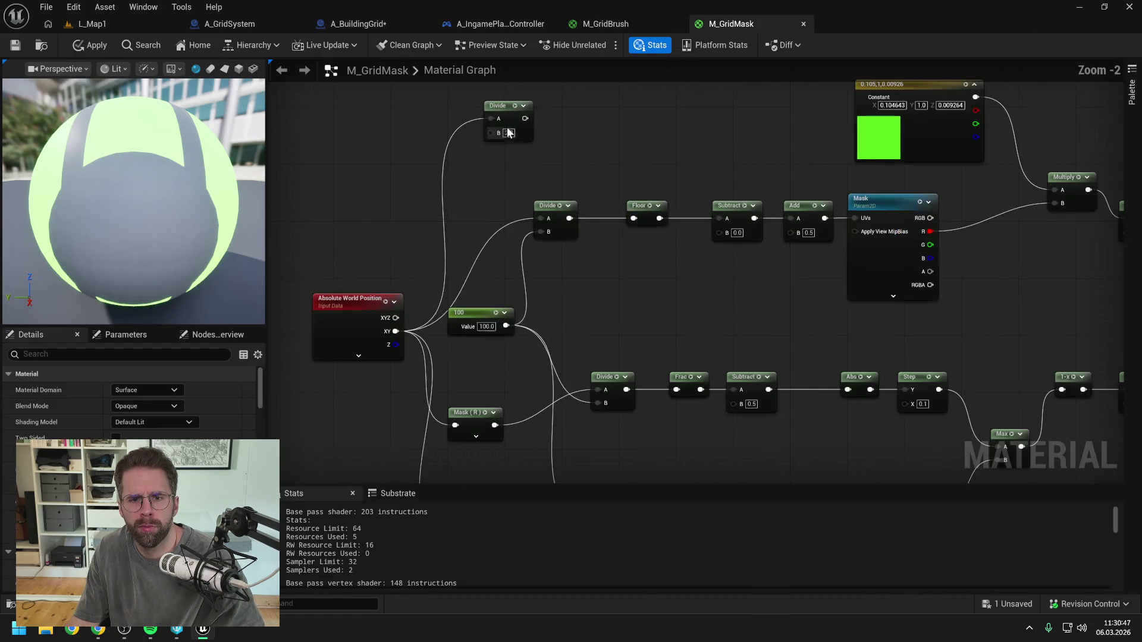
{"action": "type", "text": "10000"}
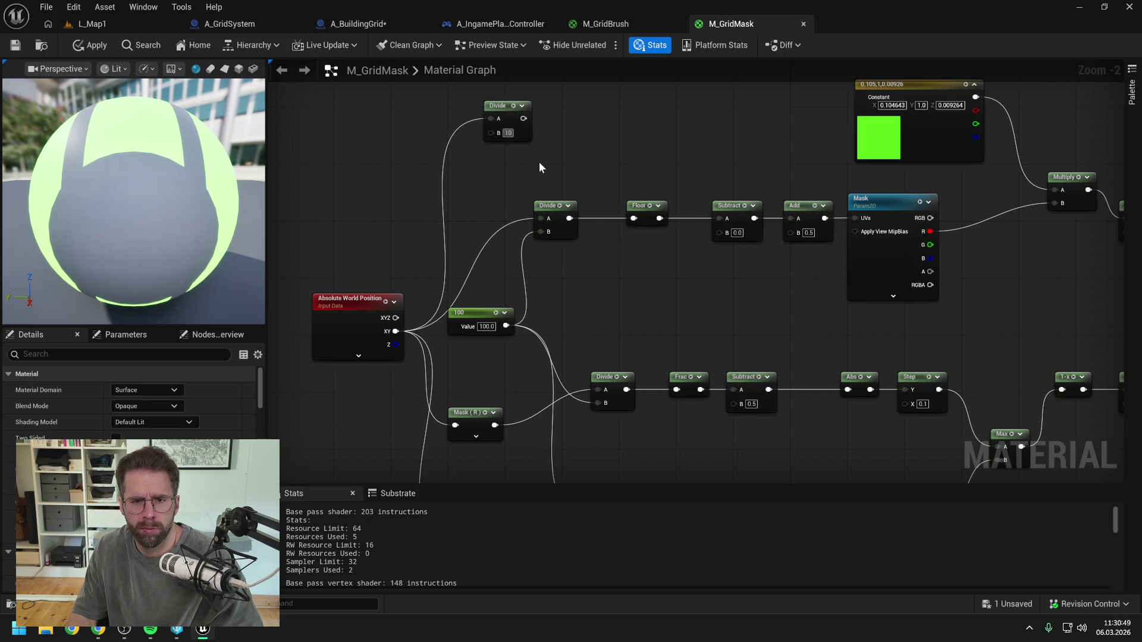
{"action": "key", "text": "Return"}
{"action": "left_click", "coordinate": [634, 148]}
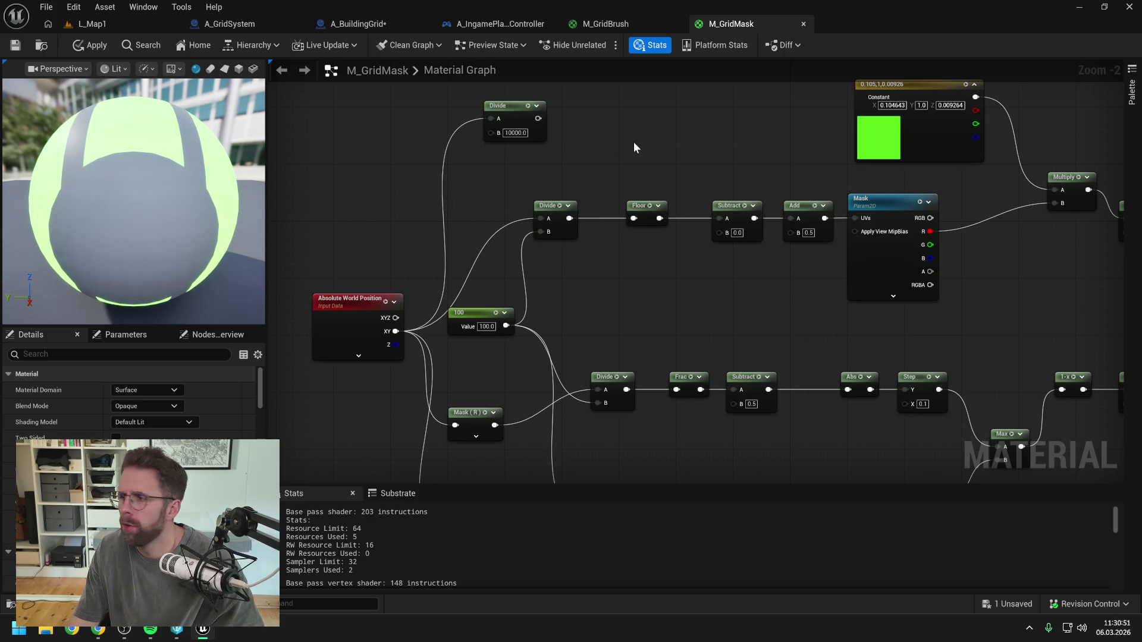
{"action": "key", "text": "ctrl+shift+s"}
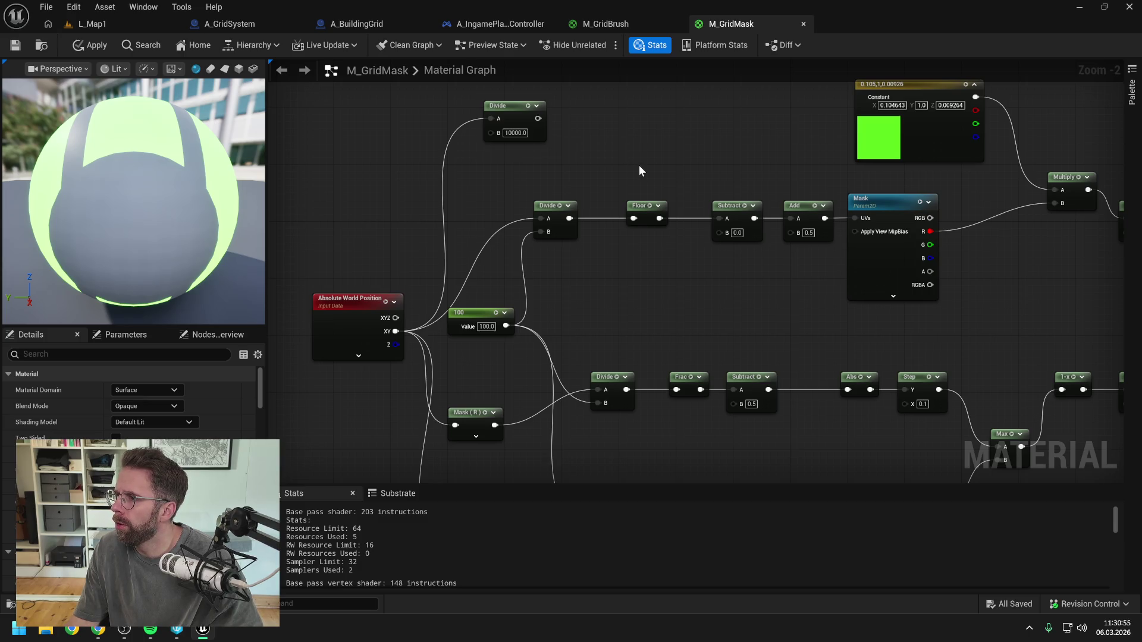
- Add 0.5 to the Divide result with an Add node and wire it into the Mask's UVs
{"action": "left_click_drag", "start_coordinate": [638, 173], "coordinate": [648, 203]}
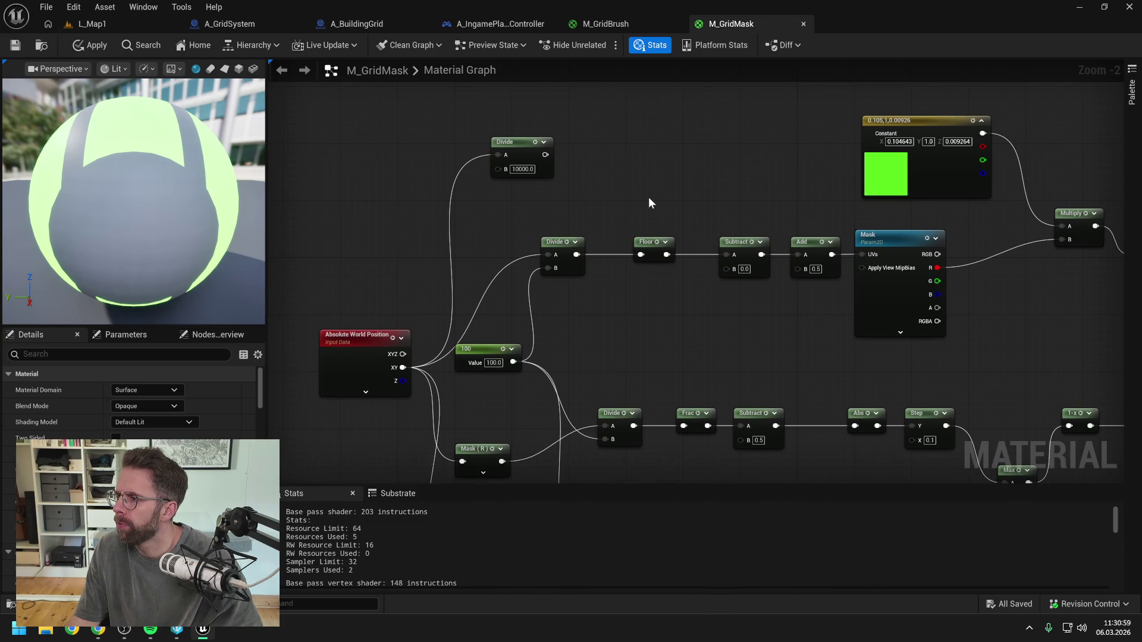
{"action": "left_click_drag", "start_coordinate": [545, 154], "coordinate": [586, 159]}
{"action": "type", "text": "+"}
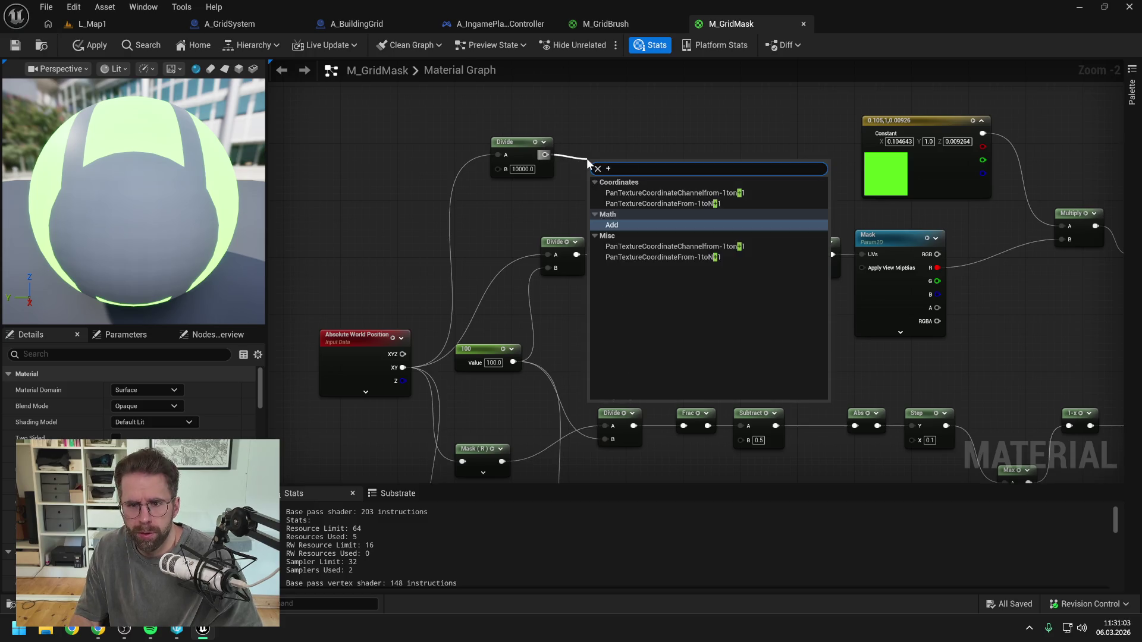
{"action": "key", "text": "Return"}
{"action": "left_click", "coordinate": [608, 190]}
{"action": "type", "text": "0.5"}
{"action": "key", "text": "Return"}
{"action": "left_click_drag", "start_coordinate": [600, 166], "coordinate": [586, 146]}
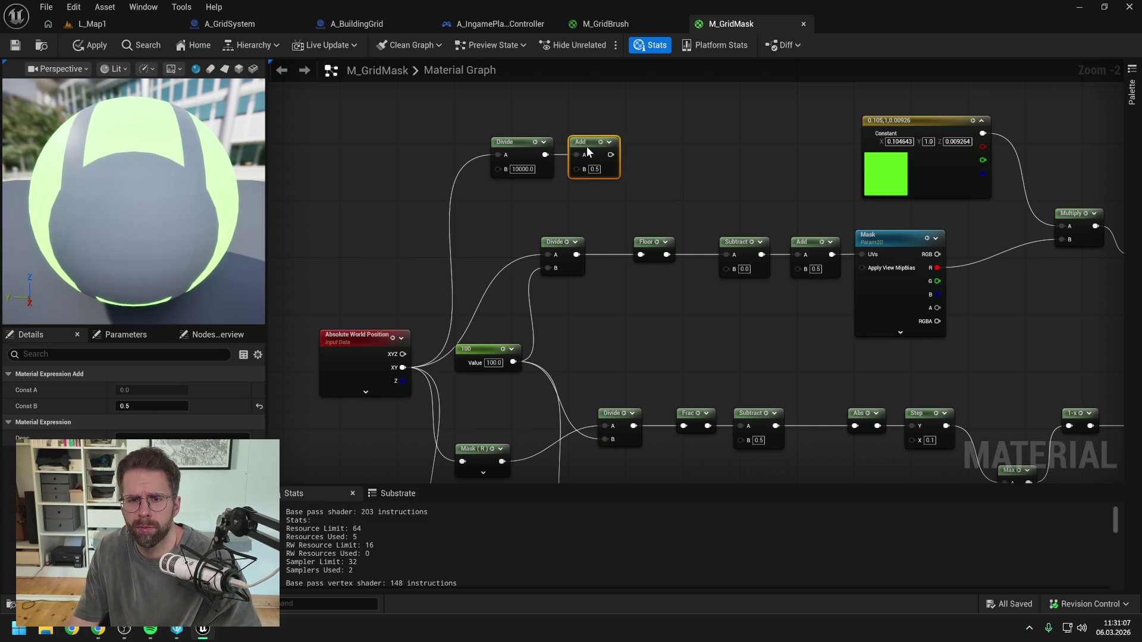
{"action": "left_click", "coordinate": [724, 166]}
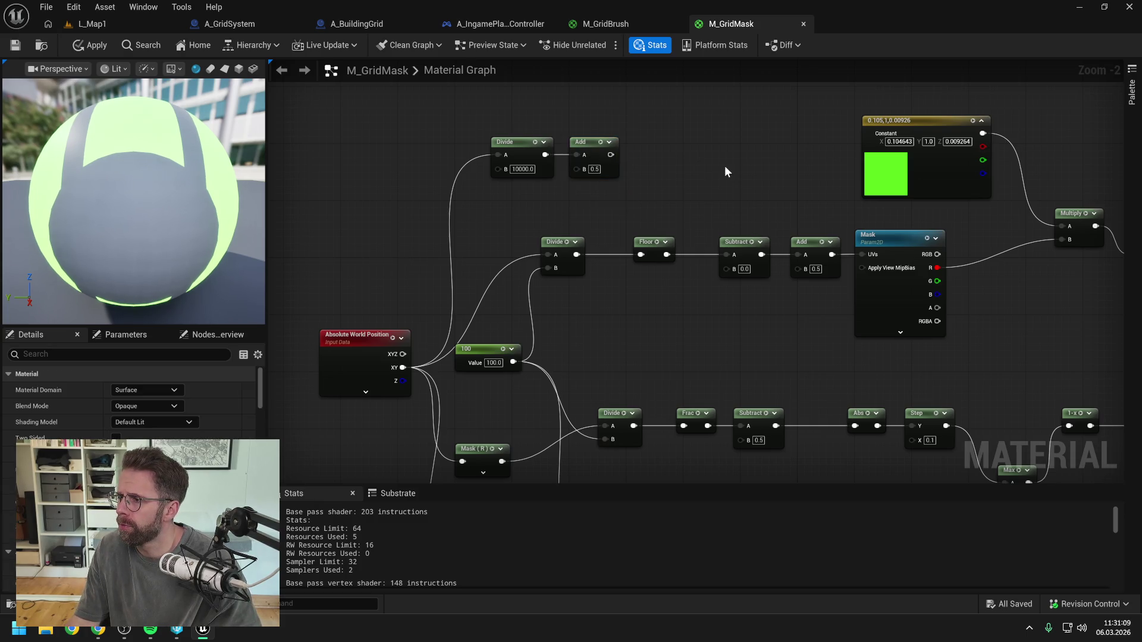
{"action": "left_click_drag", "start_coordinate": [739, 173], "coordinate": [688, 186]}
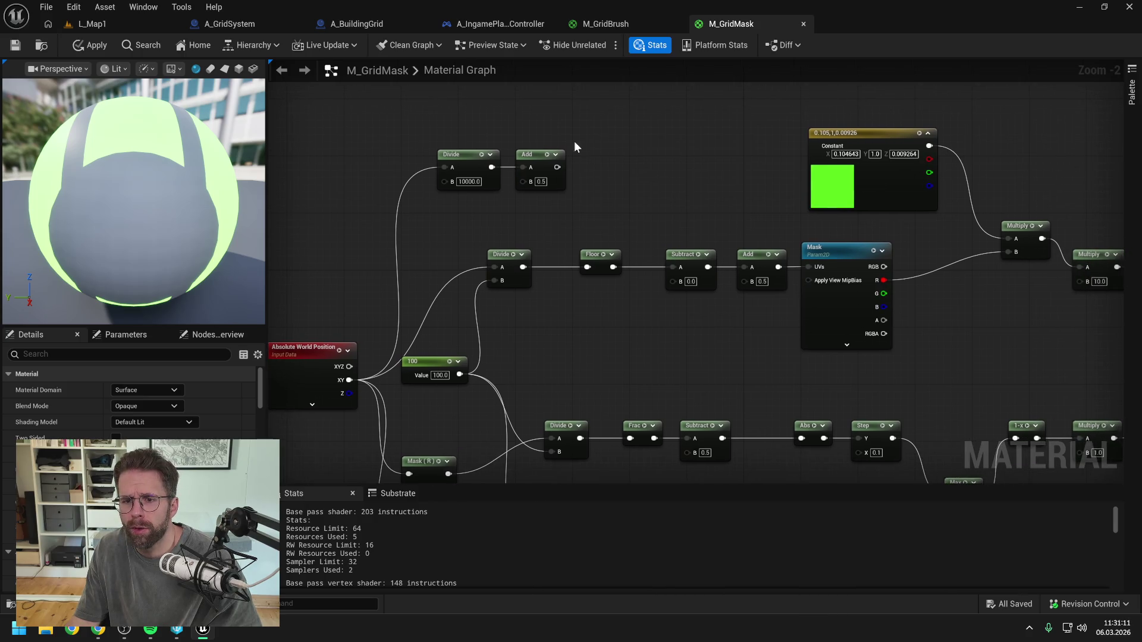
{"action": "left_click_drag", "start_coordinate": [556, 166], "coordinate": [811, 266]}
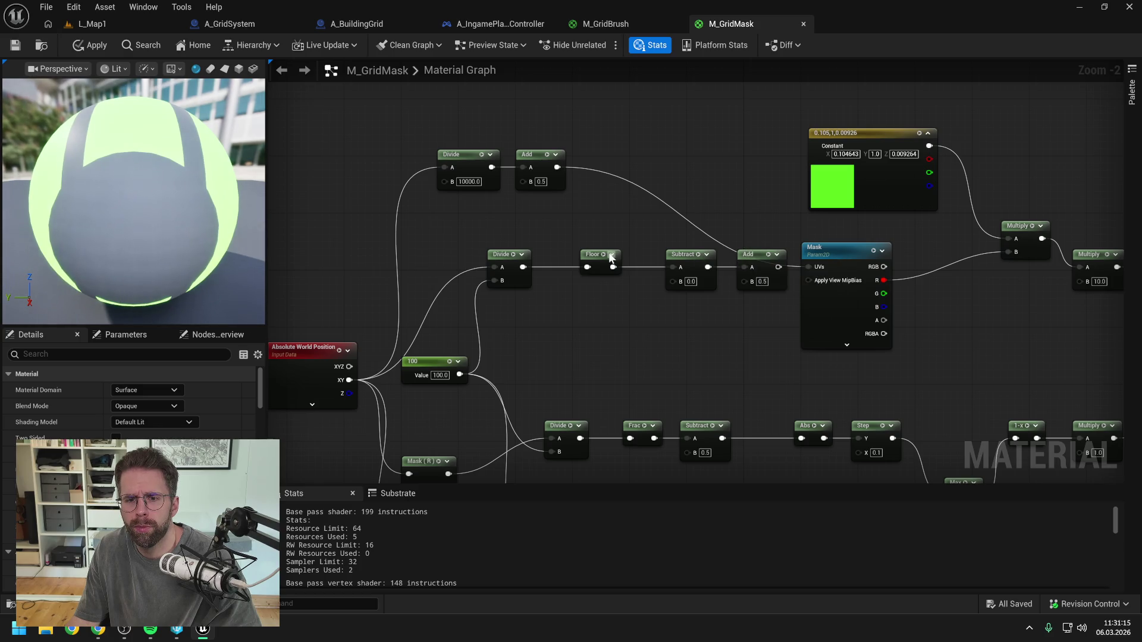
- Tidy the Floor, Subtract and Add nodes leftward and apply the material
{"action": "left_click_drag", "start_coordinate": [592, 254], "coordinate": [550, 254]}
{"action": "left_click_drag", "start_coordinate": [682, 258], "coordinate": [618, 257]}
{"action": "left_click_drag", "start_coordinate": [744, 255], "coordinate": [666, 259]}
{"action": "left_click", "coordinate": [765, 195]}
{"action": "left_click_drag", "start_coordinate": [766, 195], "coordinate": [694, 202]}
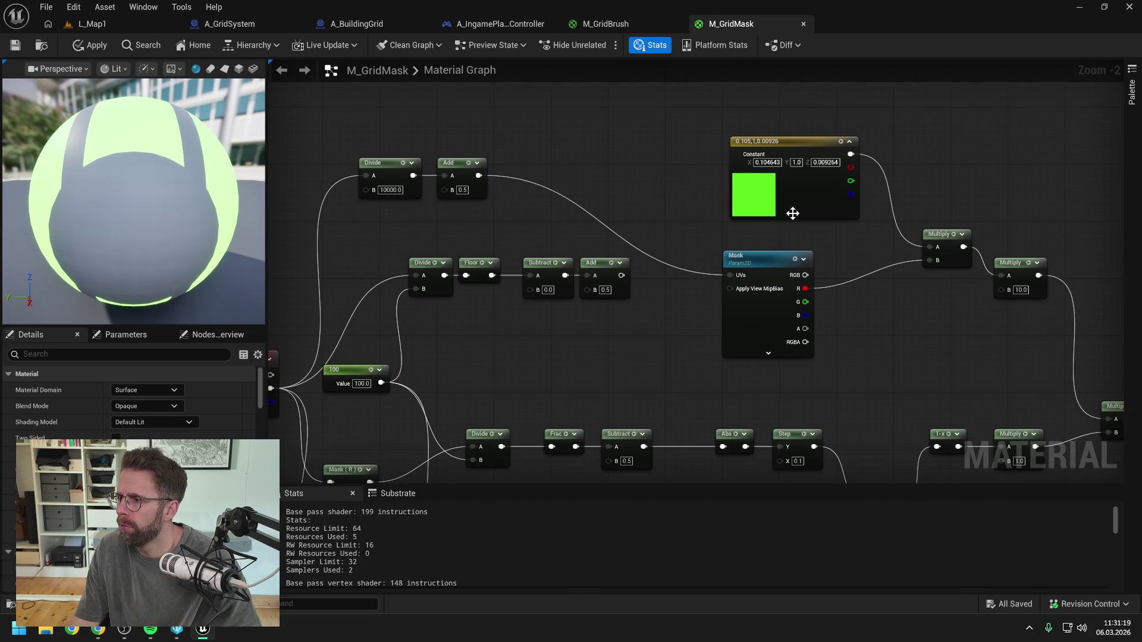
{"action": "mouse_move", "coordinate": [851, 319]}
{"action": "left_mouse_down"}
{"action": "mouse_move", "coordinate": [738, 230]}
{"action": "mouse_move", "coordinate": [765, 289]}
{"action": "left_mouse_up"}
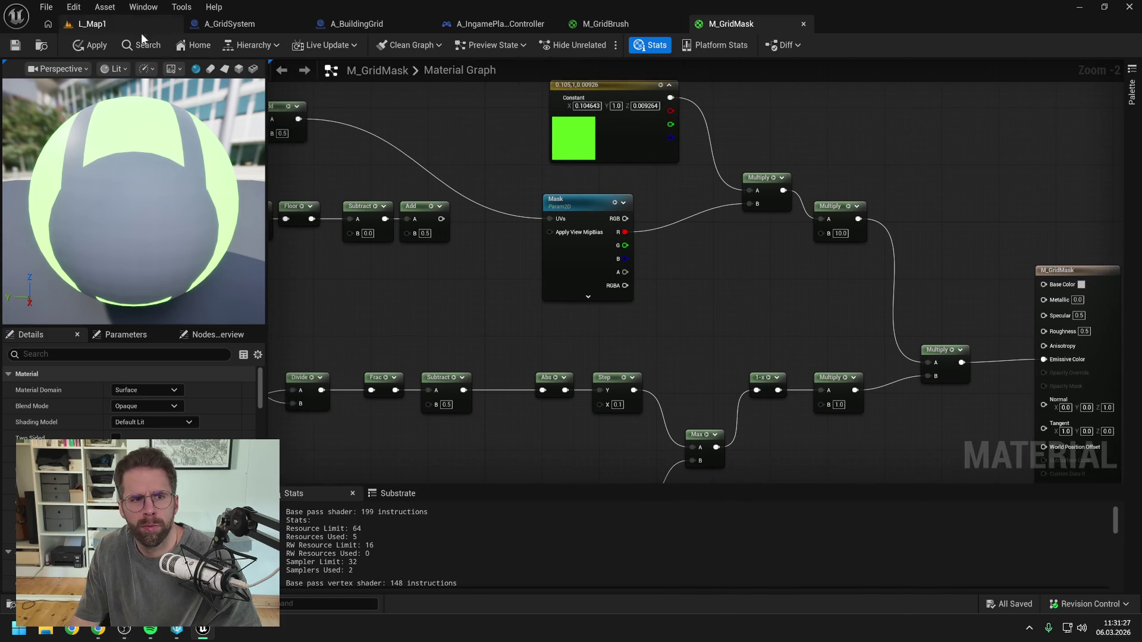
{"action": "left_click", "coordinate": [88, 46]}
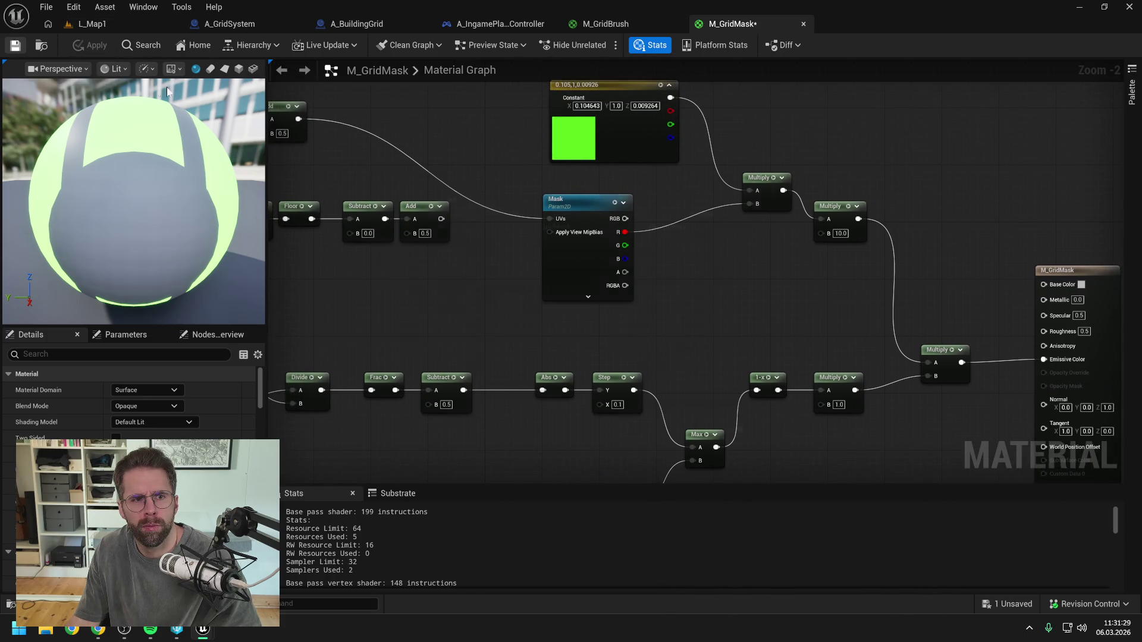
- Check out M_GridMask to save it, play-test L_Map1 past the breakpoint, and return to M_GridMask
{"action": "left_click", "coordinate": [615, 446]}
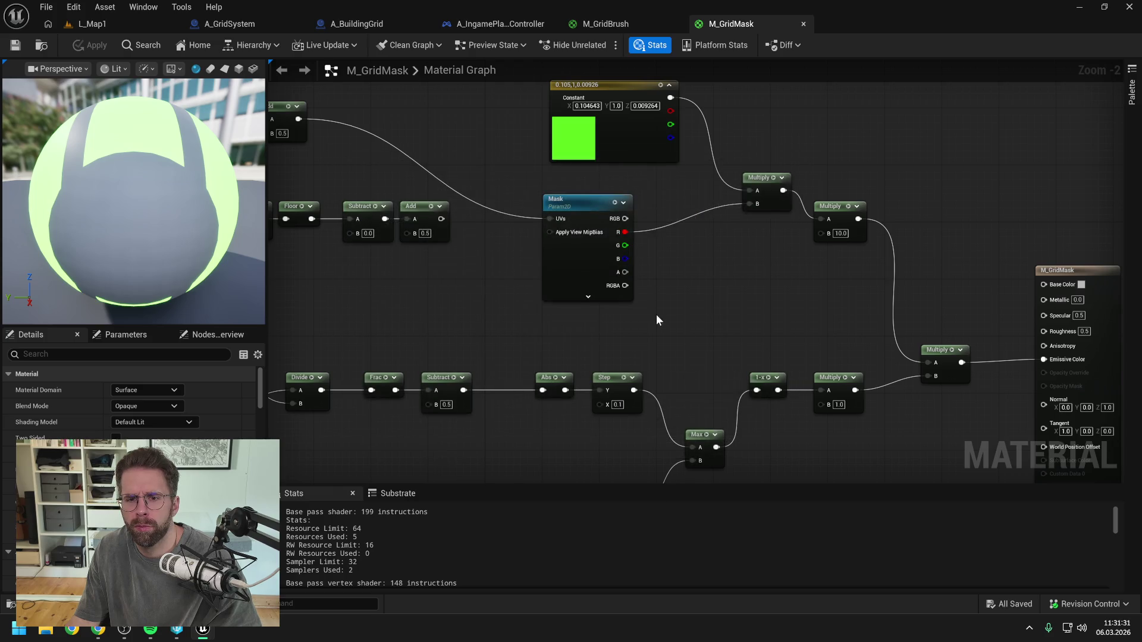
{"action": "left_click", "coordinate": [111, 21]}
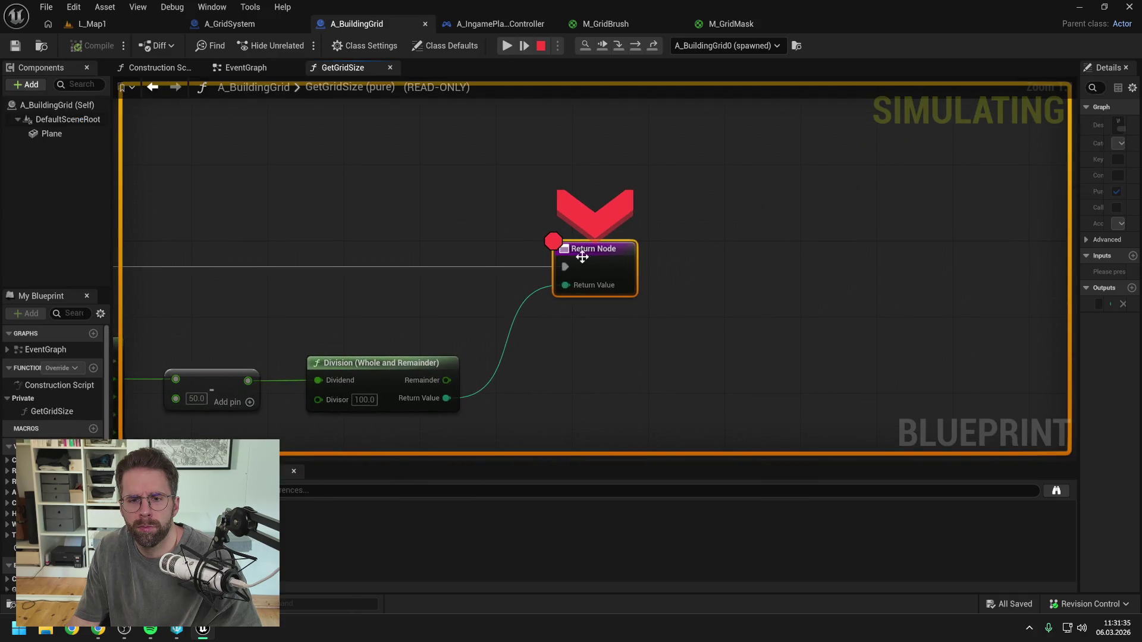
{"action": "left_click", "coordinate": [507, 46]}
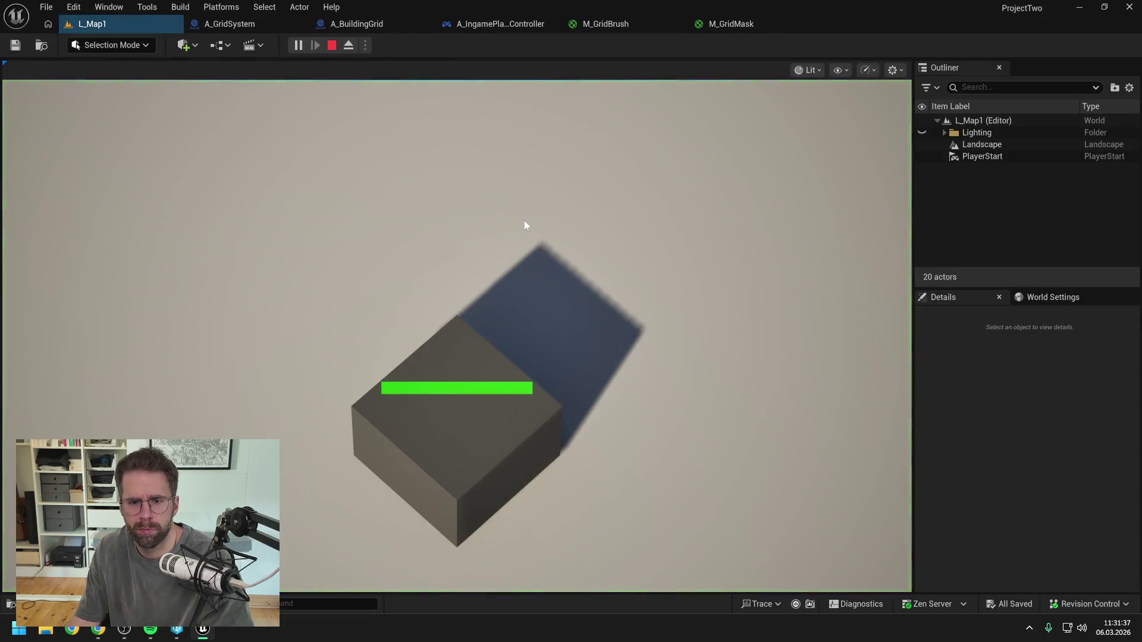
{"action": "key", "text": "Escape"}
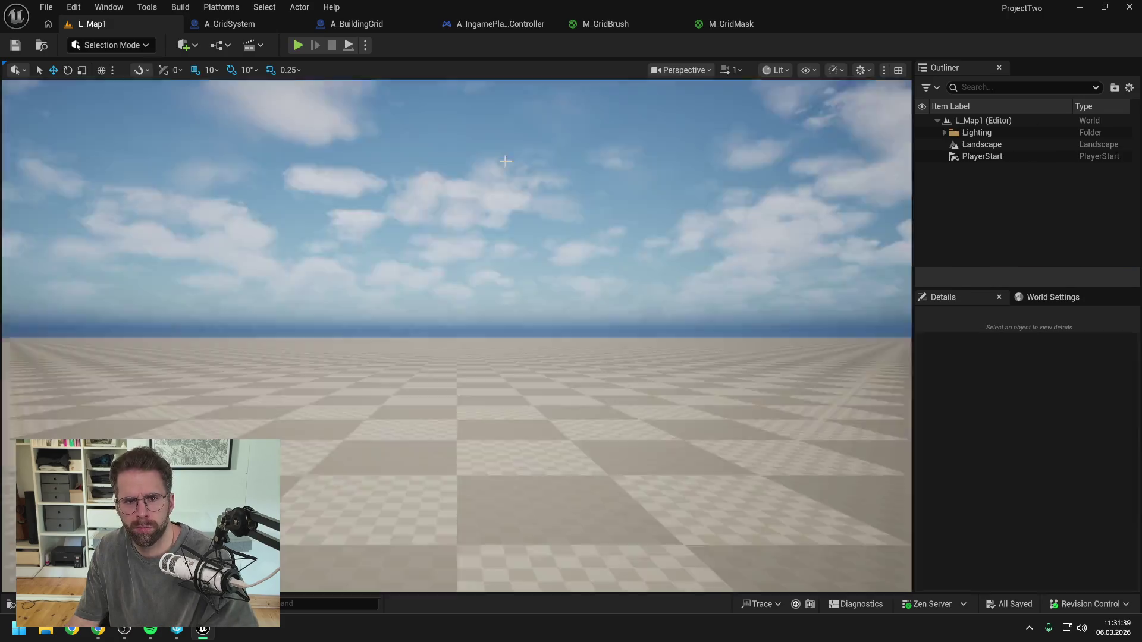
{"action": "left_click", "coordinate": [640, 23]}
{"action": "left_click", "coordinate": [725, 26]}
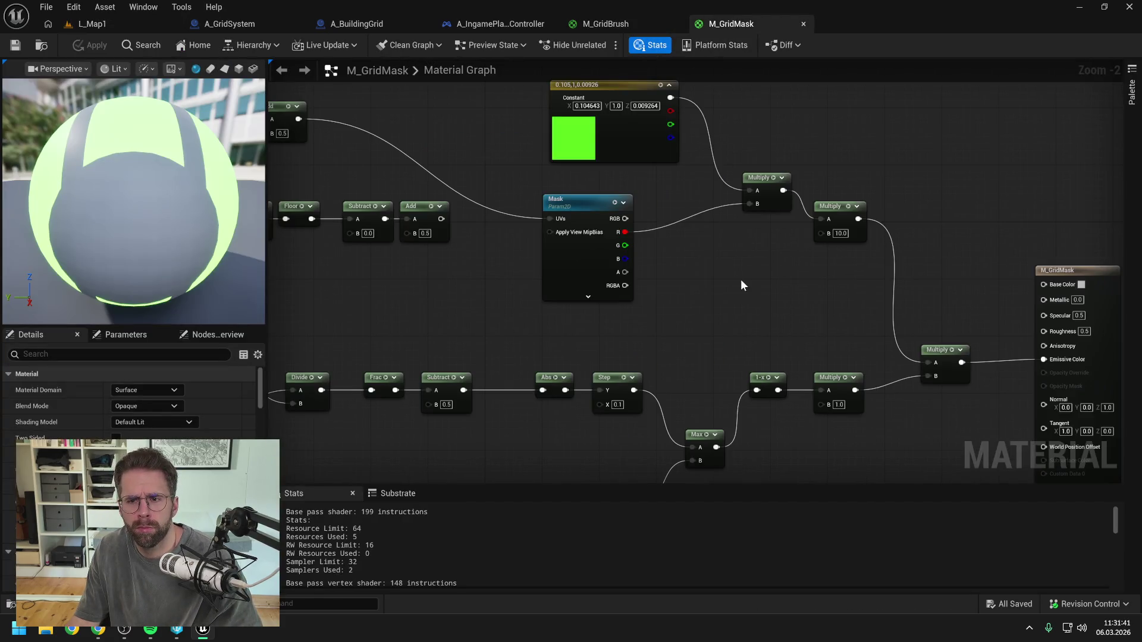
{"action": "scroll", "coordinate": [811, 289], "scroll_direction": "down", "scroll_amount": 2}
{"action": "mouse_move", "coordinate": [658, 301]}
{"action": "left_mouse_down"}
{"action": "mouse_move", "coordinate": [652, 225]}
{"action": "mouse_move", "coordinate": [643, 239]}
{"action": "left_mouse_up"}
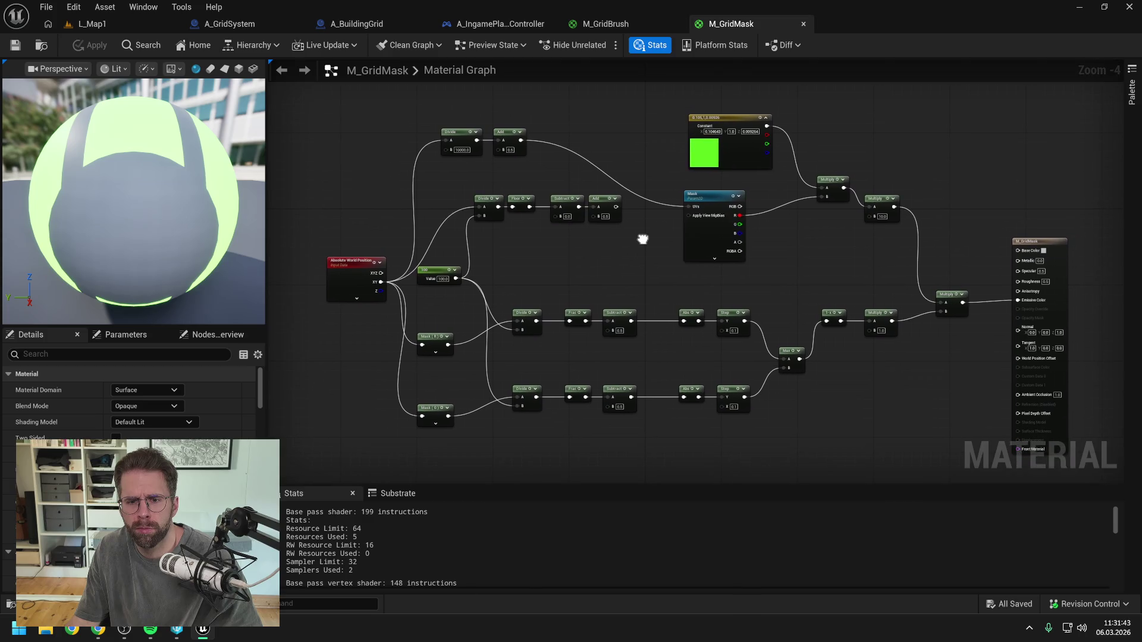
{"action": "left_click_drag", "start_coordinate": [775, 273], "coordinate": [764, 250]}
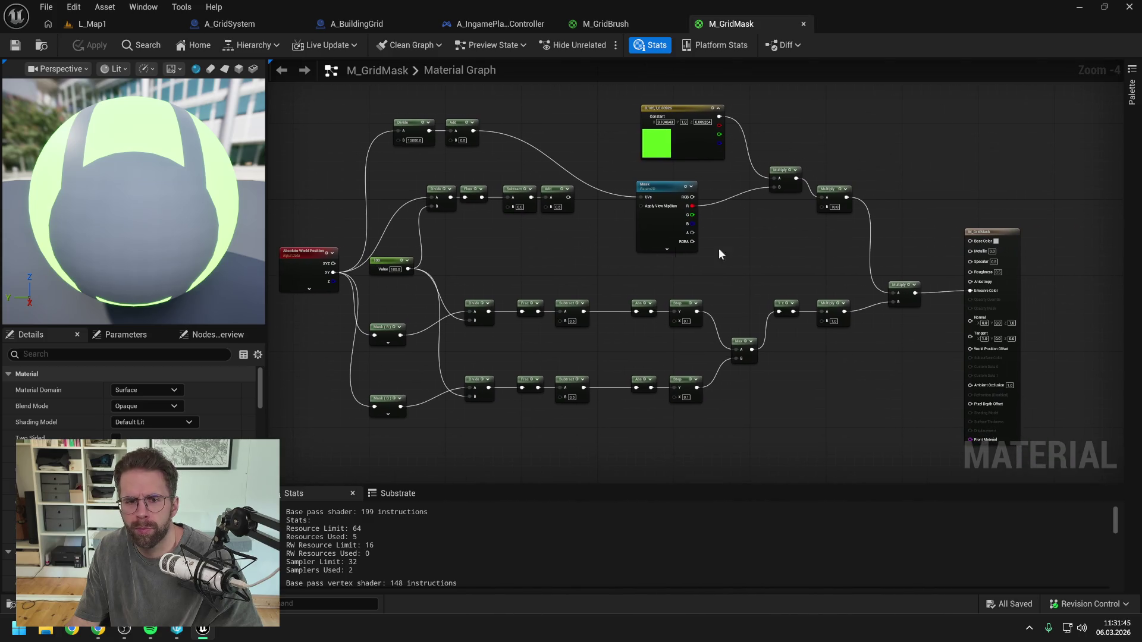
{"action": "mouse_move", "coordinate": [571, 244]}
{"action": "left_mouse_down"}
{"action": "mouse_move", "coordinate": [596, 250]}
{"action": "mouse_move", "coordinate": [598, 227]}
{"action": "left_mouse_up"}
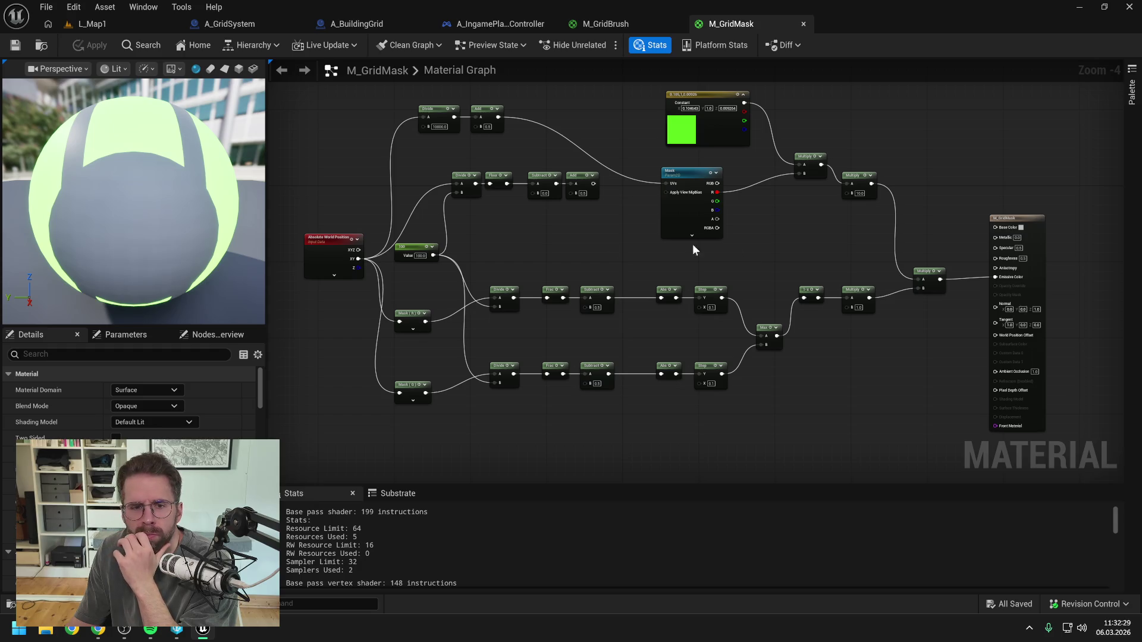
{"action": "scroll", "coordinate": [452, 238], "scroll_direction": "up", "scroll_amount": 1}
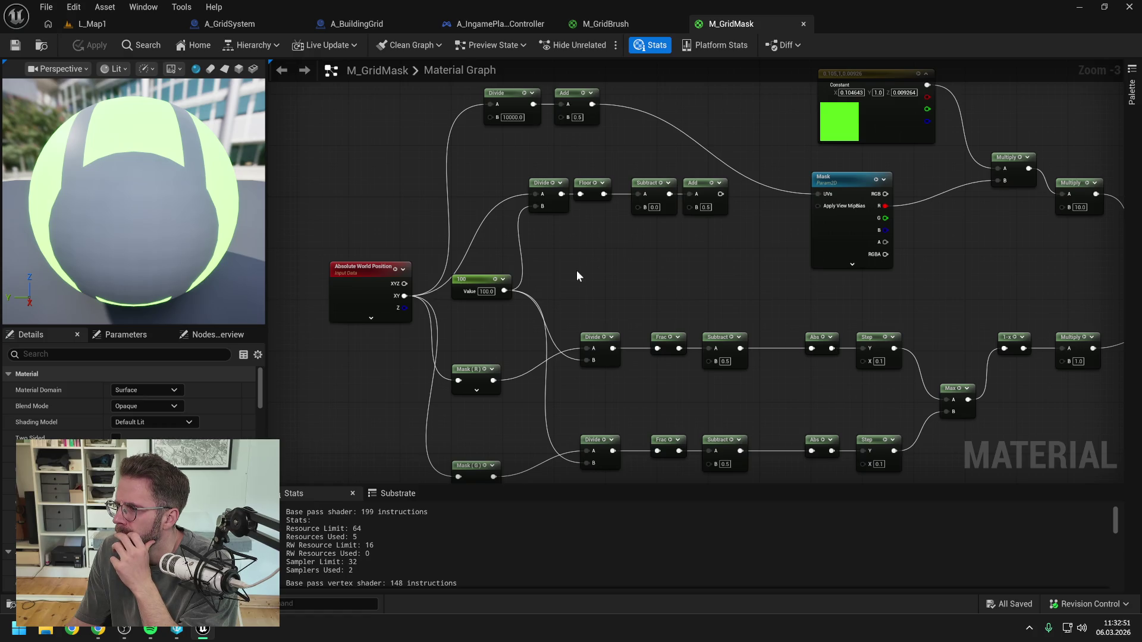
{"action": "left_click_drag", "start_coordinate": [637, 265], "coordinate": [693, 314]}
- Change the top Divide divisor from 10000 to 20000 and apply M_GridMask
{"action": "left_click", "coordinate": [568, 164]}
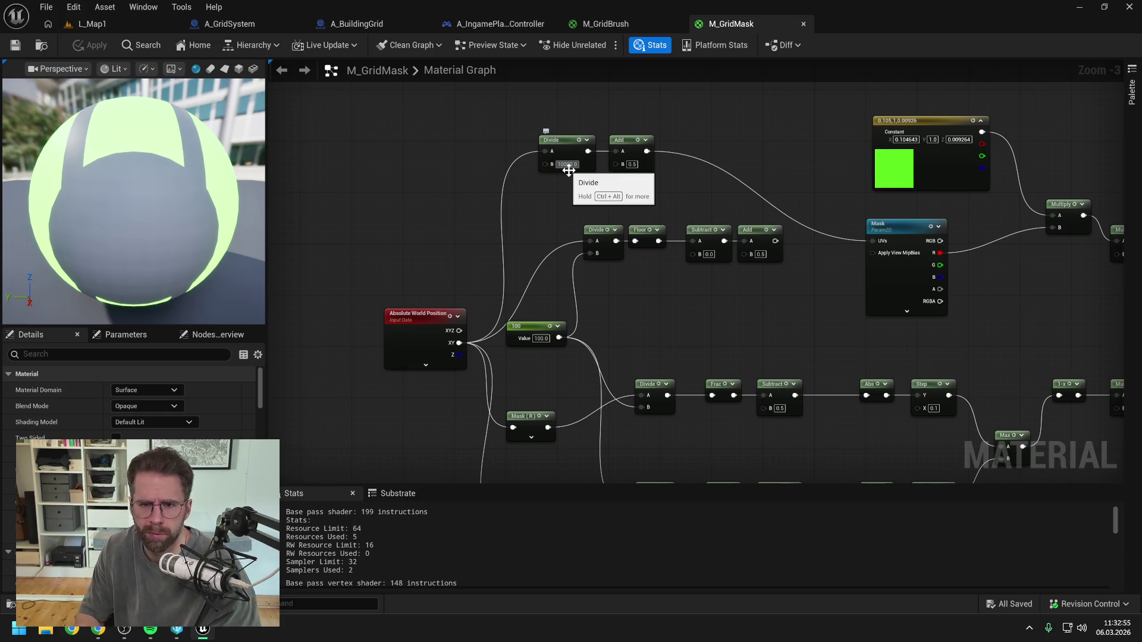
{"action": "type", "text": "20000"}
{"action": "key", "text": "Return"}
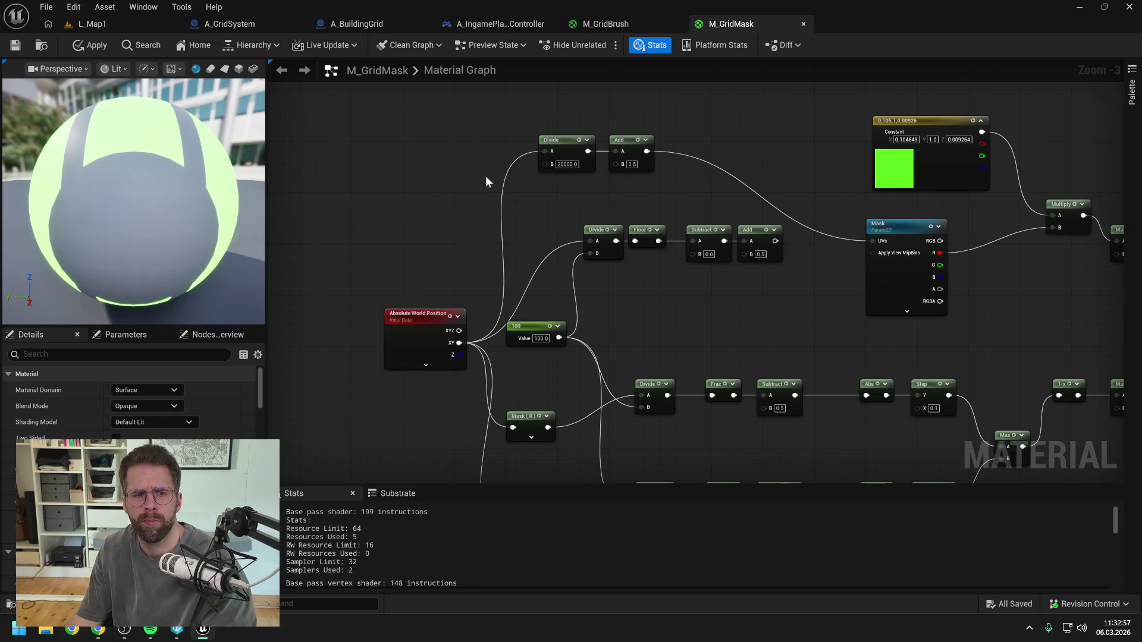
{"action": "left_click", "coordinate": [10, 48]}
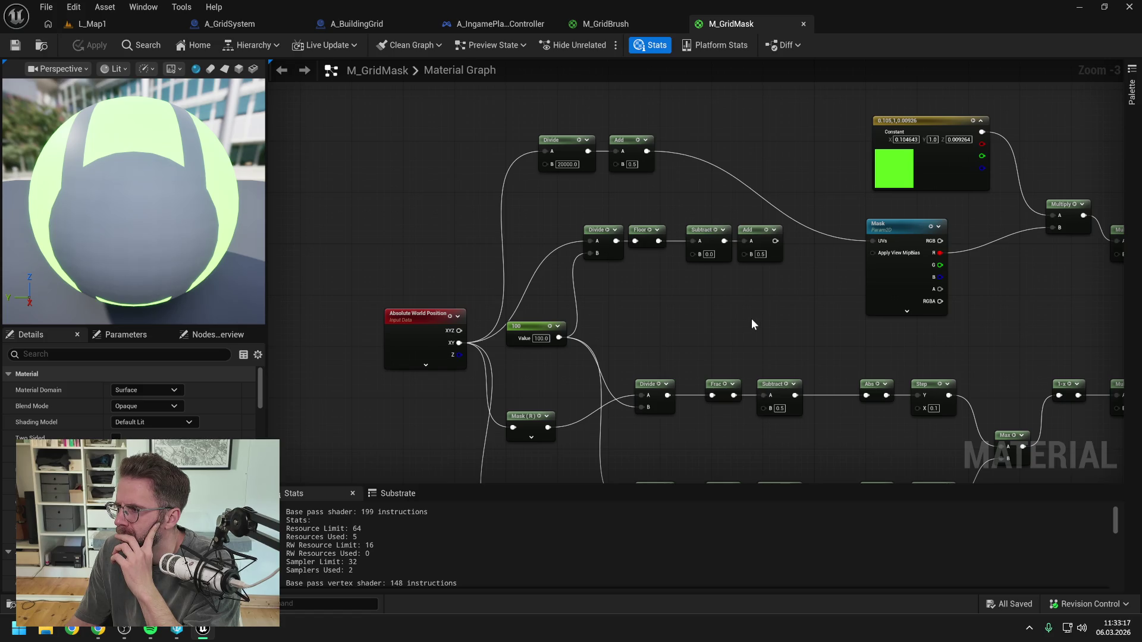
{"action": "left_click_drag", "start_coordinate": [751, 324], "coordinate": [734, 296]}
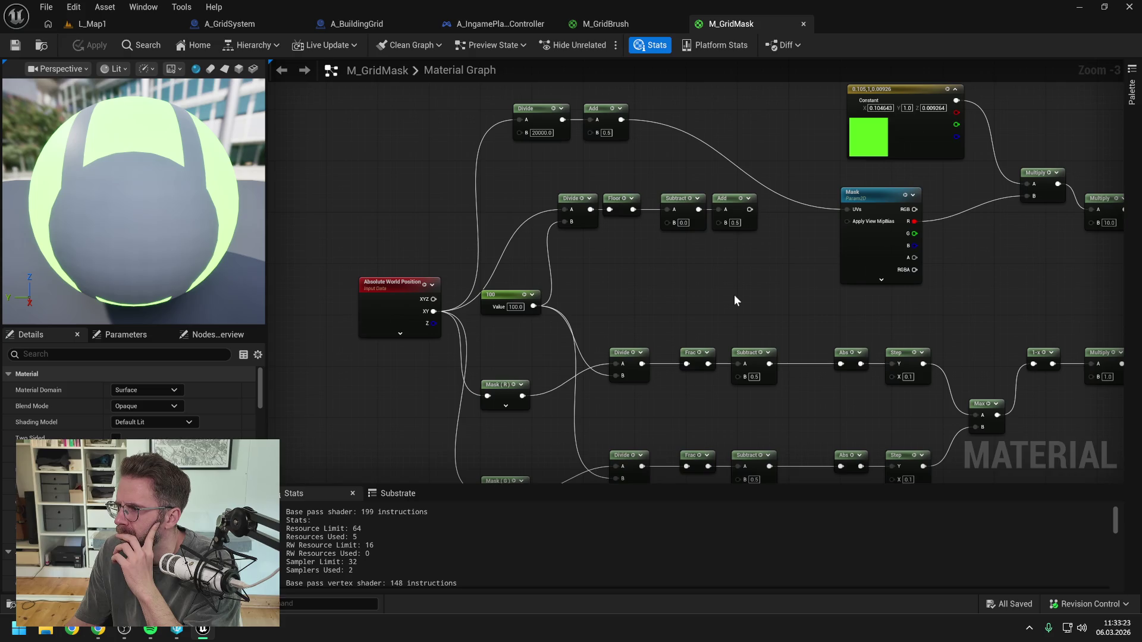
{"action": "left_click_drag", "start_coordinate": [738, 295], "coordinate": [721, 278]}
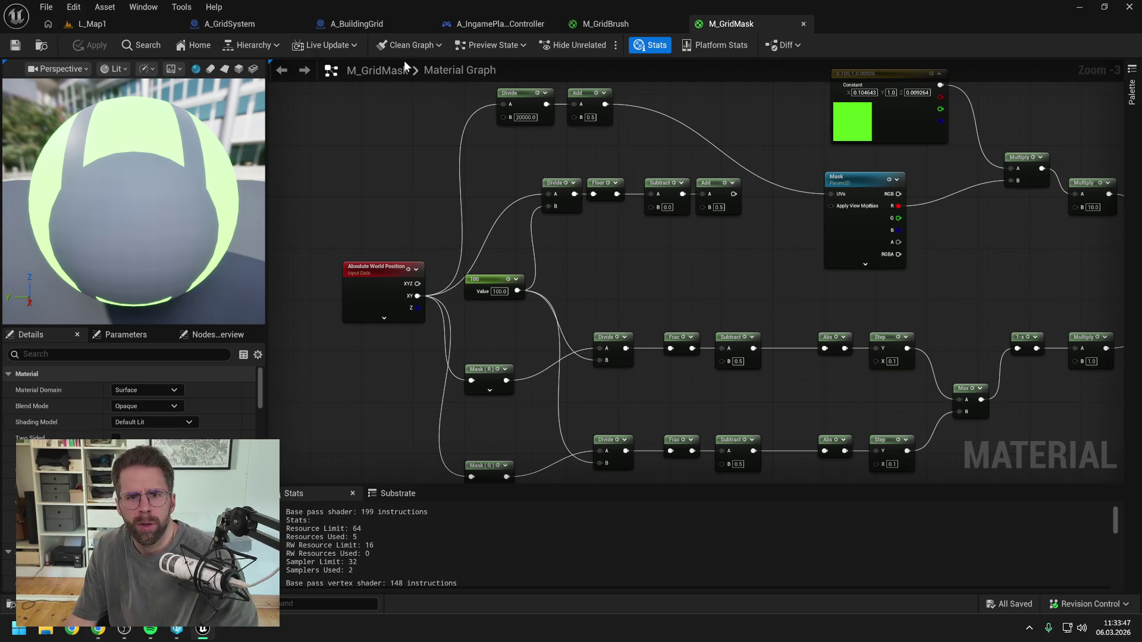
{"action": "left_click", "coordinate": [357, 23]}
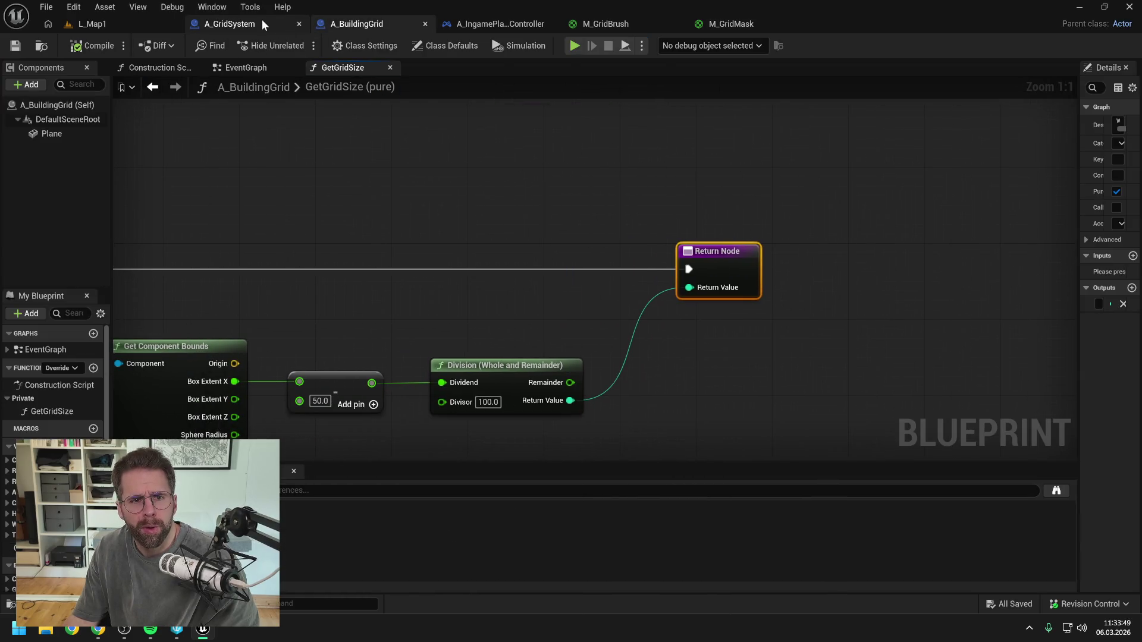
- Set the Make Literal Float to 512 and move it below Get Grid Size
{"action": "left_click", "coordinate": [262, 21]}
{"action": "left_click", "coordinate": [384, 27]}
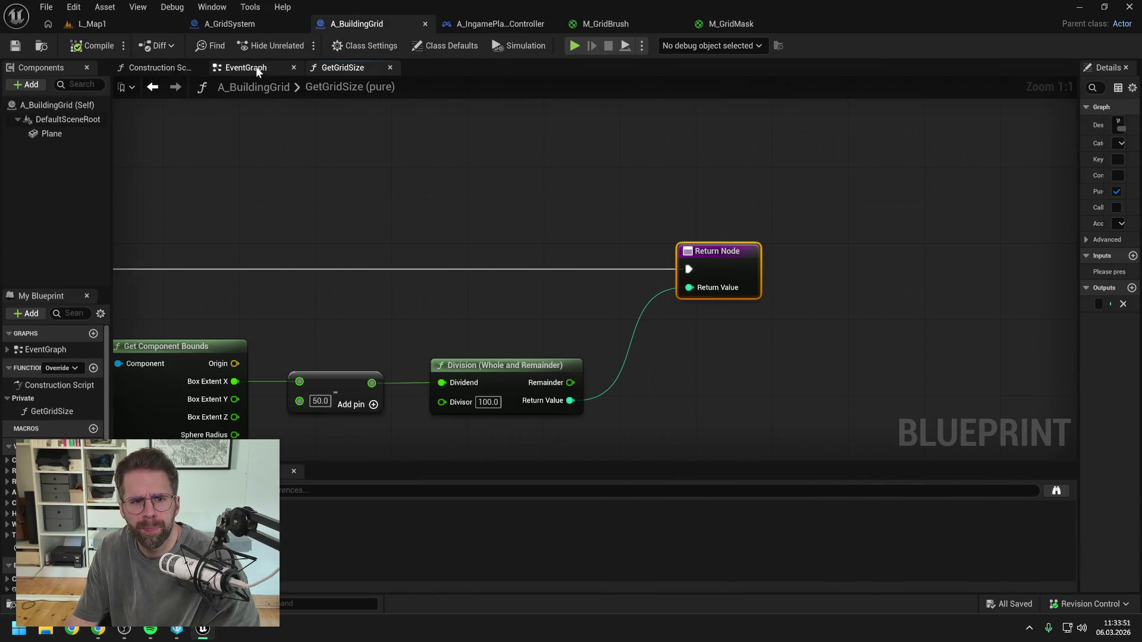
{"action": "left_click", "coordinate": [244, 67]}
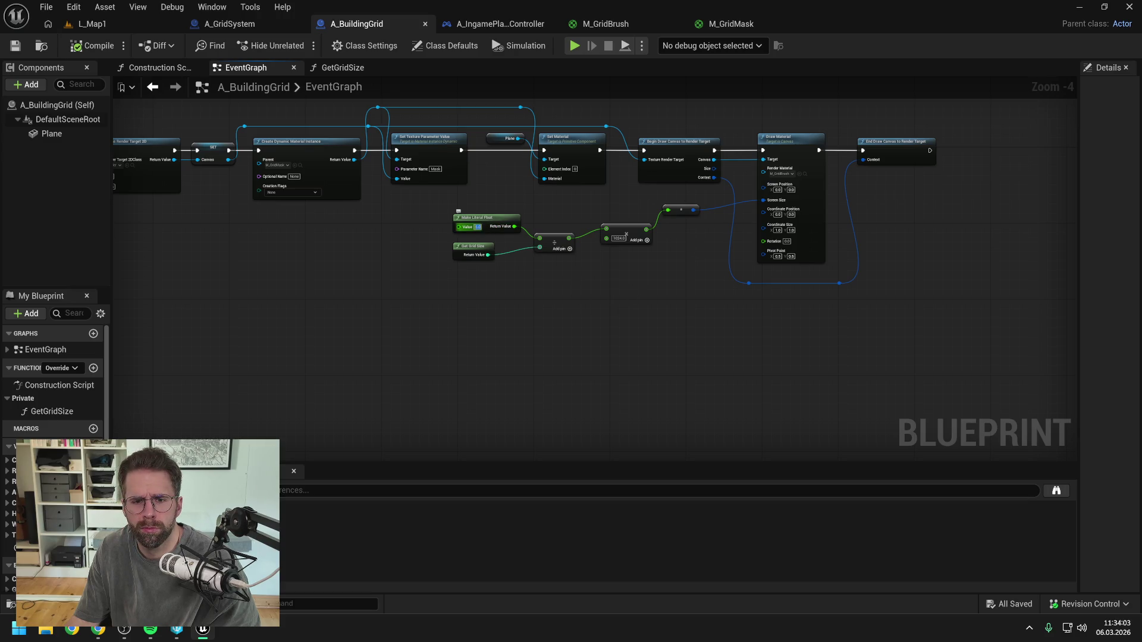
{"action": "key", "text": "BackSpace"}
{"action": "key", "text": "Return"}
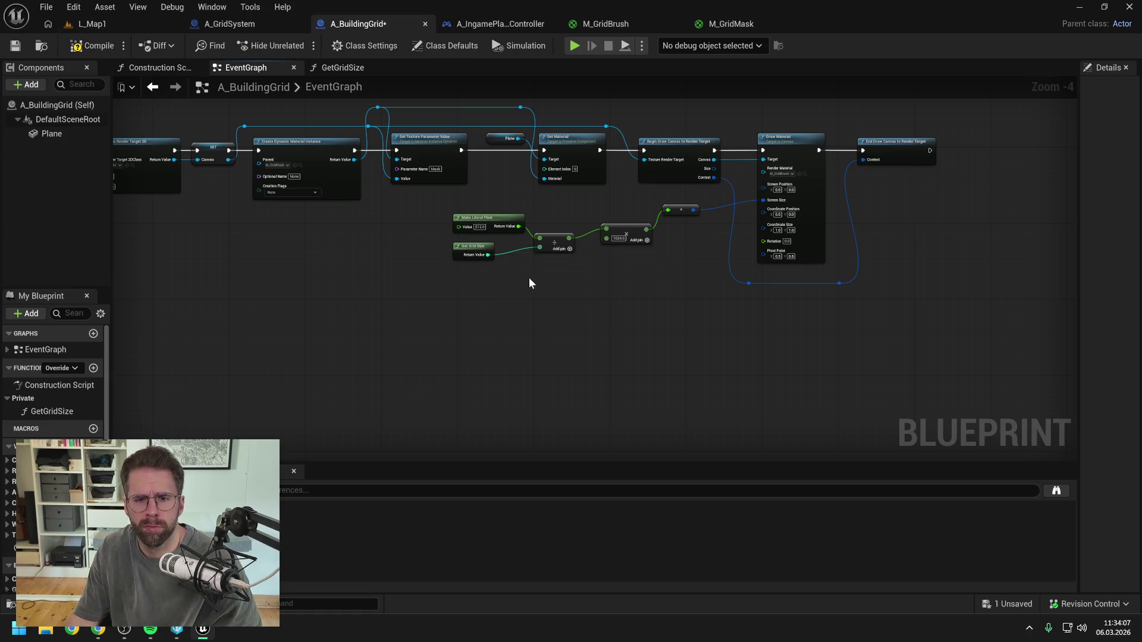
{"action": "left_click", "coordinate": [516, 226], "text": "alt"}
{"action": "left_click_drag", "start_coordinate": [484, 218], "coordinate": [480, 275]}
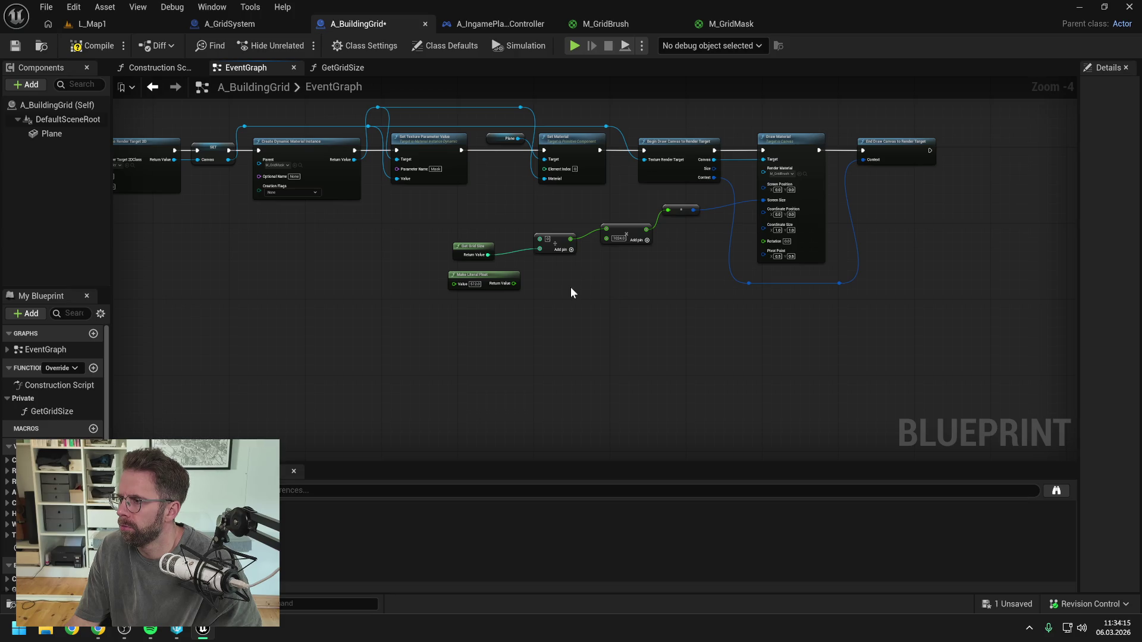
- Add a Subtract node after the 512 literal with 1024 as its second value
{"action": "left_click_drag", "start_coordinate": [517, 282], "coordinate": [557, 297]}
{"action": "type", "text": "-"}
{"action": "key", "text": "Return"}
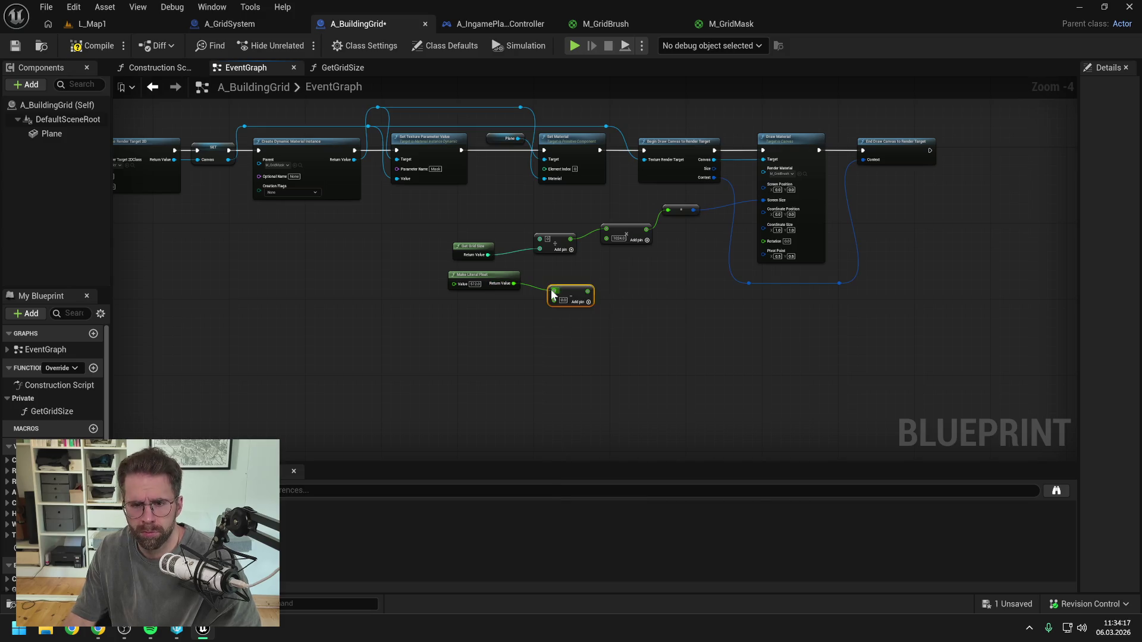
{"action": "left_click", "coordinate": [560, 300]}
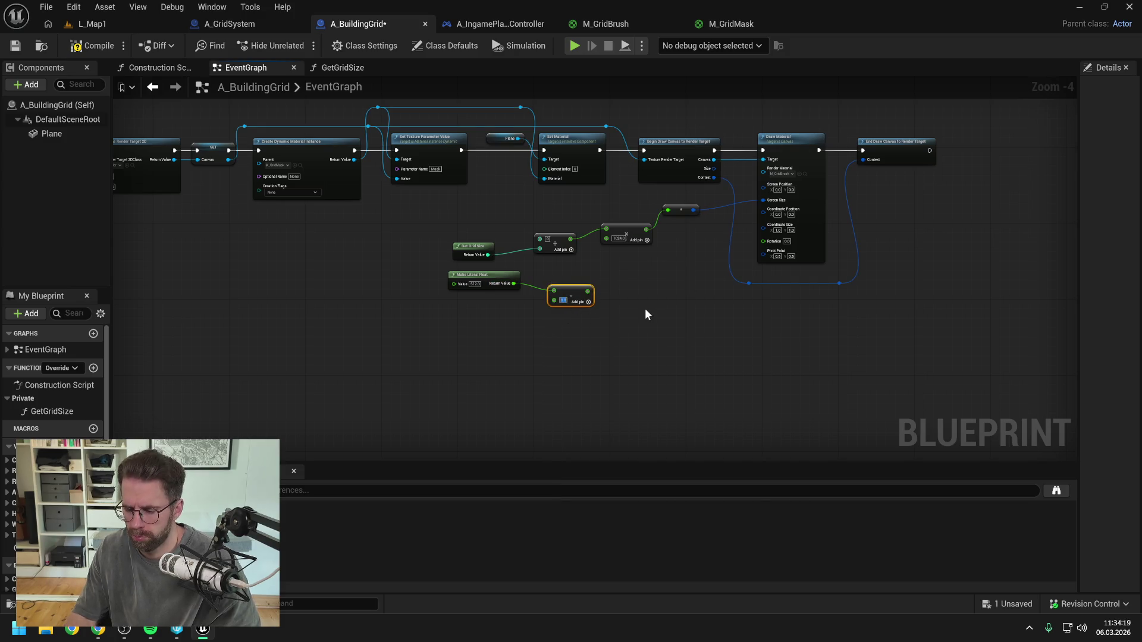
{"action": "type", "text": "1024"}
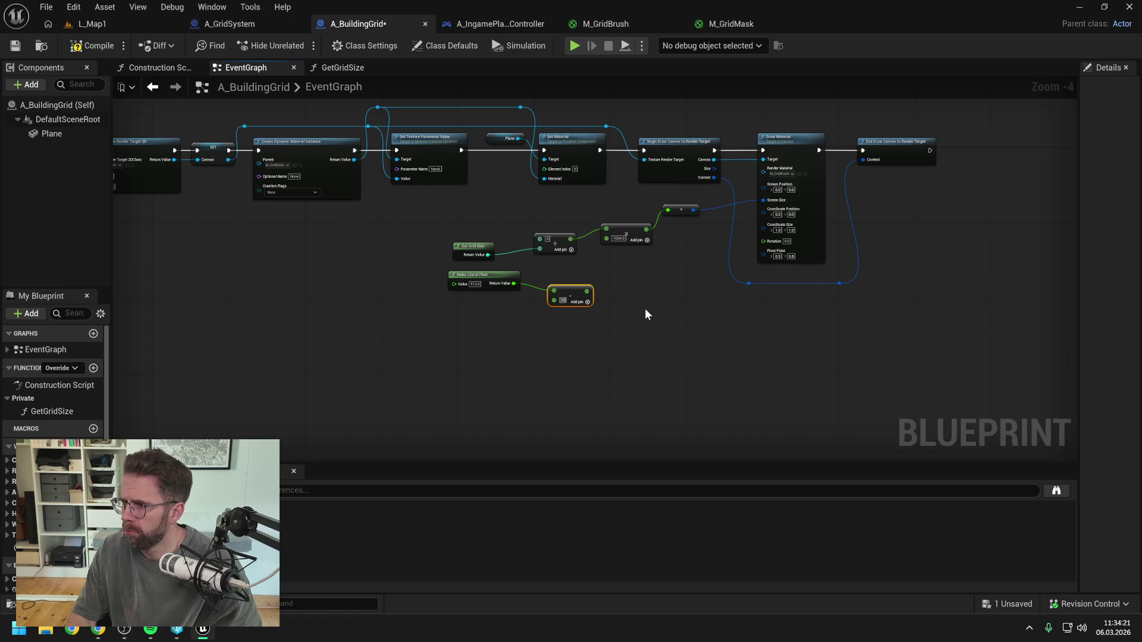
{"action": "key", "text": "Return"}
{"action": "left_click", "coordinate": [645, 314]}
{"action": "left_click_drag", "start_coordinate": [624, 327], "coordinate": [495, 283]}
{"action": "key", "text": "q"}
{"action": "left_click", "coordinate": [539, 333]}
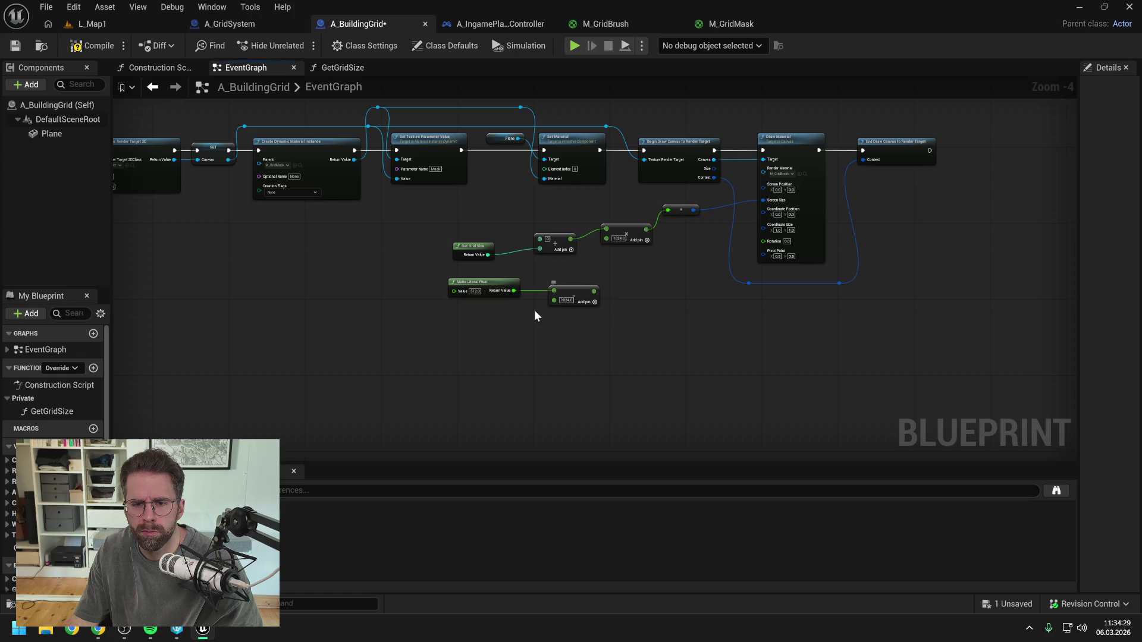
- Duplicate the literal as 1024.0 and add a Divide node after it
{"action": "right_click", "coordinate": [501, 321]}
{"action": "left_click", "coordinate": [483, 295]}
{"action": "key", "text": "ctrl+d"}
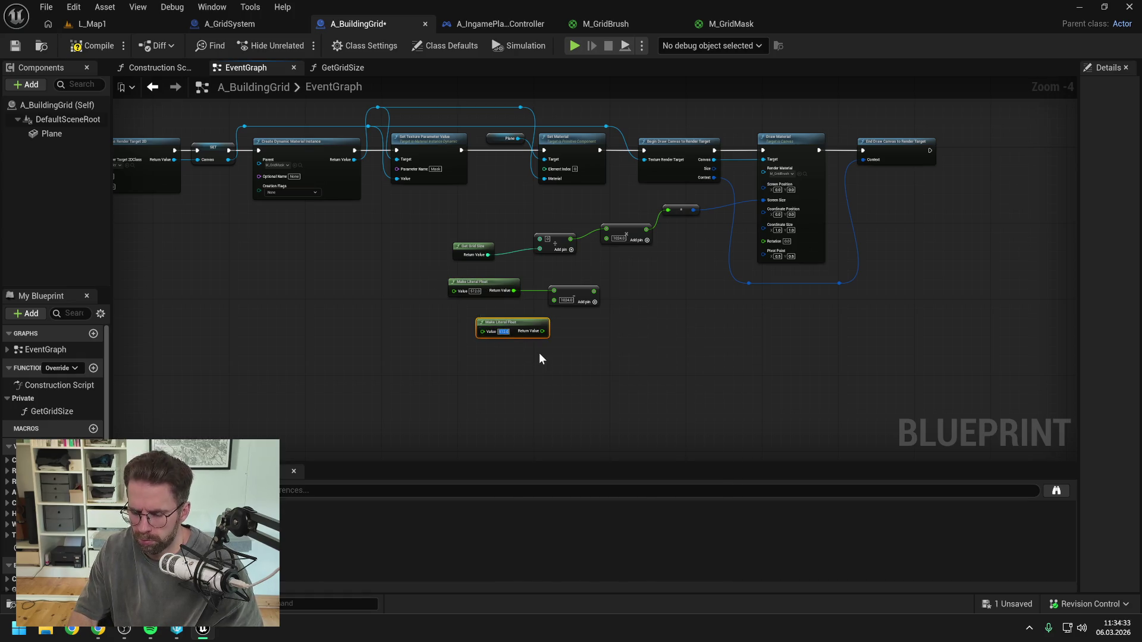
{"action": "type", "text": "4"}
{"action": "key", "text": "Return"}
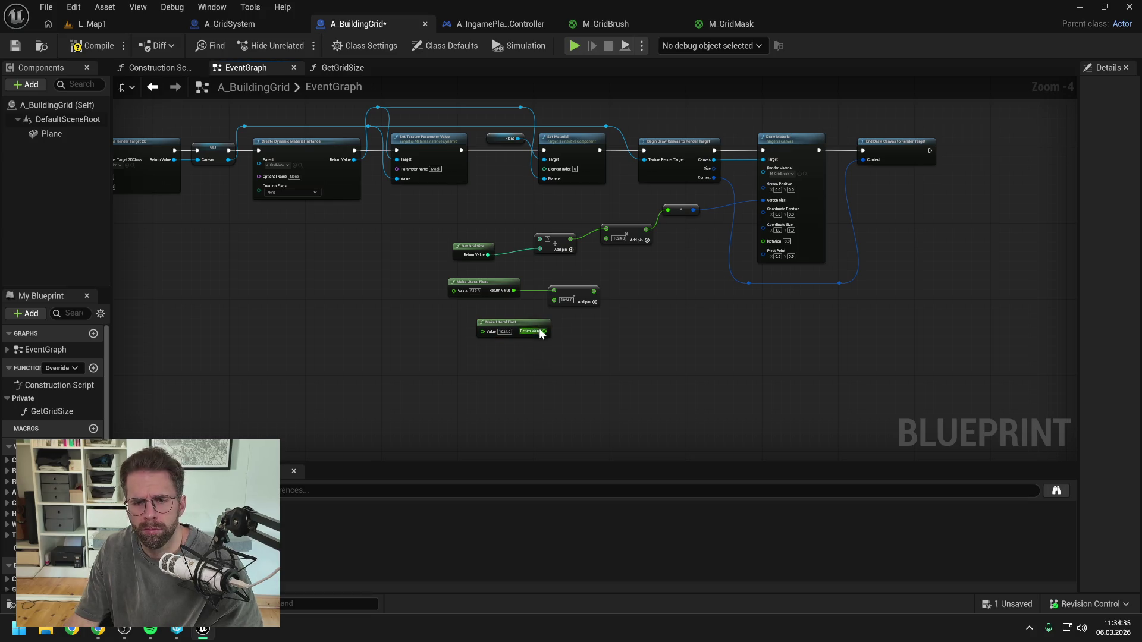
{"action": "left_click_drag", "start_coordinate": [544, 331], "coordinate": [579, 334]}
{"action": "type", "text": "/"}
{"action": "key", "text": "Return"}
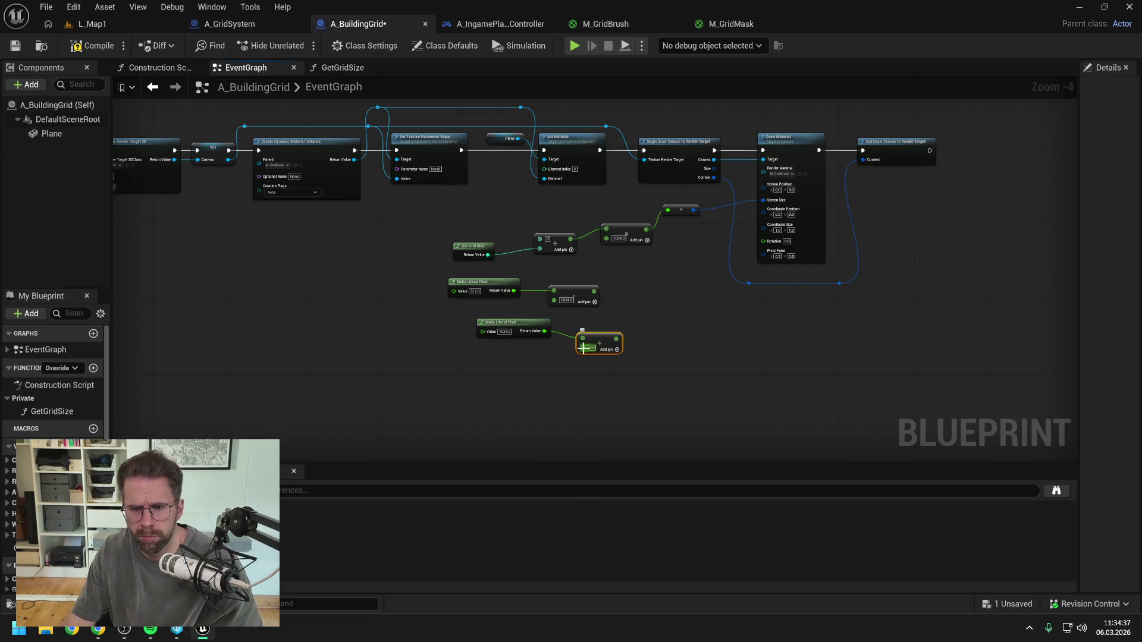
- Divide 1024 by 2, feed the result into the Subtract node, and save
{"action": "type", "text": "2"}
{"action": "key", "text": "Return"}
{"action": "left_click_drag", "start_coordinate": [629, 370], "coordinate": [475, 313]}
{"action": "mouse_move", "coordinate": [613, 346]}
{"action": "left_mouse_down"}
{"action": "mouse_move", "coordinate": [531, 332]}
{"action": "mouse_move", "coordinate": [667, 209]}
{"action": "left_mouse_up"}
{"action": "left_click", "coordinate": [627, 298]}
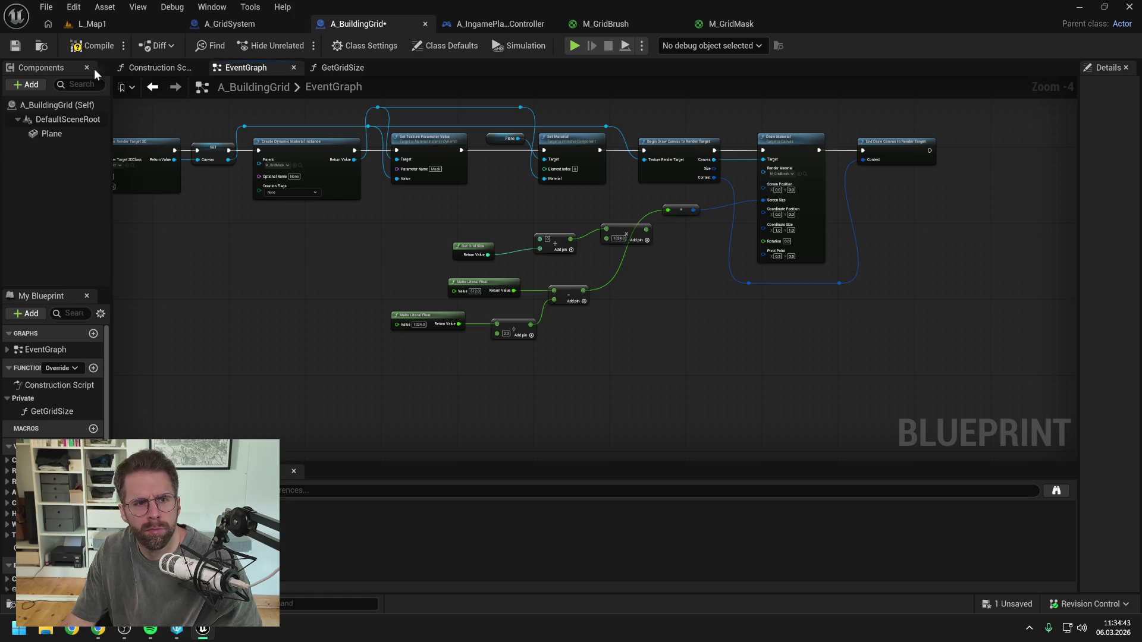
{"action": "left_click", "coordinate": [15, 46]}
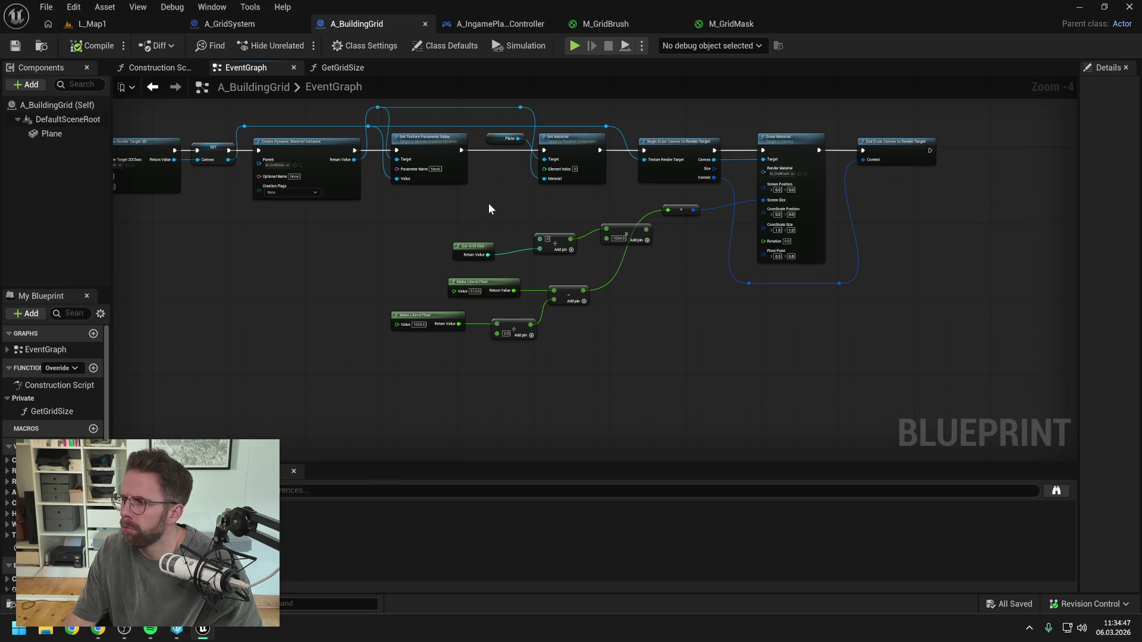
- Delete the Get Grid Size calculation nodes, rearrange the new math nodes, and compile
{"action": "left_click_drag", "start_coordinate": [492, 231], "coordinate": [619, 248]}
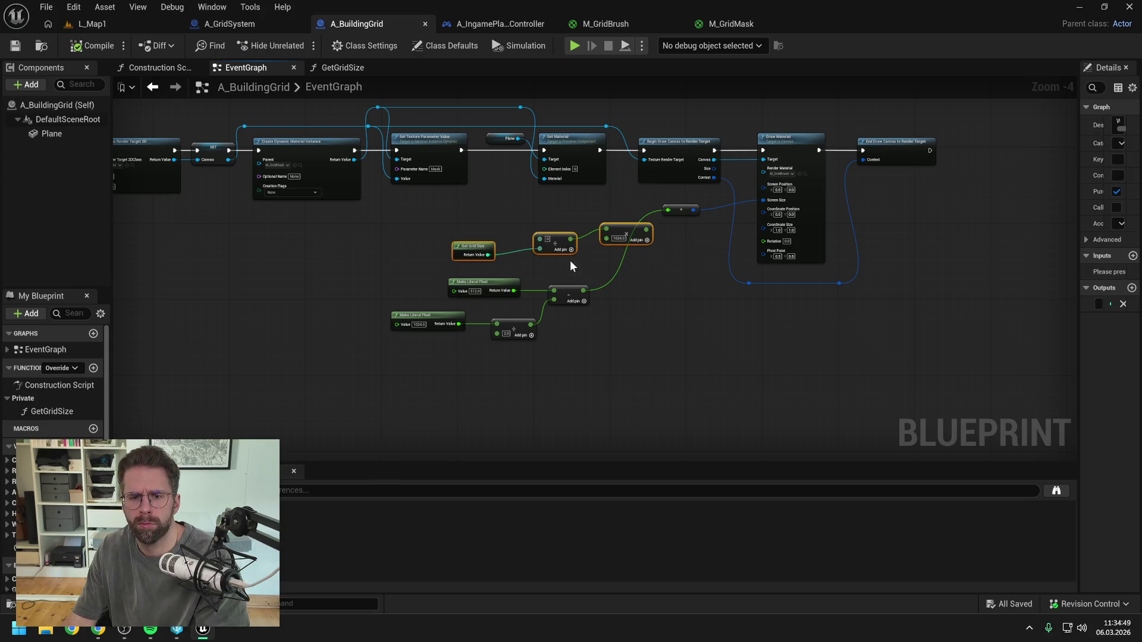
{"action": "key", "text": "Delete"}
{"action": "left_click_drag", "start_coordinate": [476, 282], "coordinate": [465, 237]}
{"action": "left_click_drag", "start_coordinate": [568, 288], "coordinate": [591, 241]}
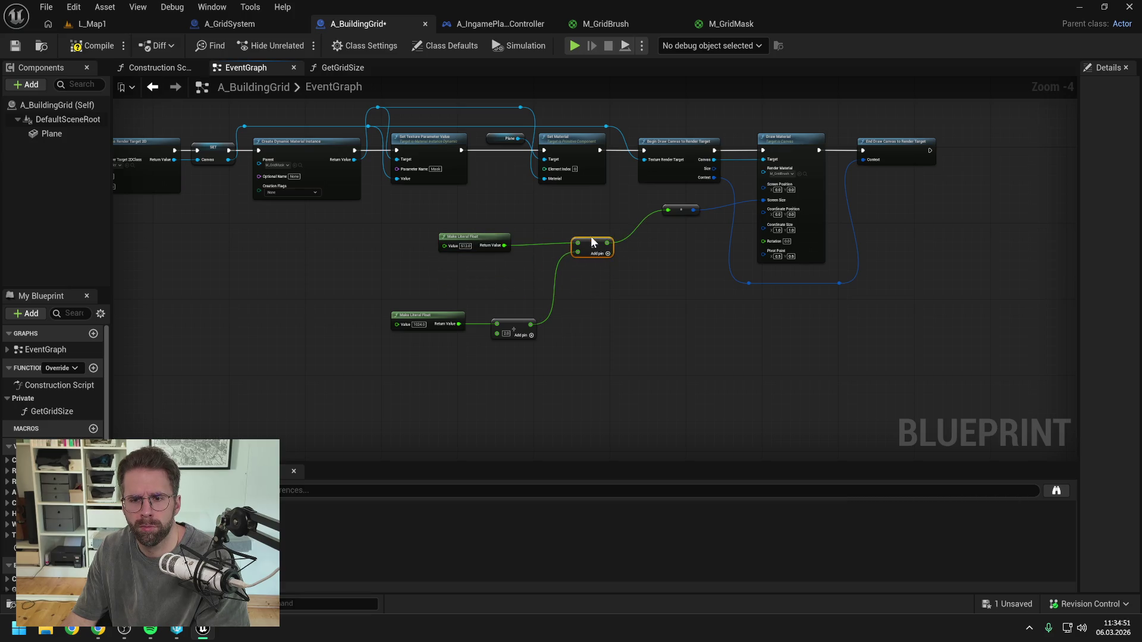
{"action": "left_click_drag", "start_coordinate": [519, 326], "coordinate": [533, 274]}
{"action": "left_click_drag", "start_coordinate": [434, 313], "coordinate": [448, 272]}
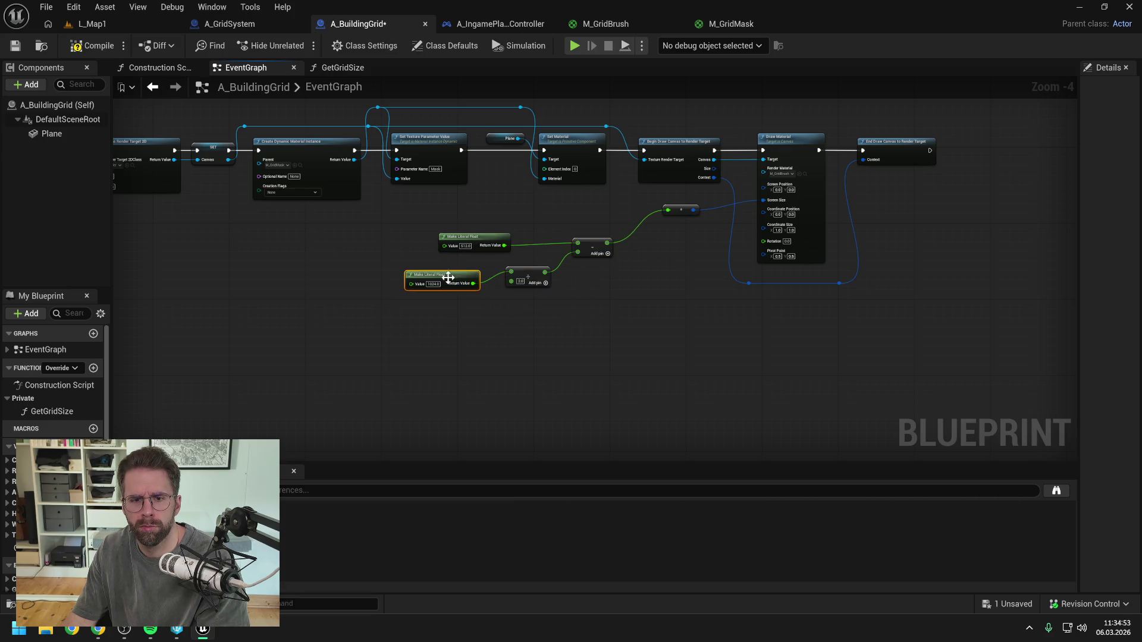
{"action": "left_click", "coordinate": [95, 46]}
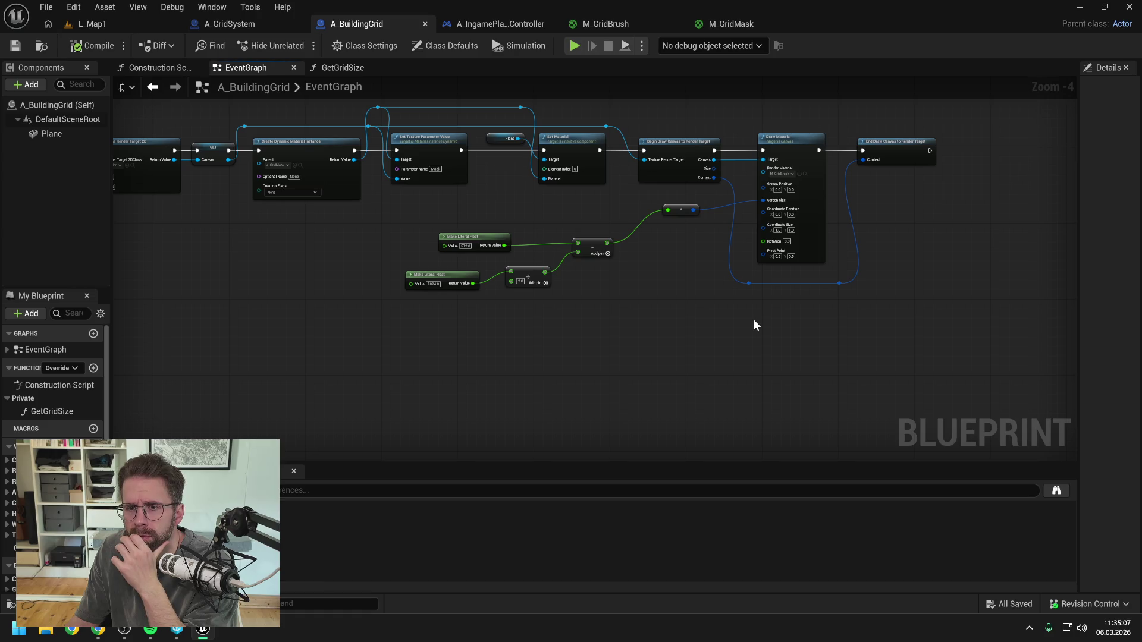
- Move the computed value to Draw Material's Screen Position and set Screen Size to 1024 × 1024
{"action": "left_click", "coordinate": [693, 209], "text": "alt"}
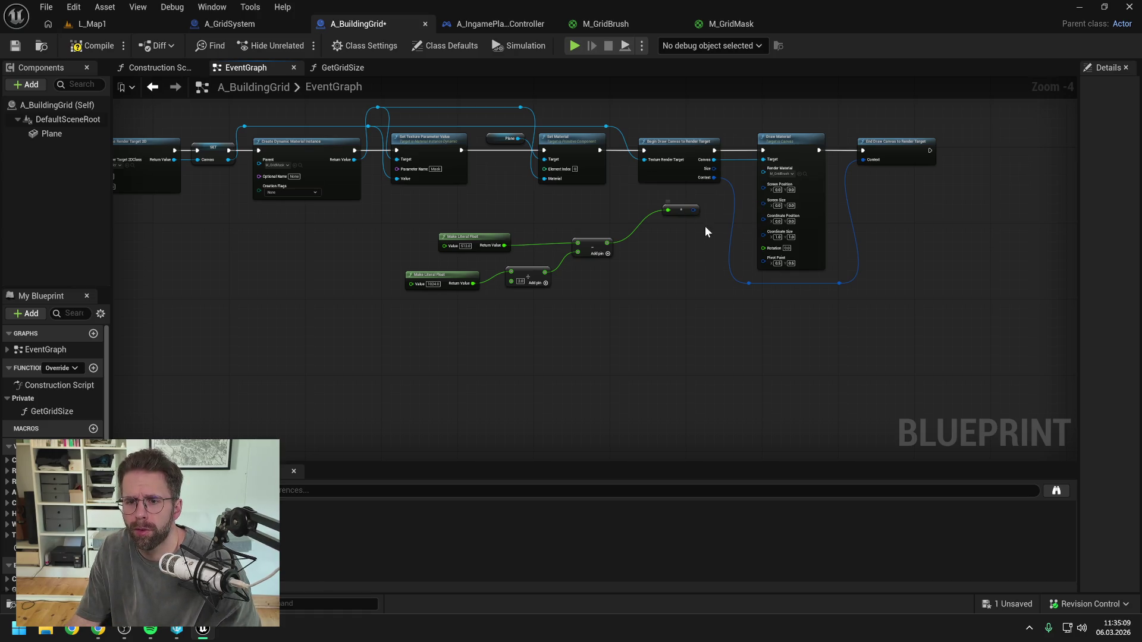
{"action": "scroll", "coordinate": [702, 226], "scroll_direction": "up", "scroll_amount": 1}
{"action": "left_click_drag", "start_coordinate": [690, 205], "coordinate": [794, 178]}
{"action": "left_click", "coordinate": [803, 190]}
{"action": "type", "text": "1024"}
{"action": "key", "text": "Return"}
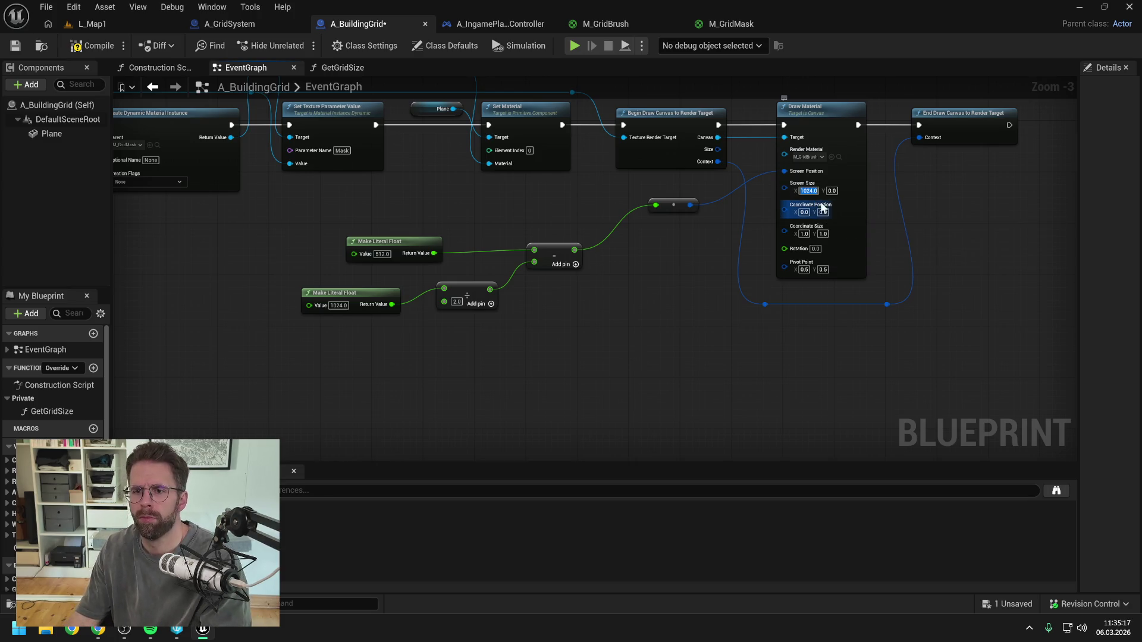
{"action": "left_click", "coordinate": [809, 191]}
{"action": "key", "text": "Tab"}
{"action": "type", "text": "1024"}
{"action": "key", "text": "Return"}
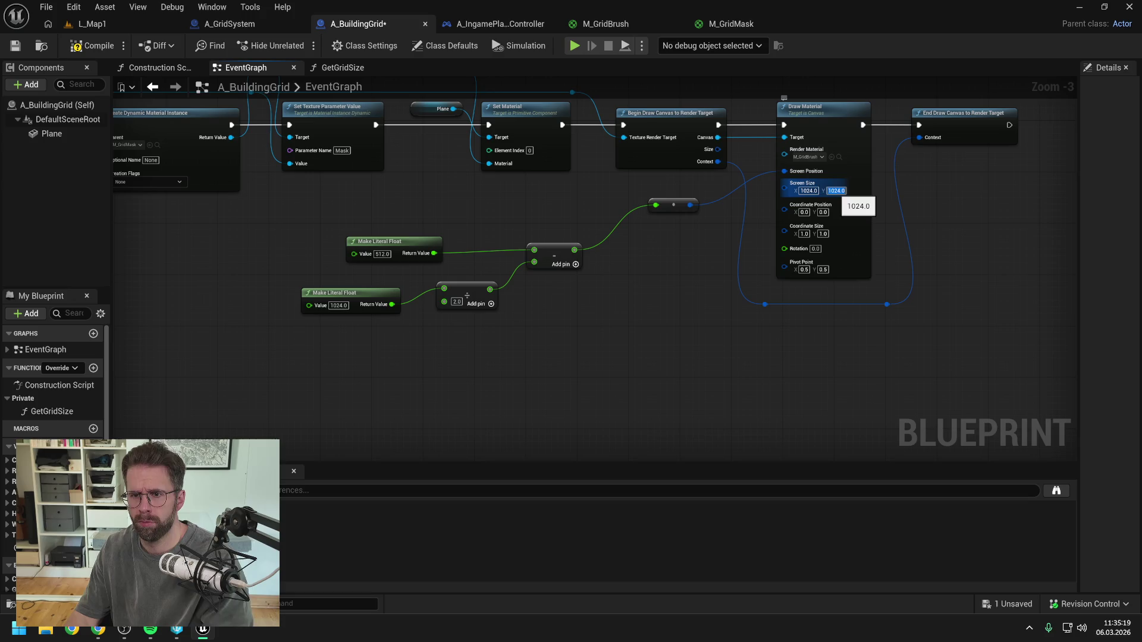
- Play-test L_Map1 to check the grid, then return to A_BuildingGrid
{"action": "left_click", "coordinate": [109, 25]}
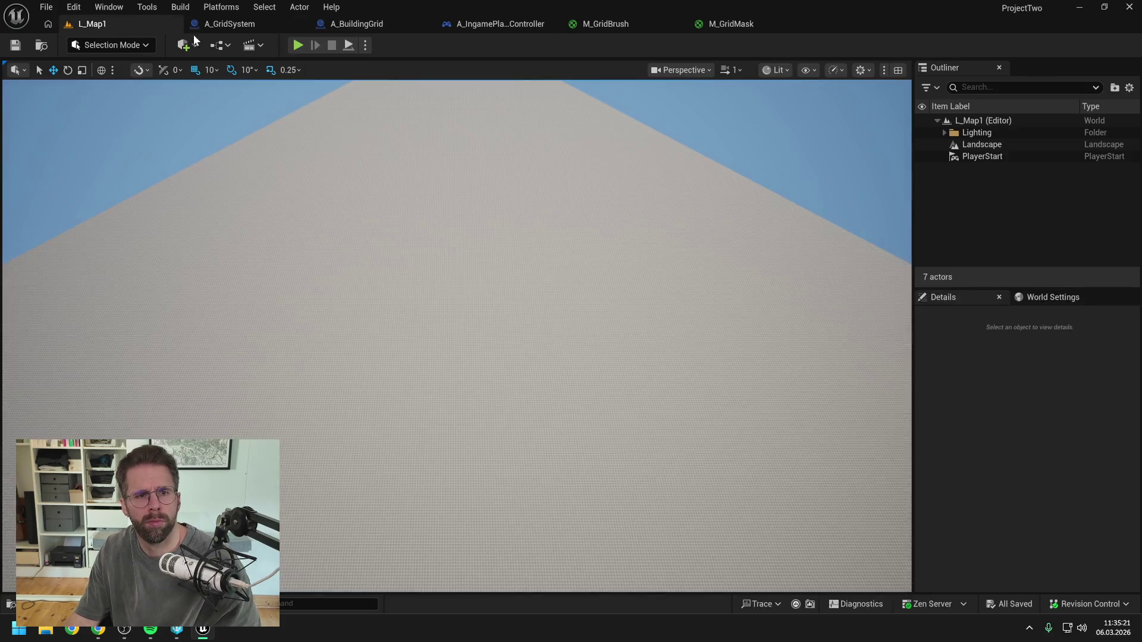
{"action": "key", "text": "alt+p"}
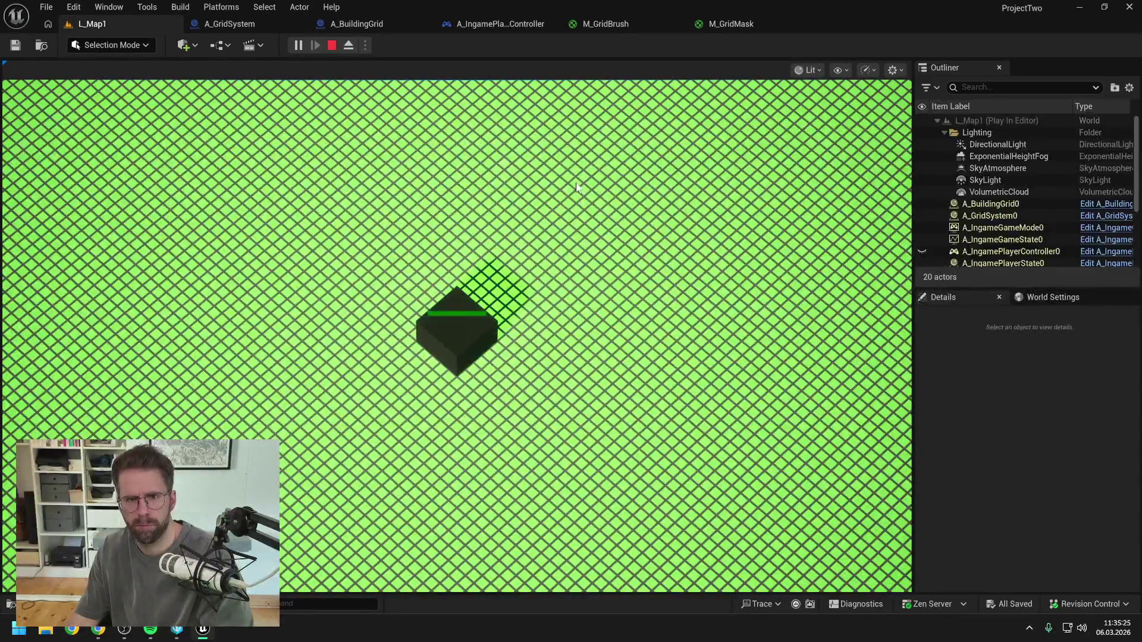
{"action": "key", "text": "Escape"}
{"action": "left_click", "coordinate": [357, 24]}
- Change Draw Material's Screen Size to 500 × 500, then compile and save
{"action": "left_click", "coordinate": [808, 191]}
{"action": "type", "text": "500"}
{"action": "left_click", "coordinate": [833, 190]}
{"action": "type", "text": "500"}
{"action": "key", "text": "Return"}
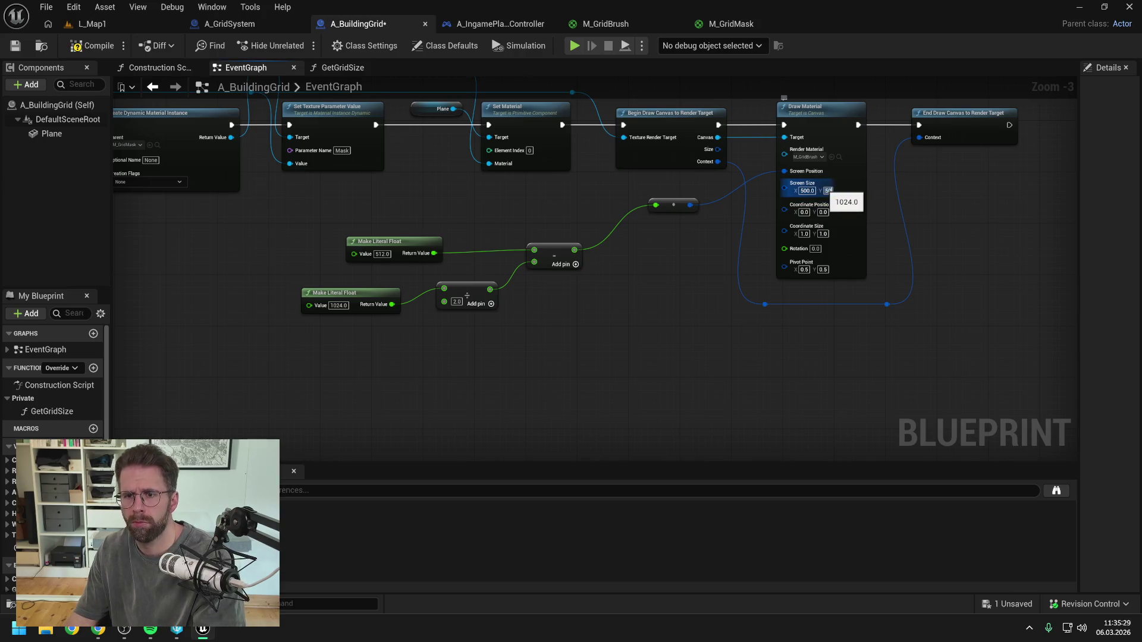
{"action": "left_click", "coordinate": [94, 45]}
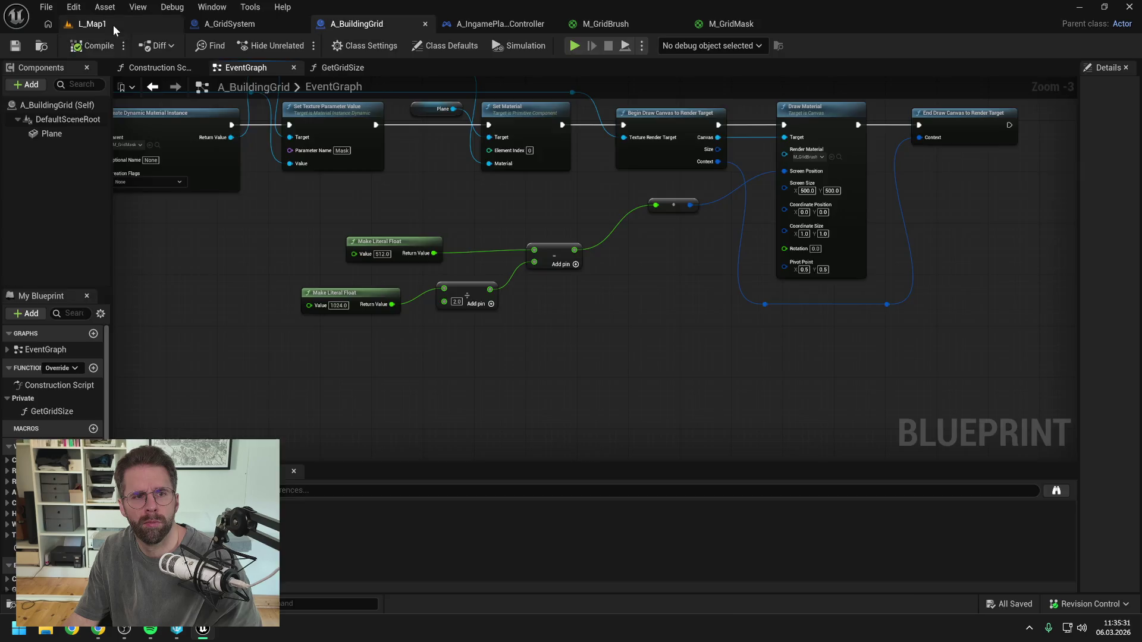
- Switch to L_Map1, start a play session, and eject with F8 to fly freely
{"action": "left_click", "coordinate": [113, 25]}
{"action": "key", "text": "alt+p"}
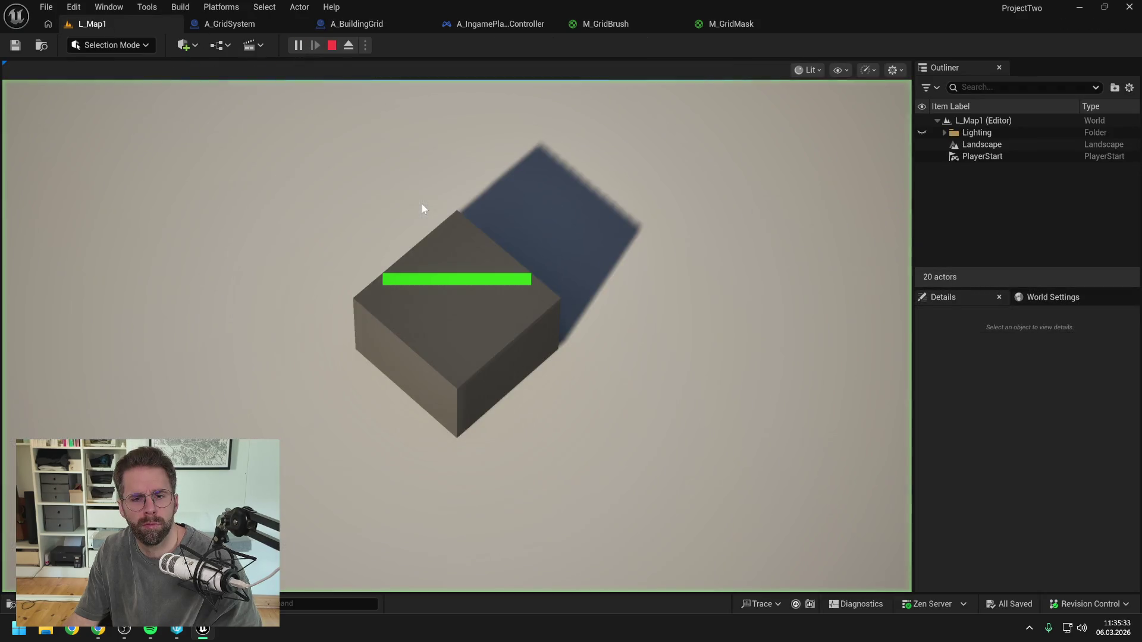
{"action": "key", "text": "F8"}
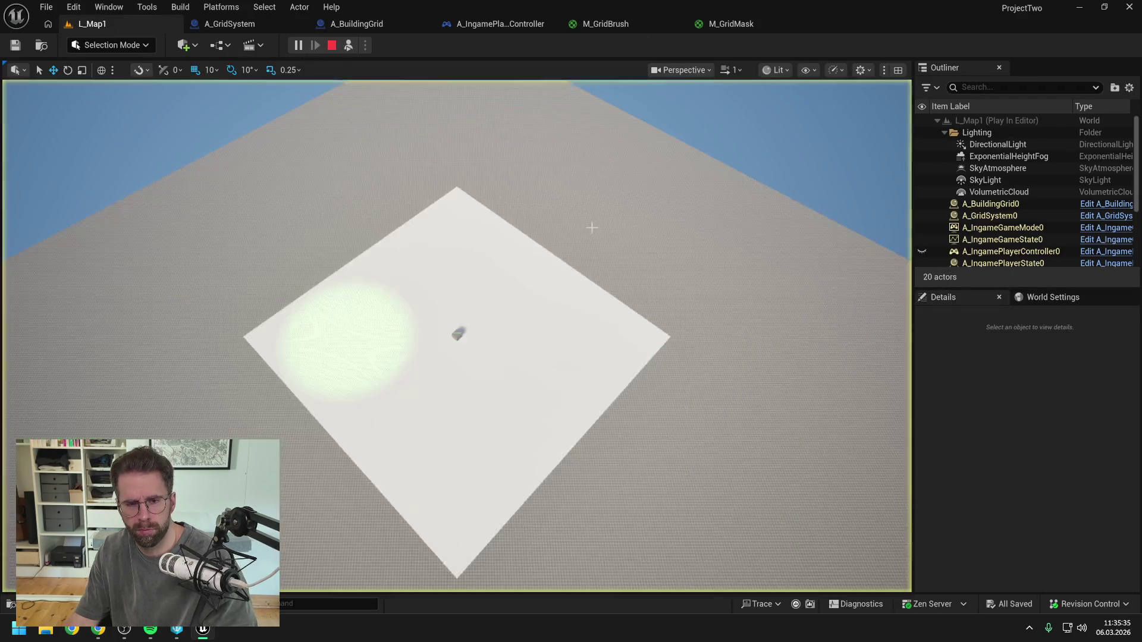
- Fly the camera across the white plane to hover over the green grid circle
{"action": "key", "text": "w"}
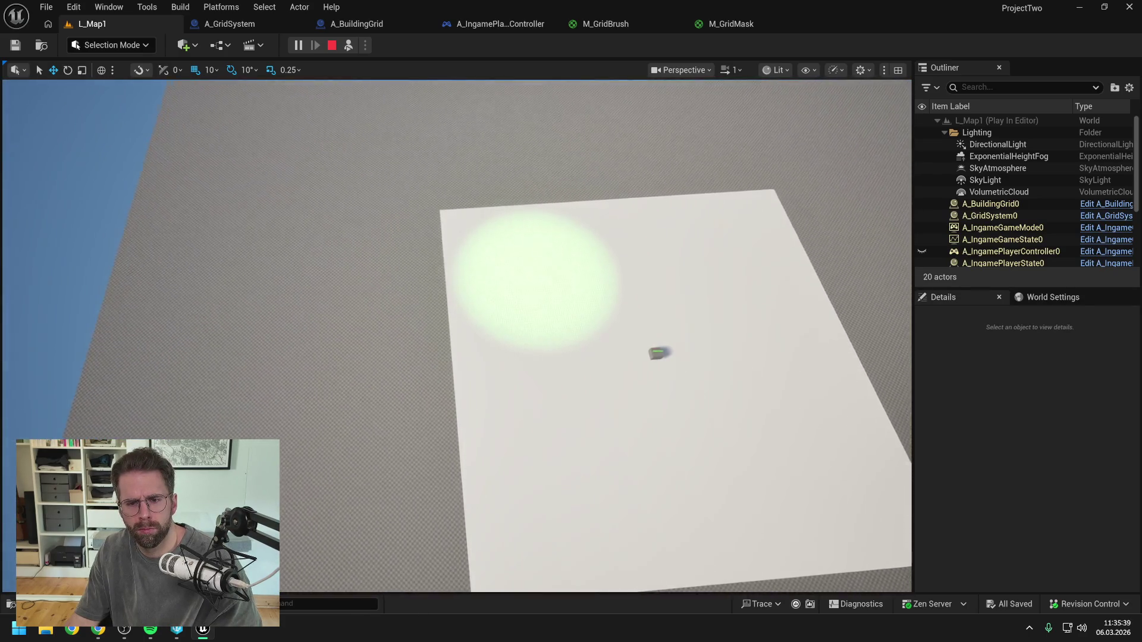
{"action": "key", "text": "w"}
{"action": "key", "text": "w"}
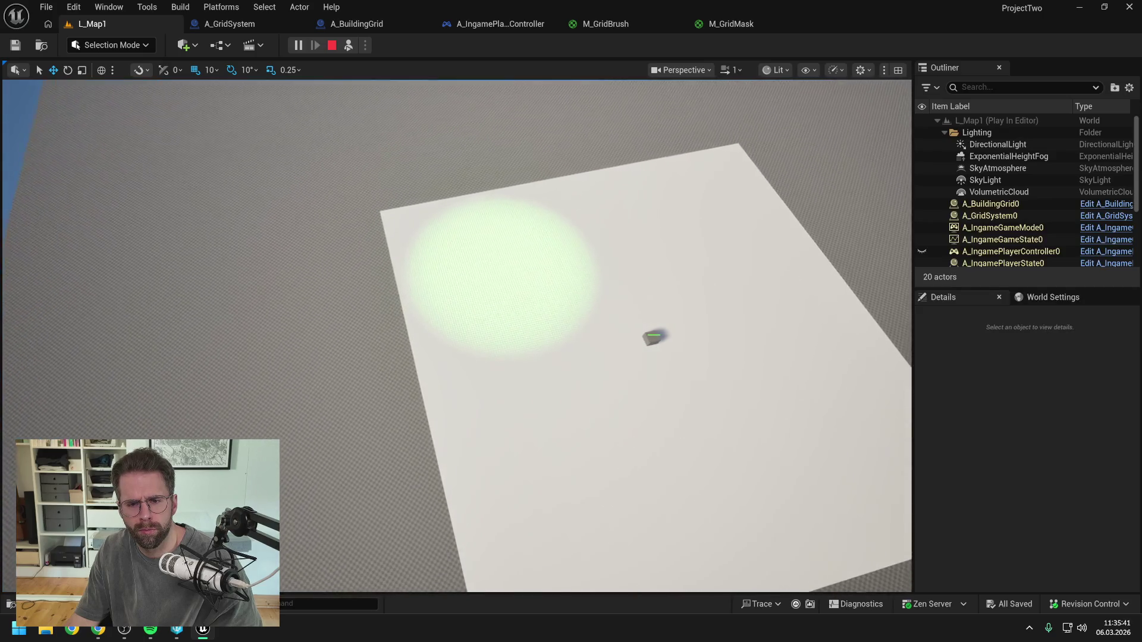
{"action": "key", "text": "w"}
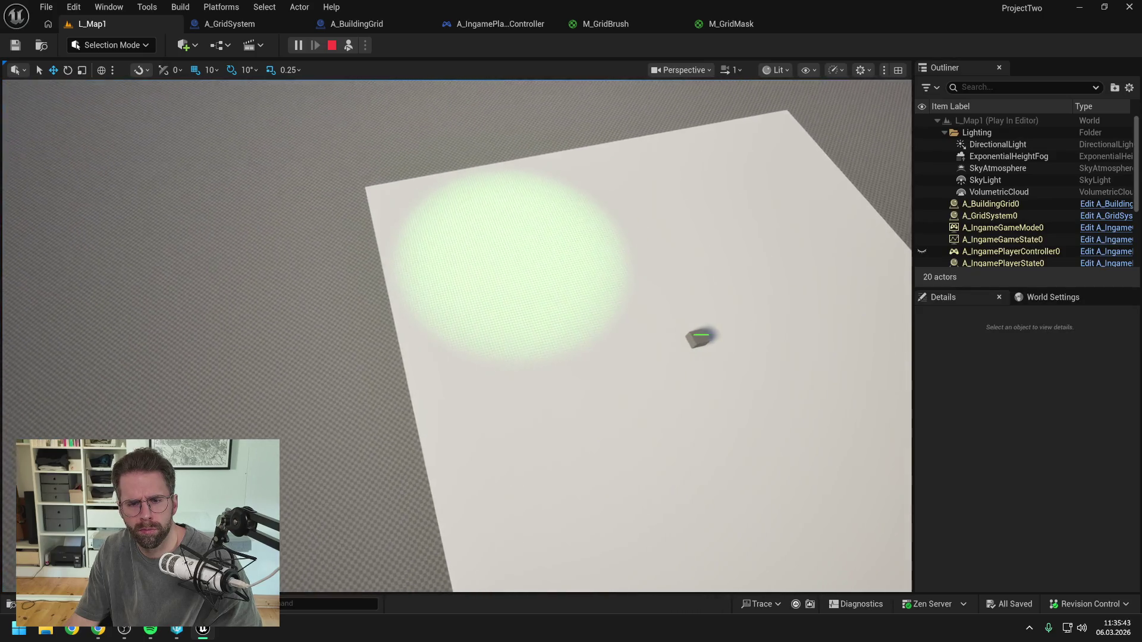
{"action": "key", "text": "w"}
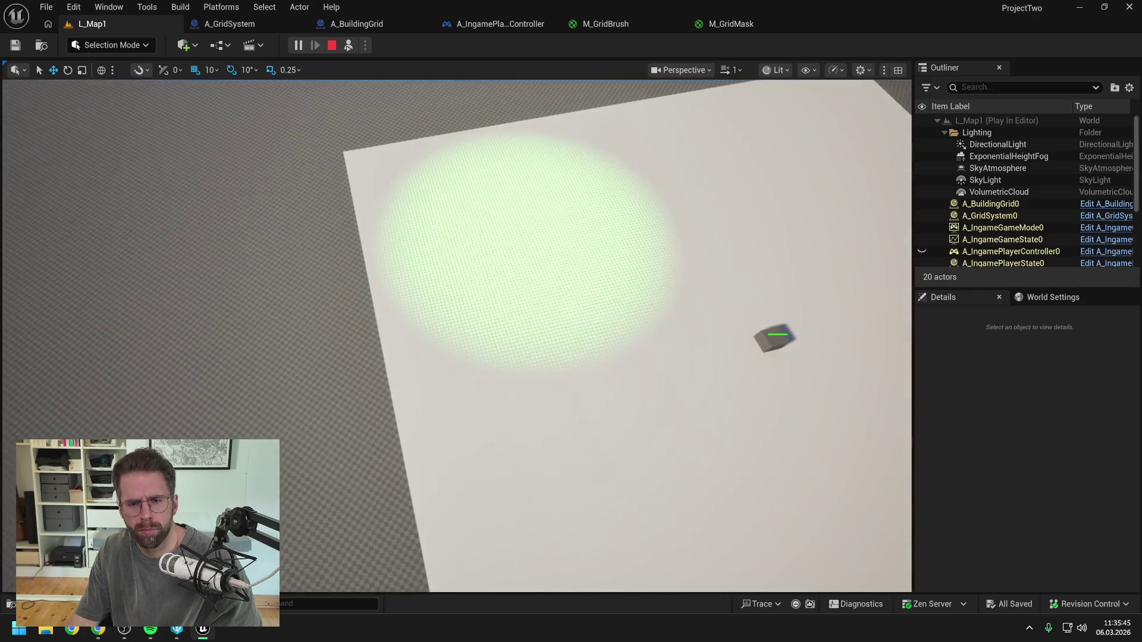
{"action": "key", "text": "w"}
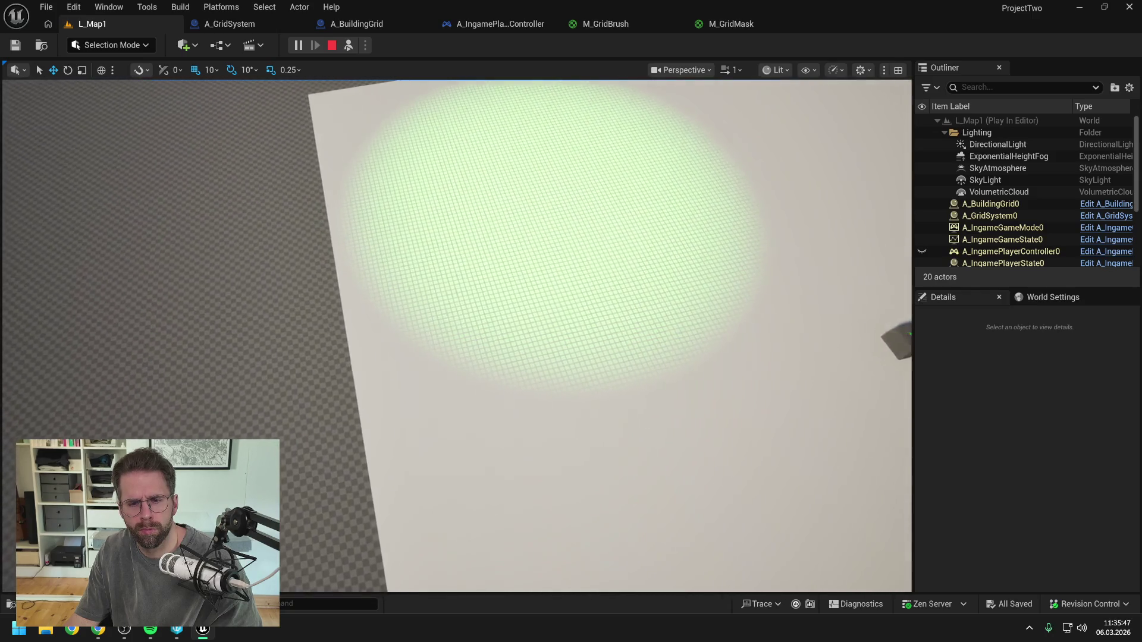
{"action": "key", "text": "w"}
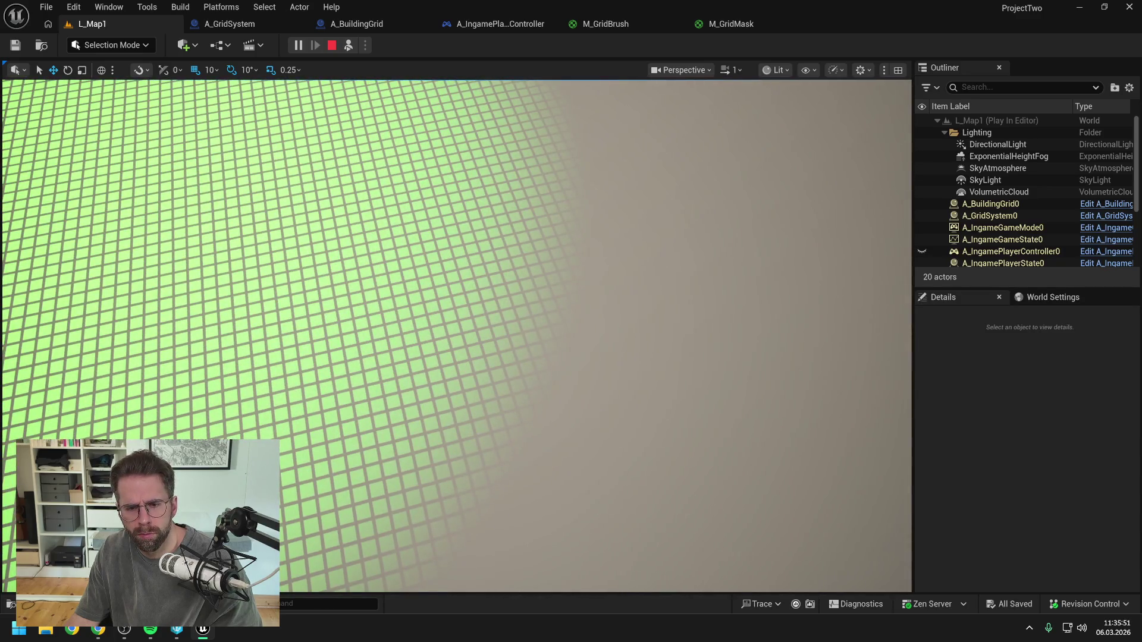
- Inspect the grid circle from several angles, then stop the play session with Esc
{"action": "scroll", "coordinate": [457, 336], "scroll_direction": "down", "scroll_amount": 2}
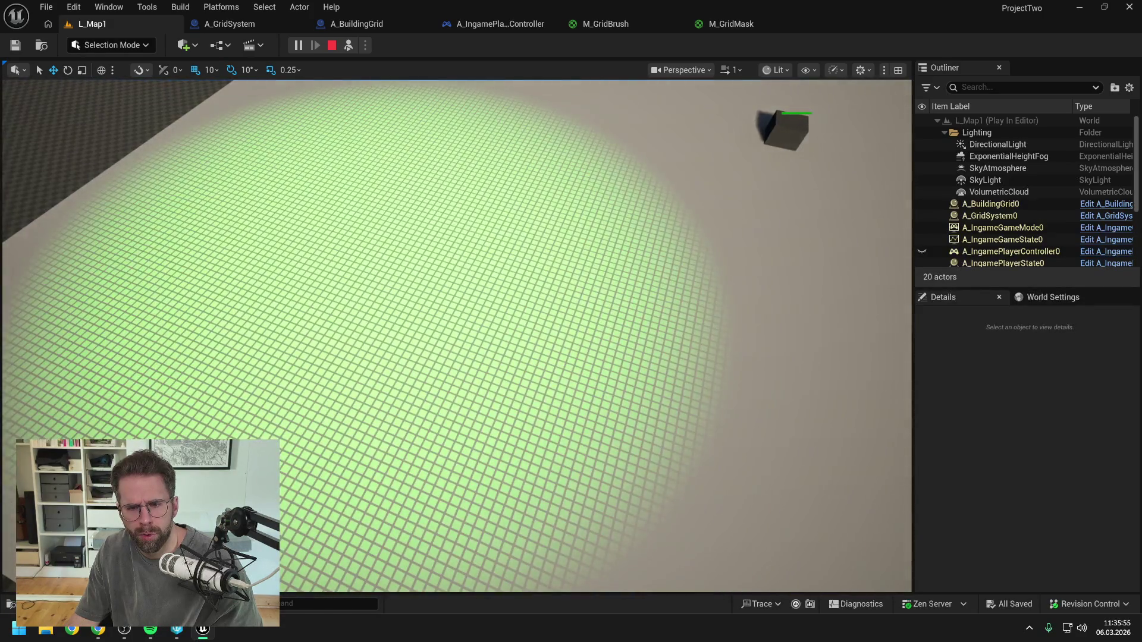
{"action": "scroll", "coordinate": [457, 336], "scroll_direction": "up", "scroll_amount": 3}
{"action": "scroll", "coordinate": [457, 336], "scroll_direction": "down", "scroll_amount": 2}
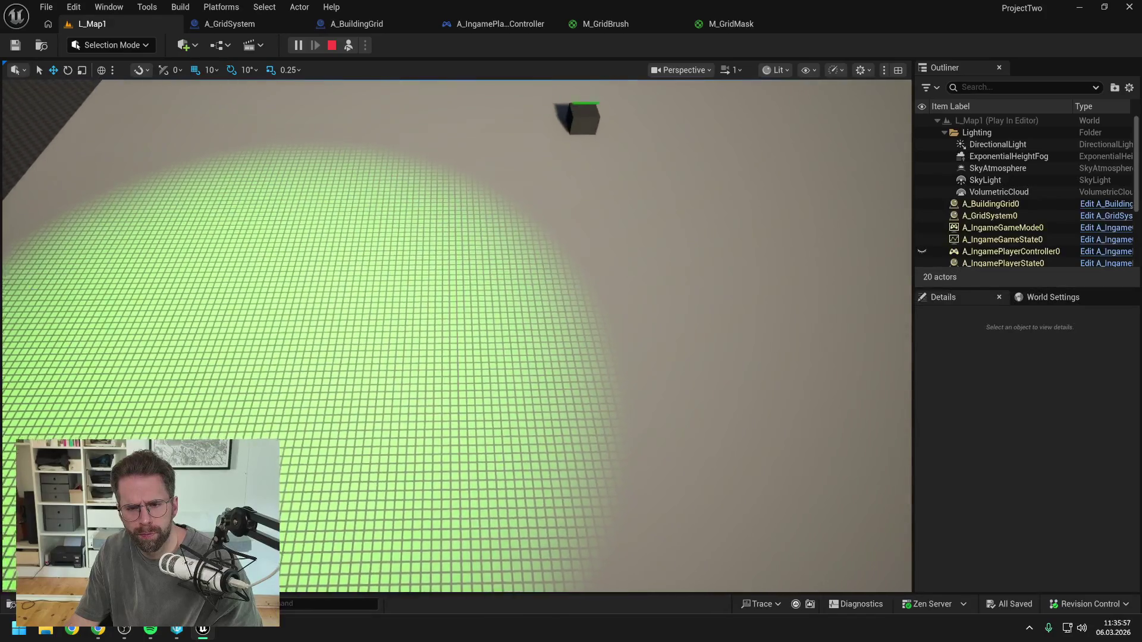
{"action": "key", "text": "e"}
{"action": "scroll", "coordinate": [456, 336], "scroll_direction": "up", "scroll_amount": 3}
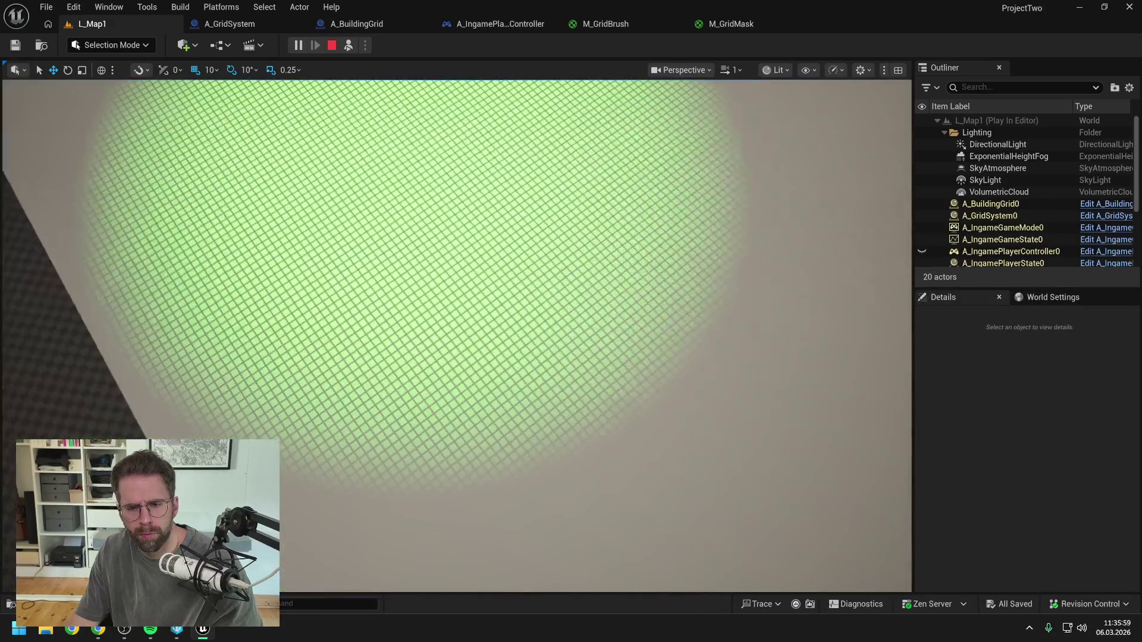
{"action": "scroll", "coordinate": [456, 336], "scroll_direction": "down", "scroll_amount": 2}
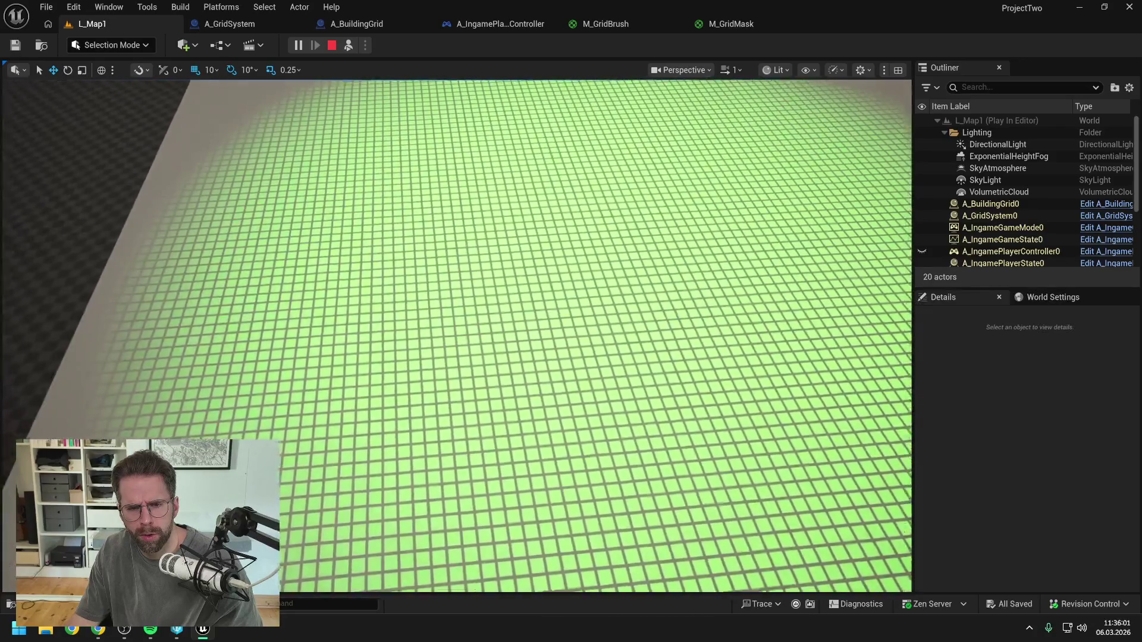
{"action": "scroll", "coordinate": [457, 336], "scroll_direction": "up", "scroll_amount": 2}
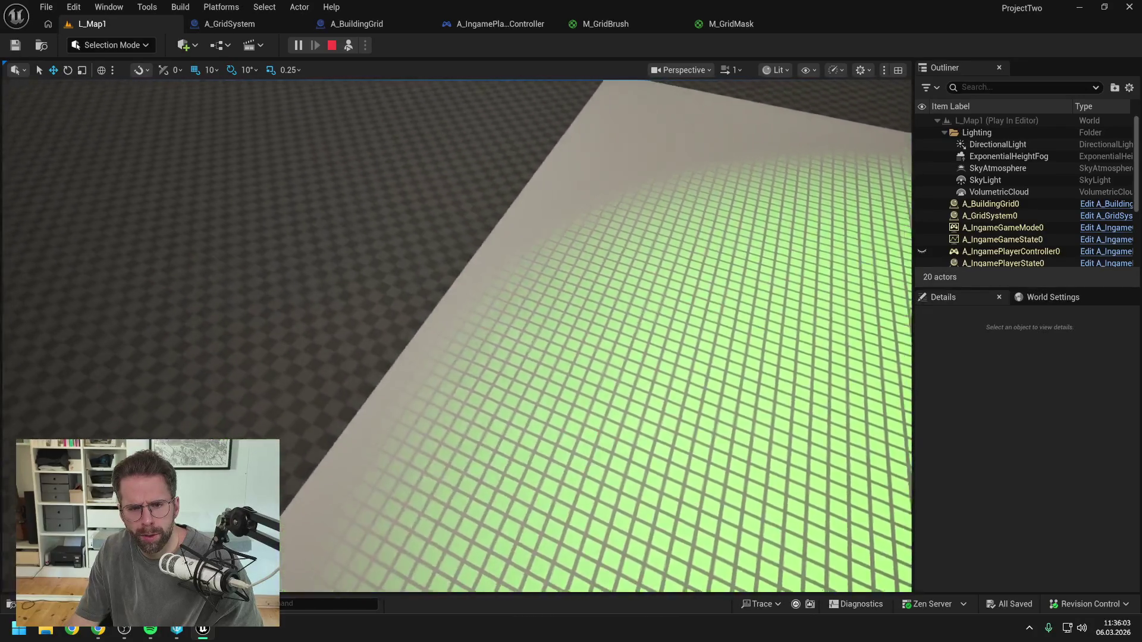
{"action": "scroll", "coordinate": [457, 336], "scroll_direction": "up", "scroll_amount": 3}
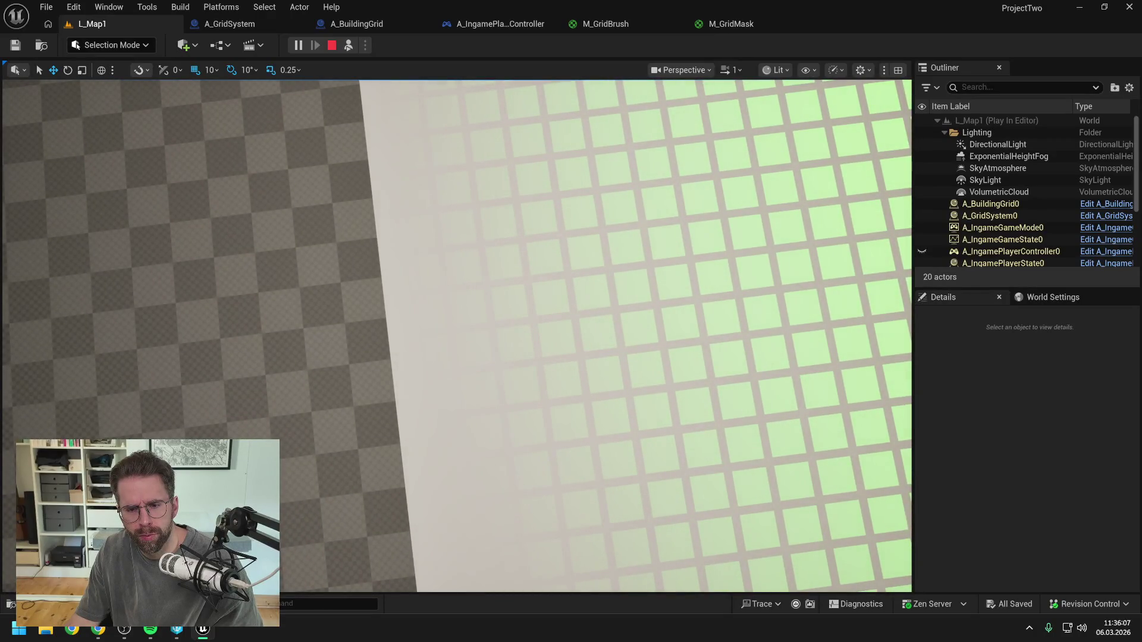
{"action": "key", "text": "e"}
{"action": "scroll", "coordinate": [456, 336], "scroll_direction": "down", "scroll_amount": 5}
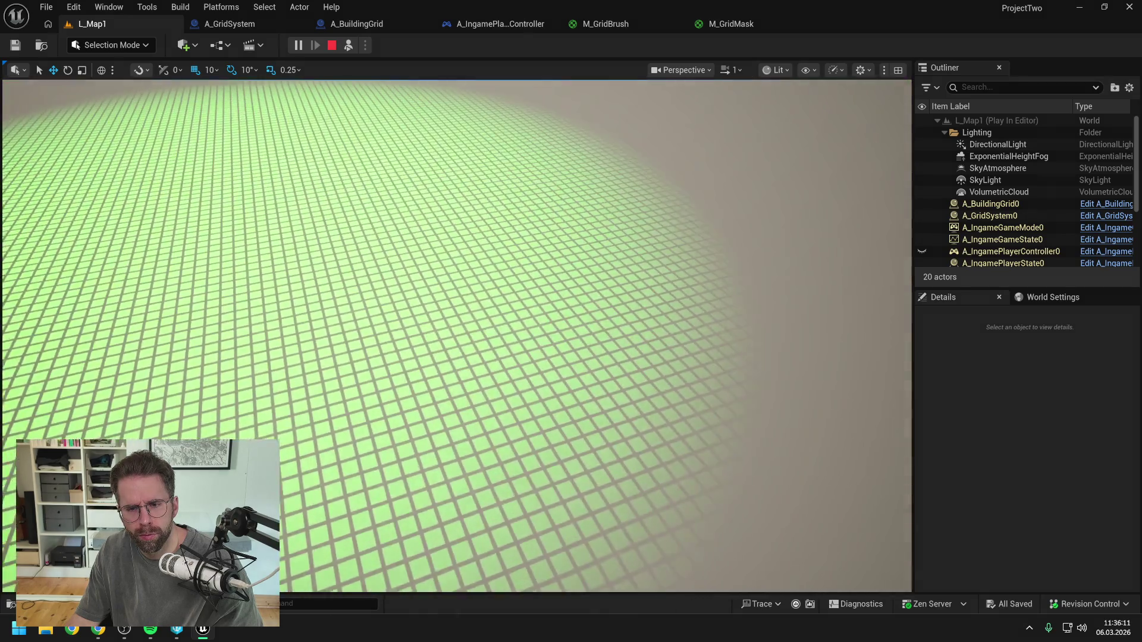
{"action": "scroll", "coordinate": [457, 336], "scroll_direction": "up", "scroll_amount": 3}
{"action": "key", "text": "e"}
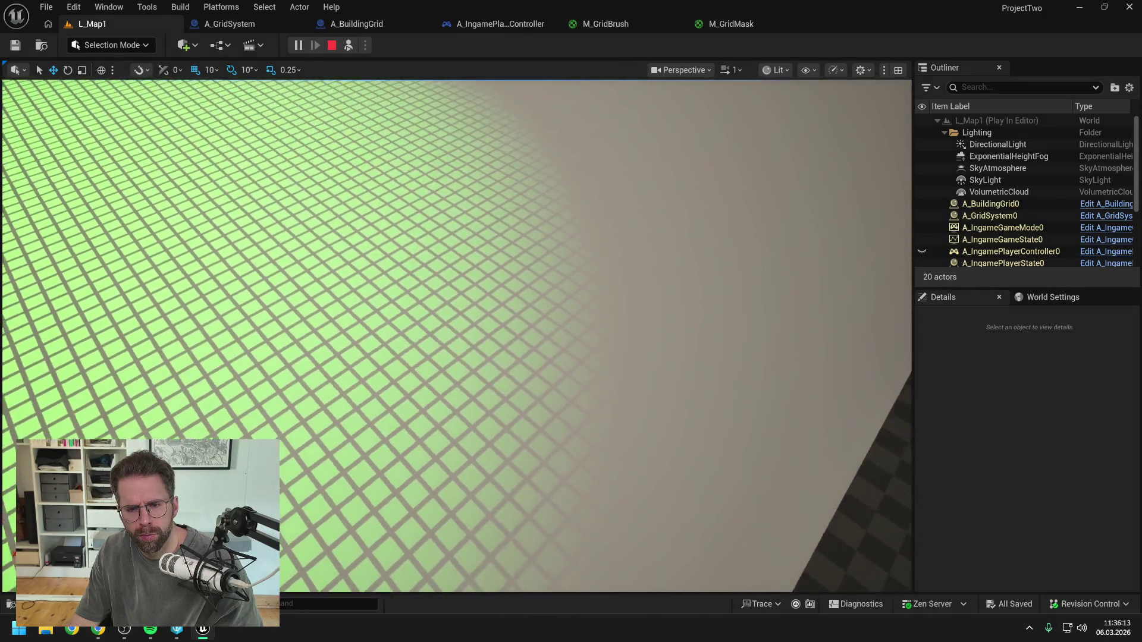
{"action": "scroll", "coordinate": [457, 336], "scroll_direction": "down", "scroll_amount": 3}
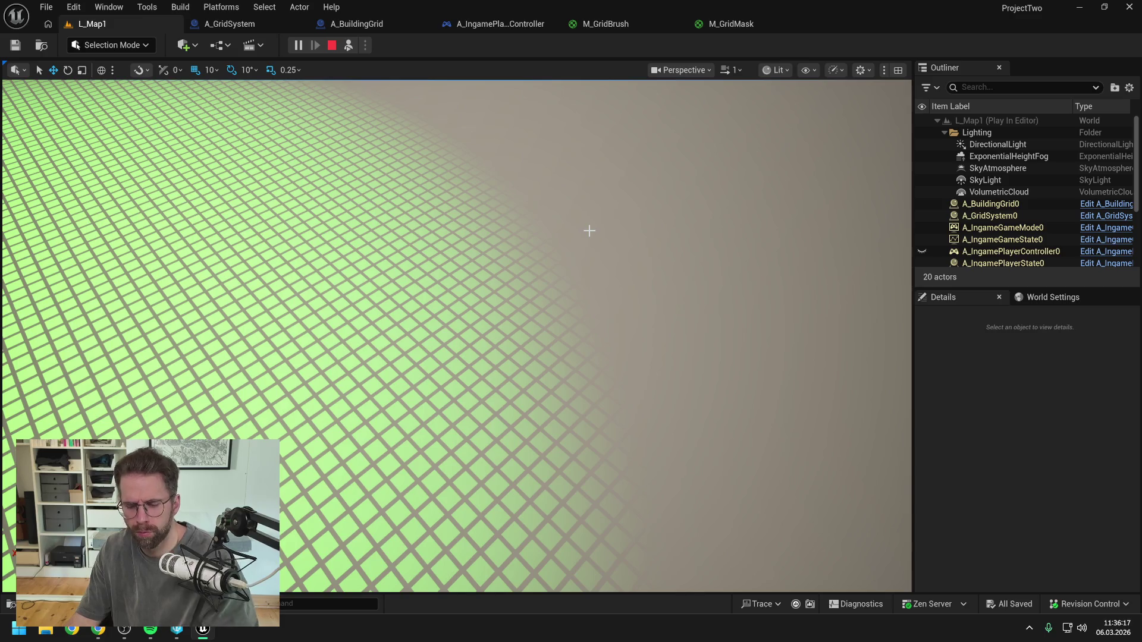
{"action": "key", "text": "Escape"}
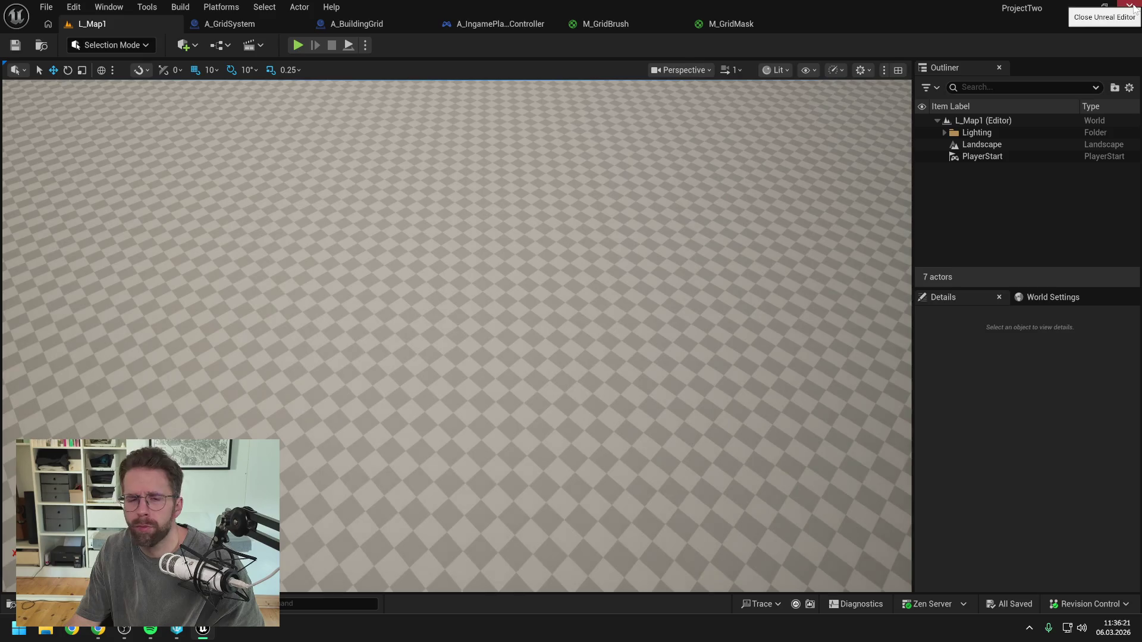
- Close the Unreal Editor window, then close the P4V window
{"action": "left_click", "coordinate": [1130, 7]}
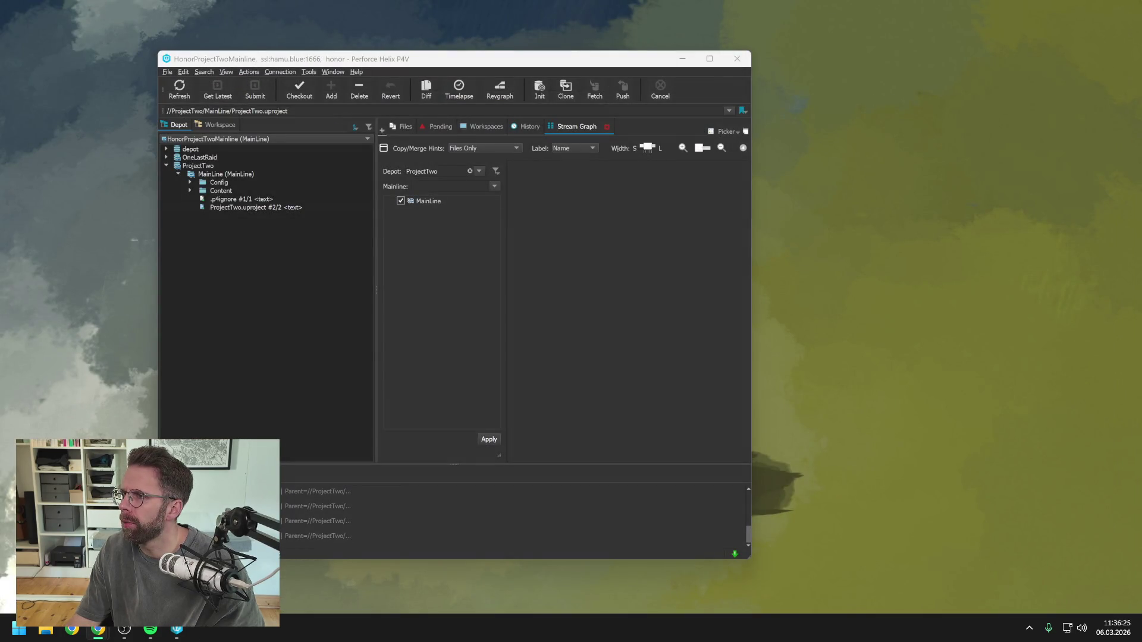
{"action": "left_click", "coordinate": [737, 58]}
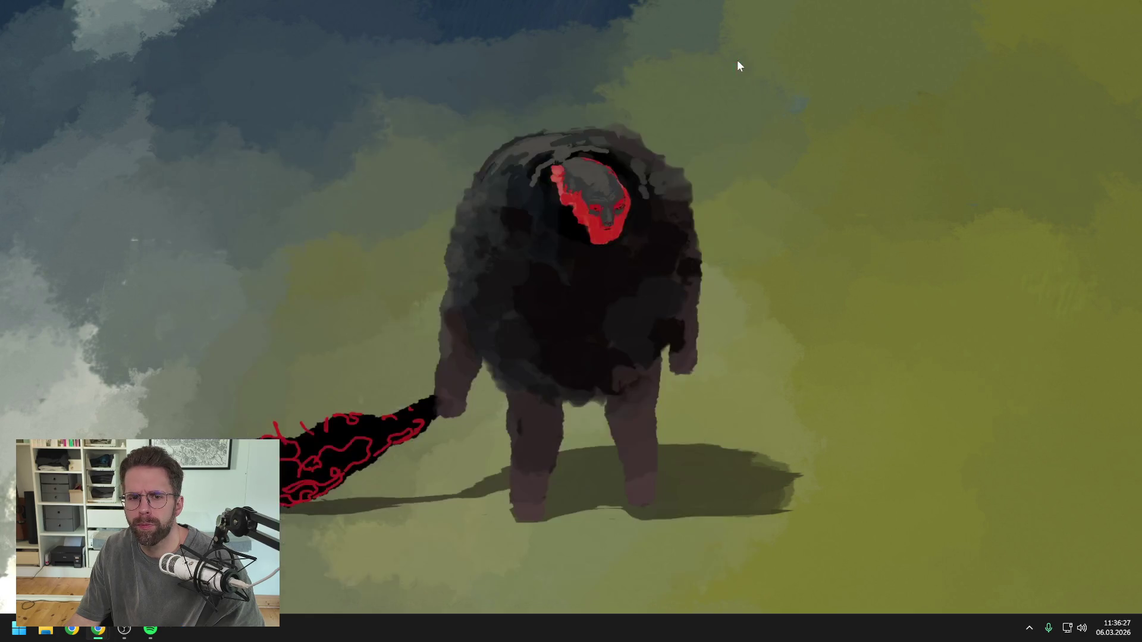
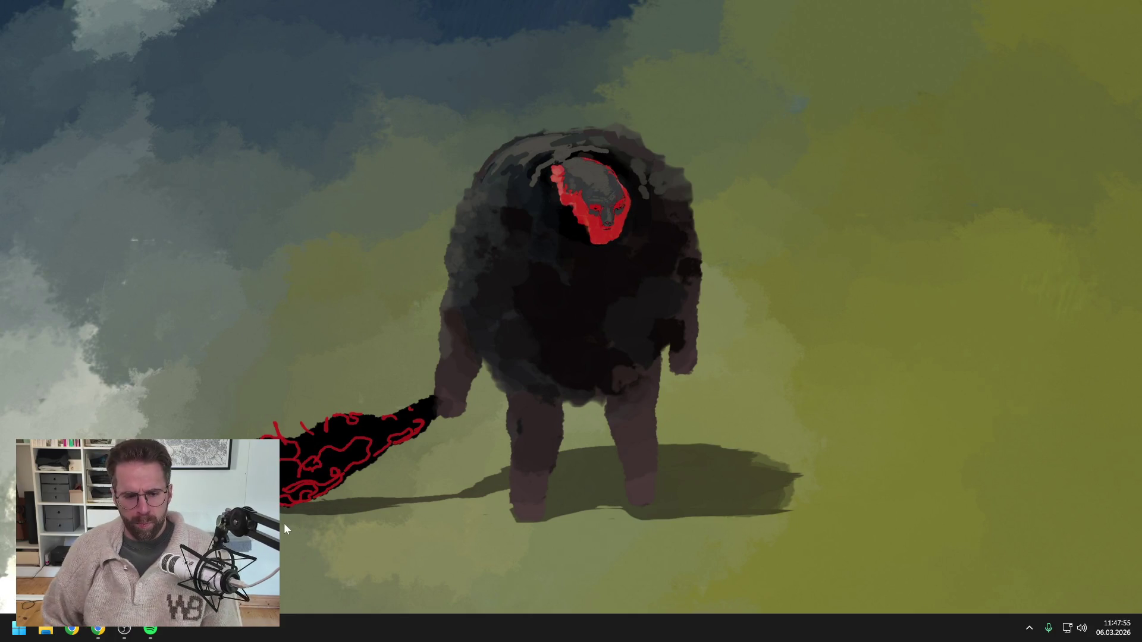
- Launch the pinned p4v client from the Windows Start menu
{"action": "left_click", "coordinate": [19, 633]}
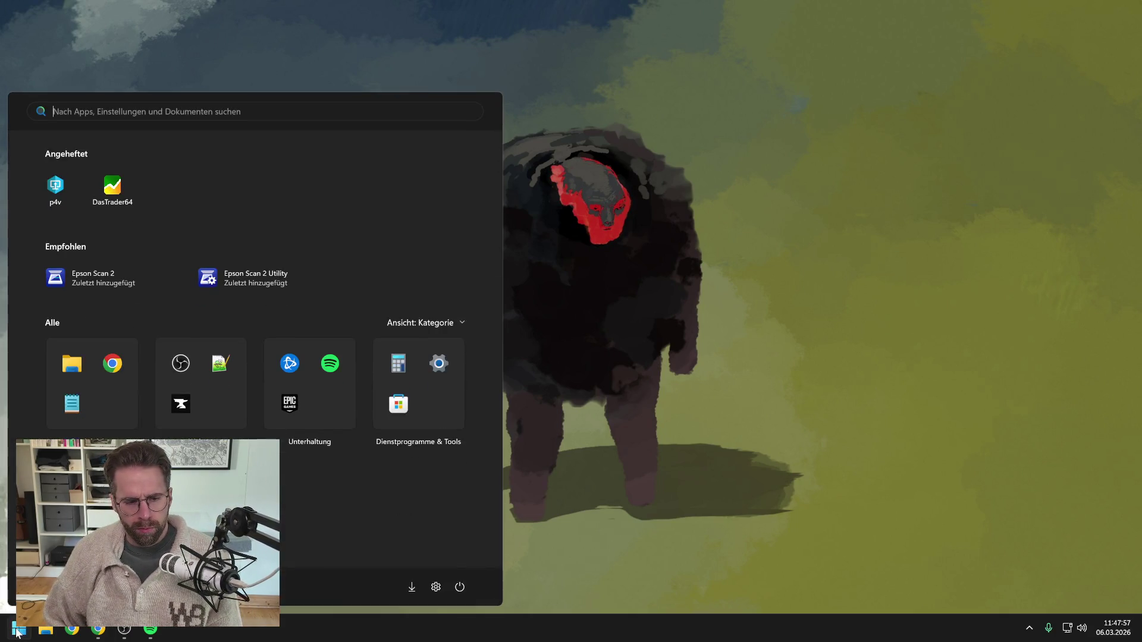
{"action": "left_click", "coordinate": [53, 191]}
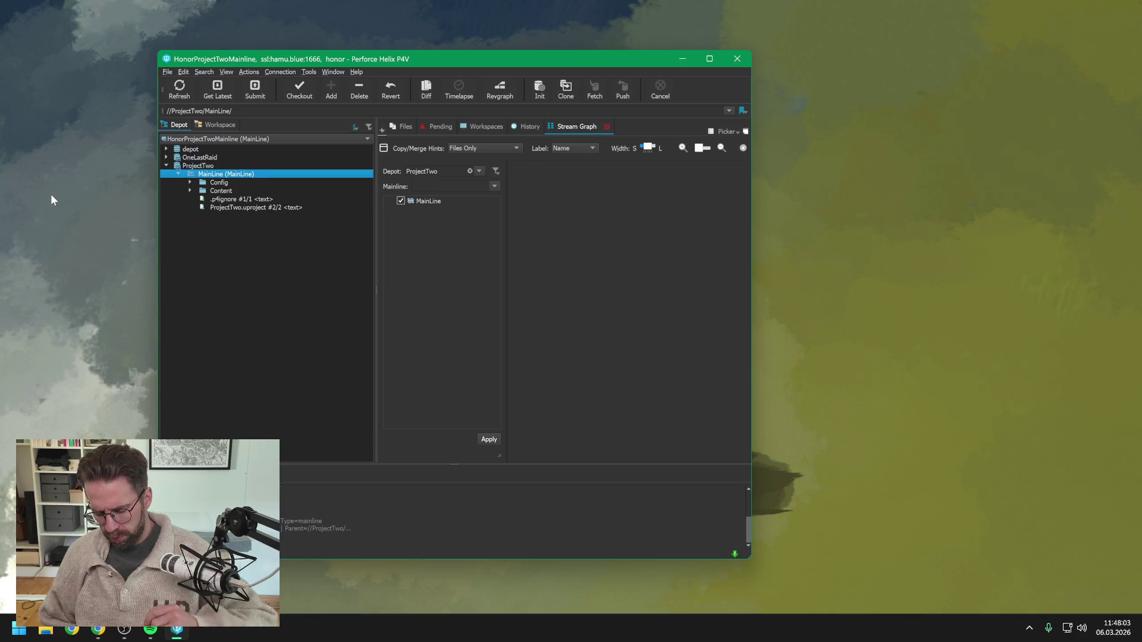
- Open ProjectTwo.uproject under MainLine in the P4V Depot tree to launch Unreal Editor
{"action": "left_click", "coordinate": [232, 207]}
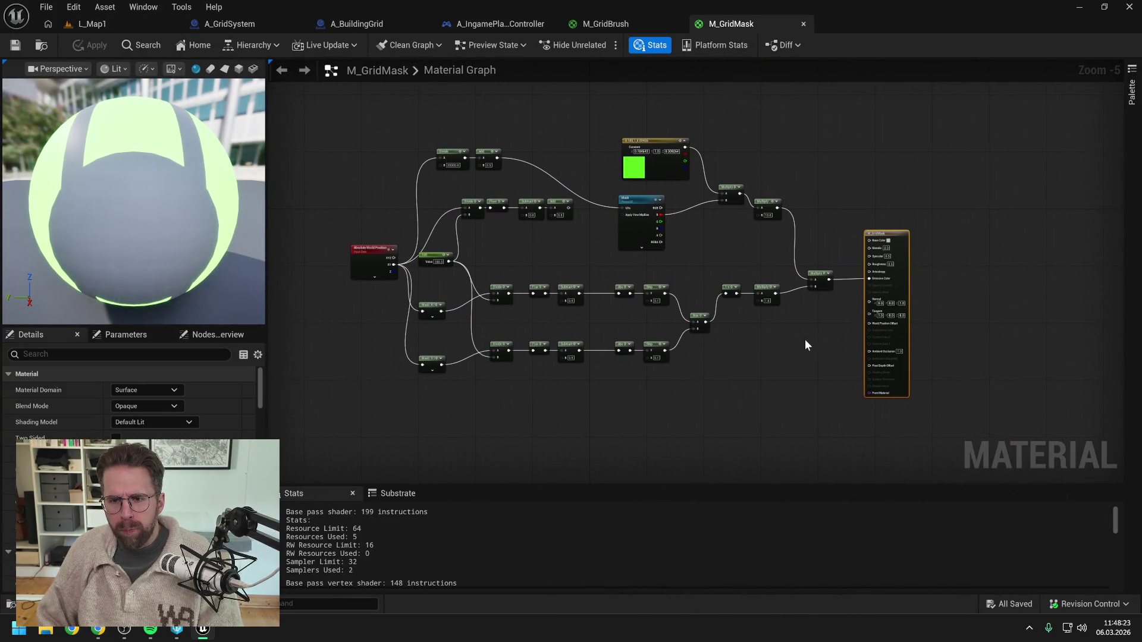
- Pan M_GridMask to the Absolute World Position node, then switch to A_IngamePlayerController
{"action": "left_click_drag", "start_coordinate": [775, 349], "coordinate": [863, 381]}
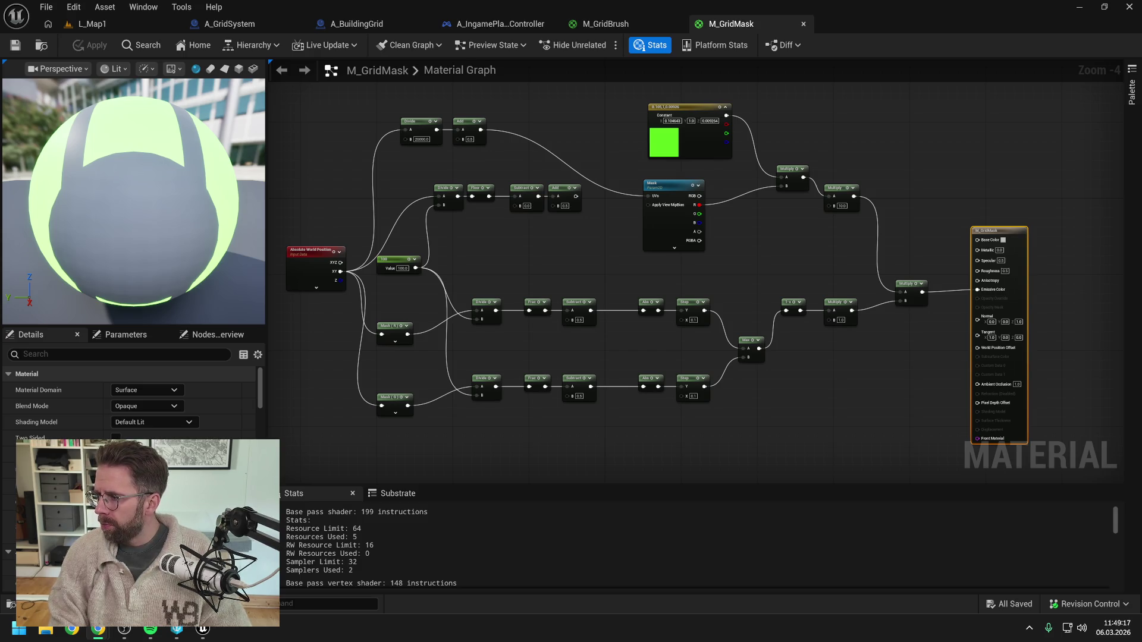
{"action": "left_click", "coordinate": [483, 23]}
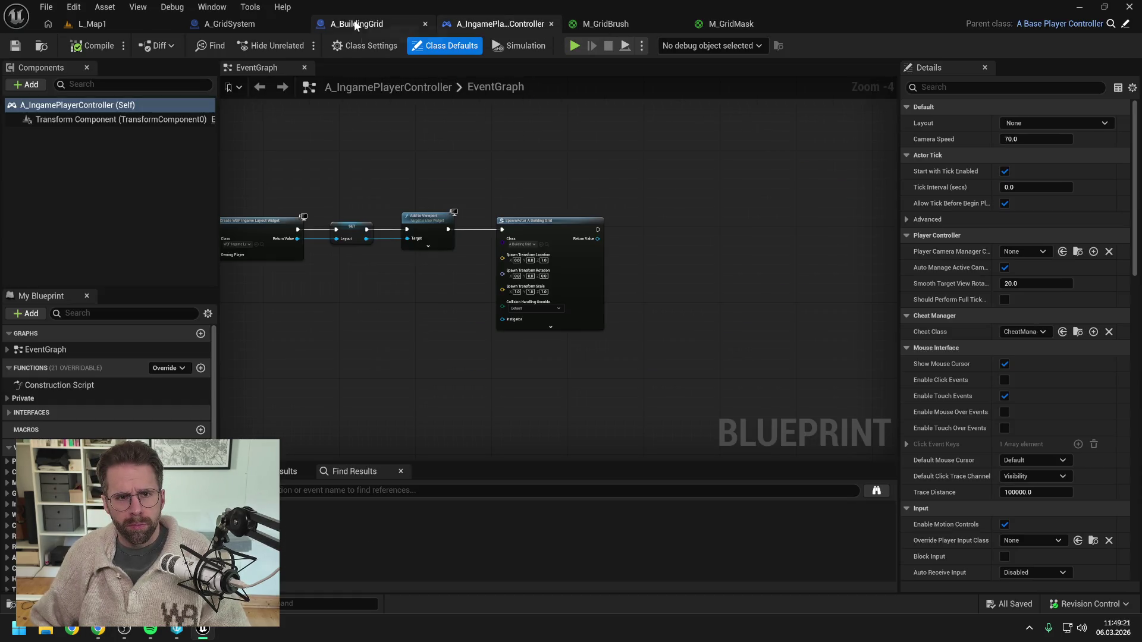
- Open A_BuildingGrid's EventGraph and narrow the Details panel to widen the graph
{"action": "left_click", "coordinate": [386, 23]}
{"action": "mouse_move", "coordinate": [524, 187]}
{"action": "left_mouse_down"}
{"action": "mouse_move", "coordinate": [603, 204]}
{"action": "mouse_move", "coordinate": [554, 204]}
{"action": "mouse_move", "coordinate": [565, 214]}
{"action": "left_mouse_up"}
{"action": "left_click_drag", "start_coordinate": [902, 172], "coordinate": [992, 167]}
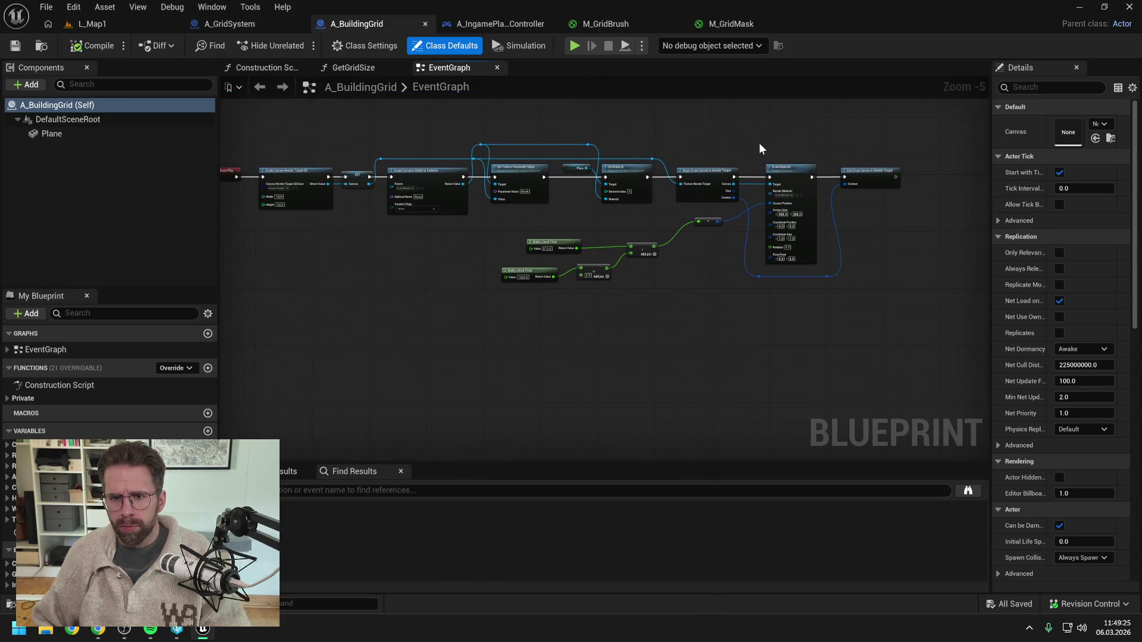
{"action": "scroll", "coordinate": [812, 154], "scroll_direction": "up", "scroll_amount": 1}
{"action": "left_click_drag", "start_coordinate": [810, 161], "coordinate": [787, 159]}
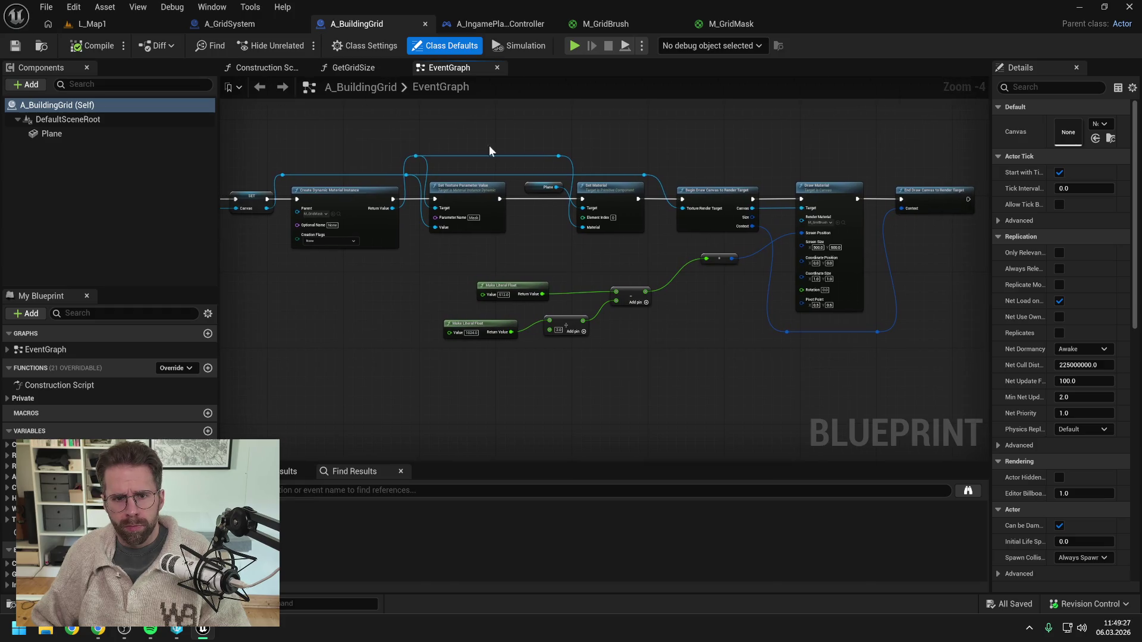
- Shrink the left panels, pan back to Event BeginPlay, and return to L_Map1
{"action": "left_click_drag", "start_coordinate": [219, 149], "coordinate": [98, 154]}
{"action": "mouse_move", "coordinate": [262, 147]}
{"action": "left_mouse_down"}
{"action": "mouse_move", "coordinate": [408, 149]}
{"action": "mouse_move", "coordinate": [369, 150]}
{"action": "mouse_move", "coordinate": [383, 149]}
{"action": "left_mouse_up"}
{"action": "left_click_drag", "start_coordinate": [98, 173], "coordinate": [26, 174]}
{"action": "mouse_move", "coordinate": [155, 160]}
{"action": "left_mouse_down"}
{"action": "mouse_move", "coordinate": [288, 152]}
{"action": "mouse_move", "coordinate": [255, 156]}
{"action": "left_mouse_up"}
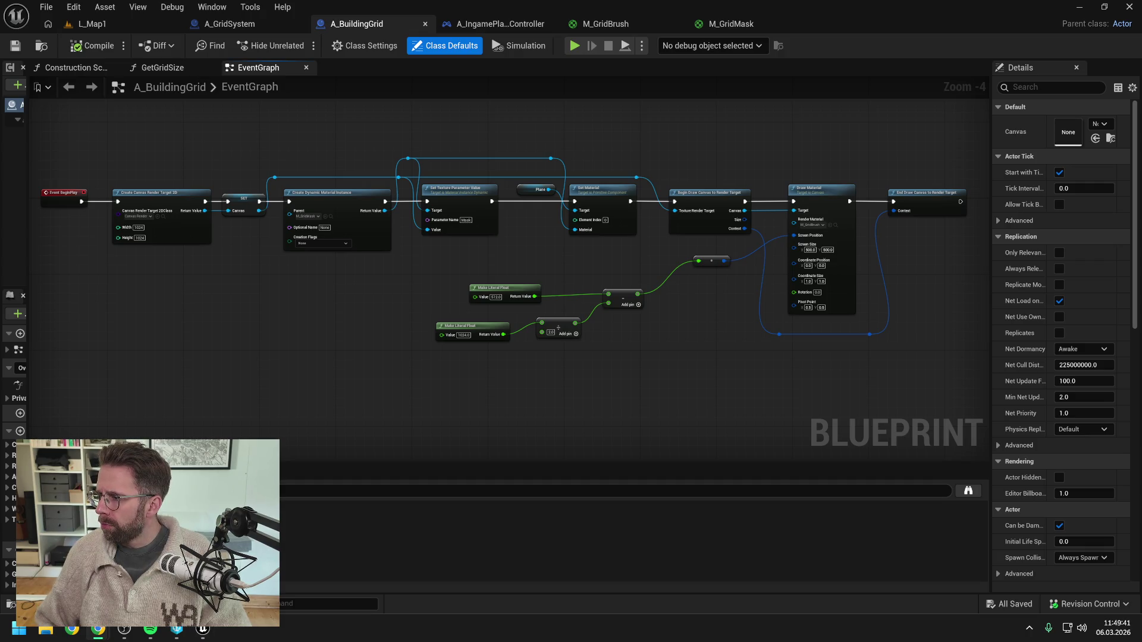
{"action": "left_click", "coordinate": [594, 103]}
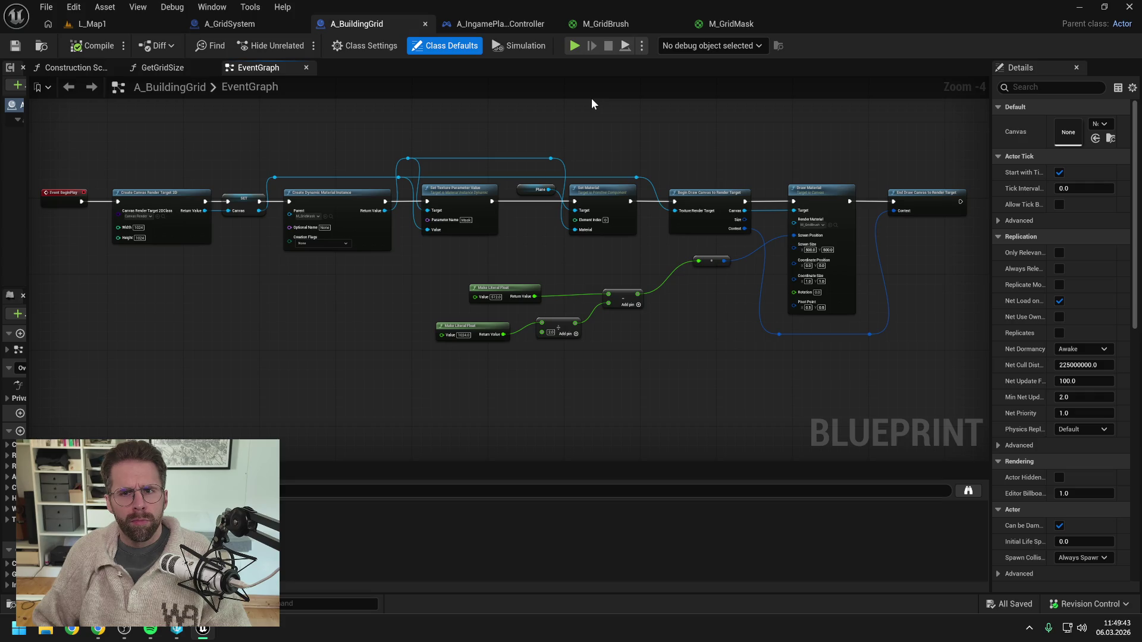
{"action": "left_click", "coordinate": [173, 24]}
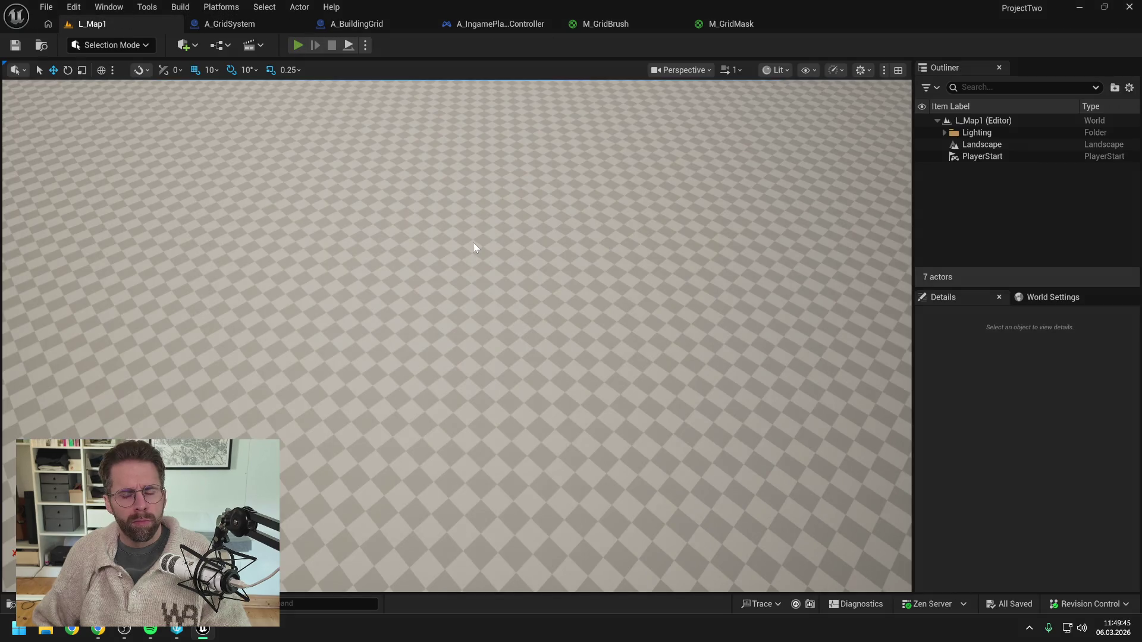
- Play L_Map1, eject with F8, and fly over to frame the green circle and cube
{"action": "key", "text": "alt+p"}
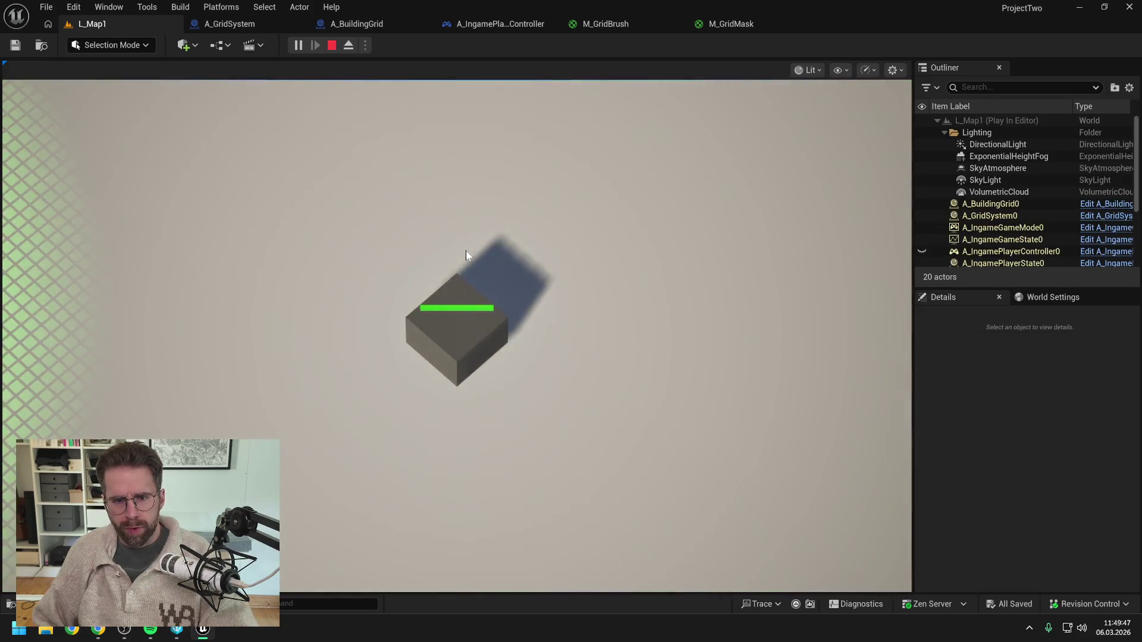
{"action": "key", "text": "F8"}
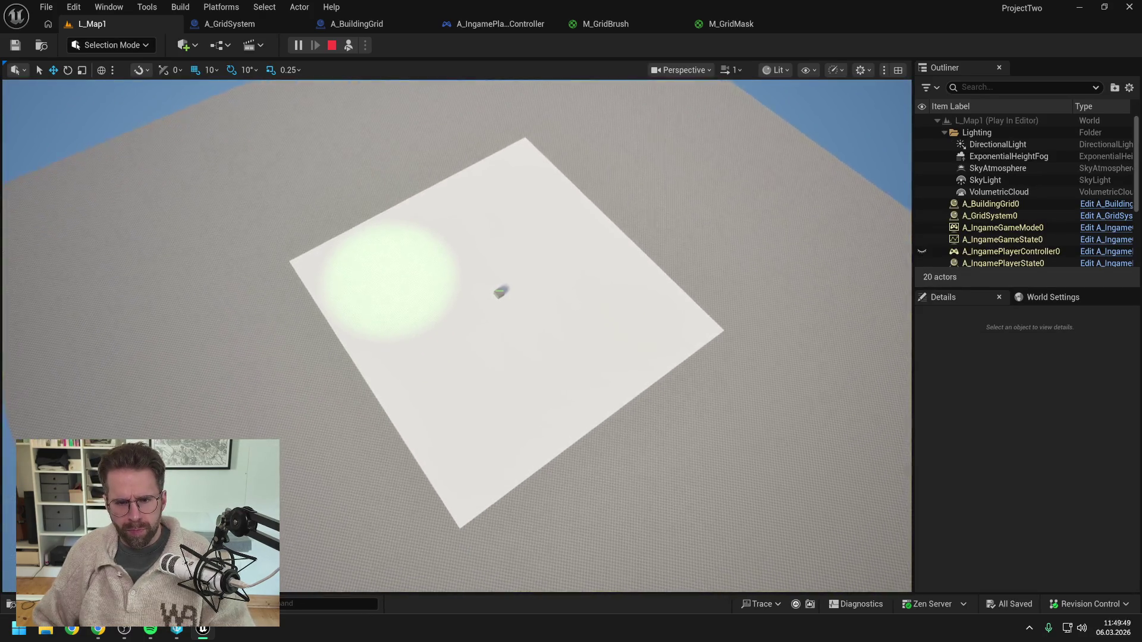
{"action": "key", "text": "d"}
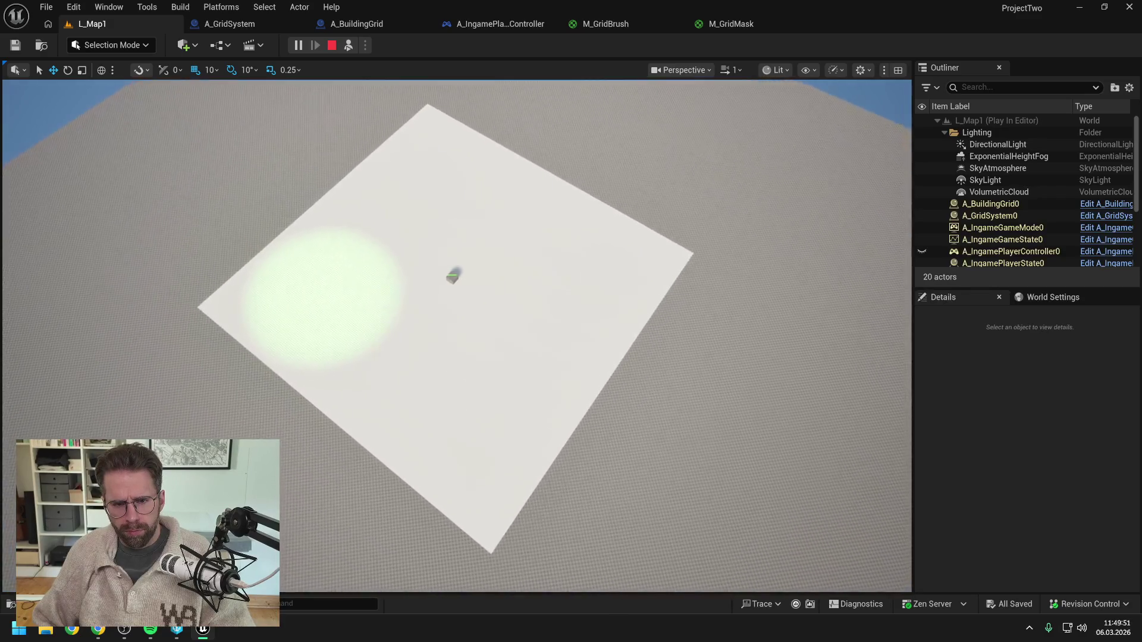
{"action": "key", "text": "w"}
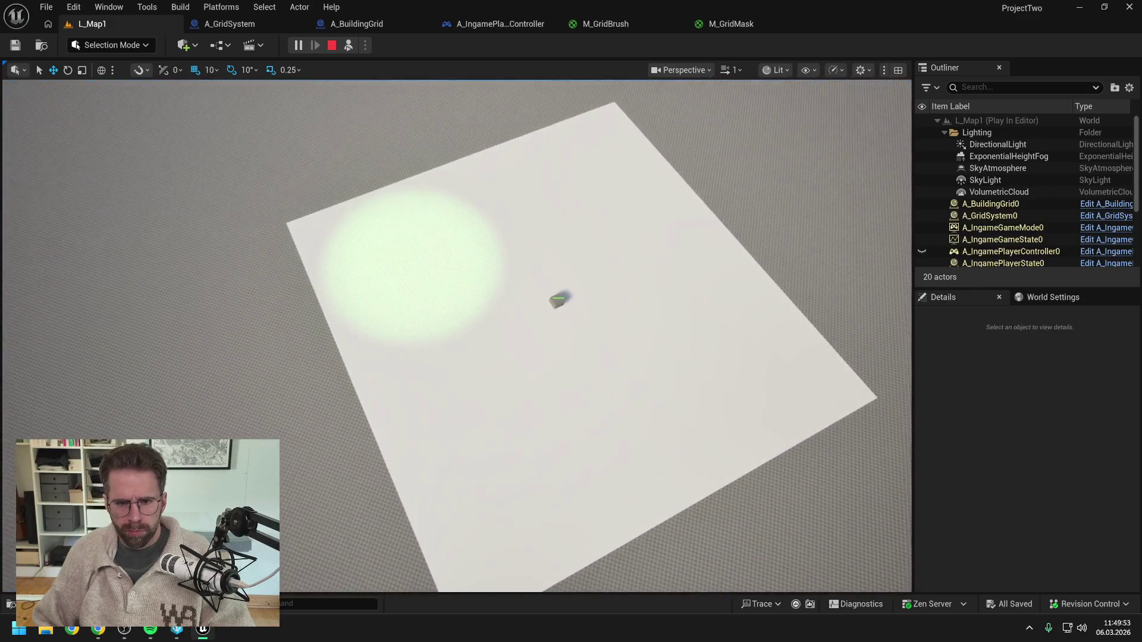
{"action": "key", "text": "w"}
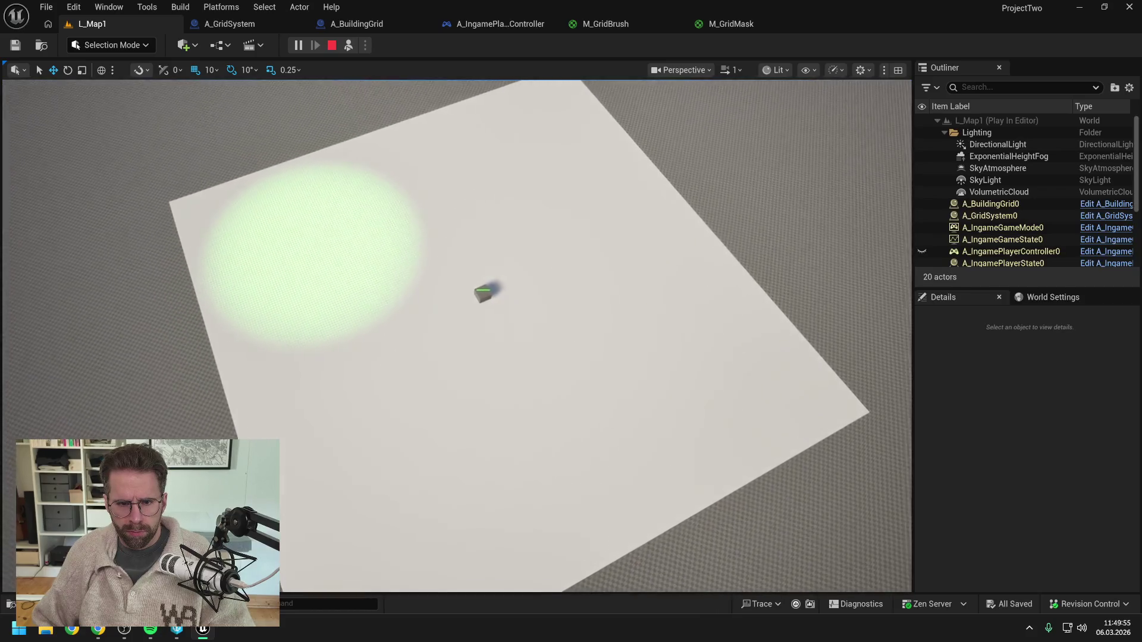
{"action": "key", "text": "w"}
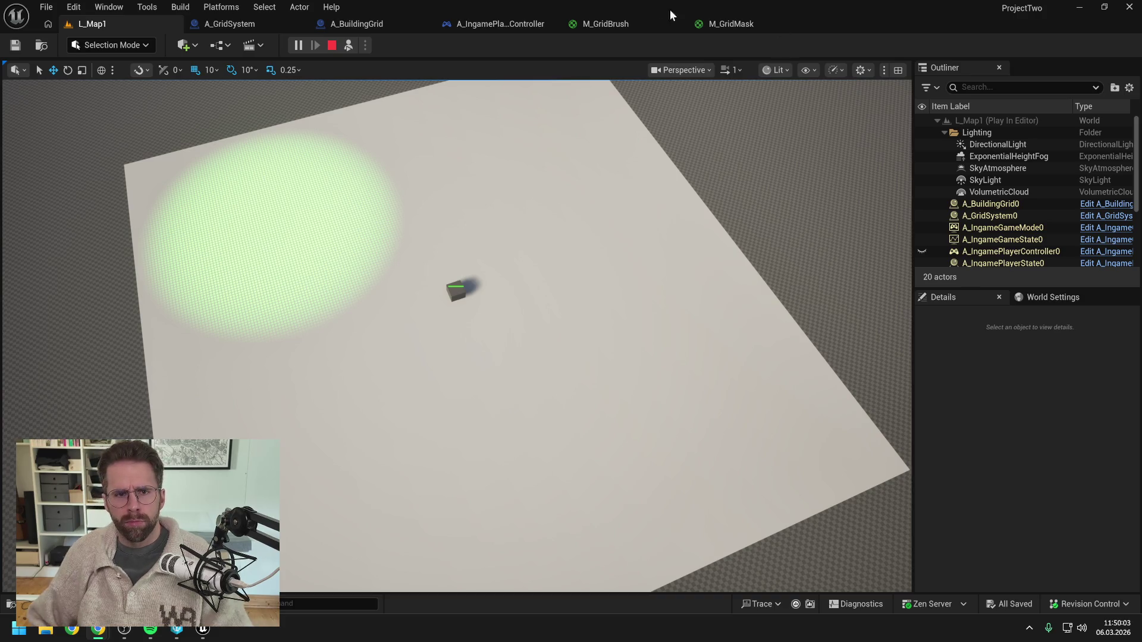
{"action": "key", "text": "alt+Tab"}
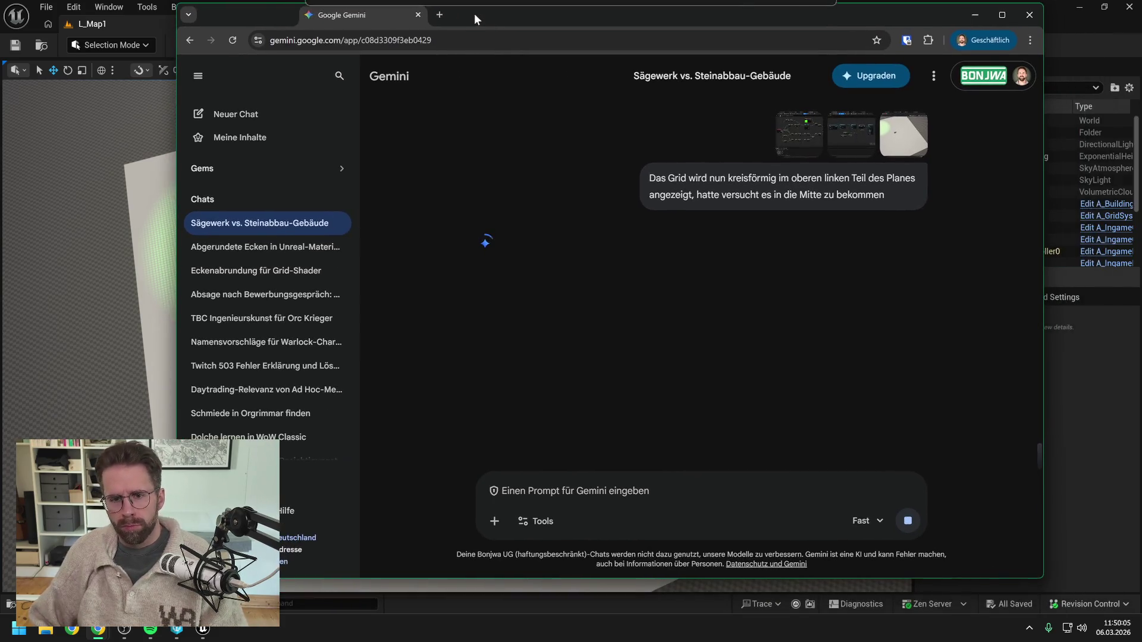
- Collapse Gemini's sidebar and scroll through its answer about positioning the circle via Screen Position
{"action": "left_click", "coordinate": [198, 75]}
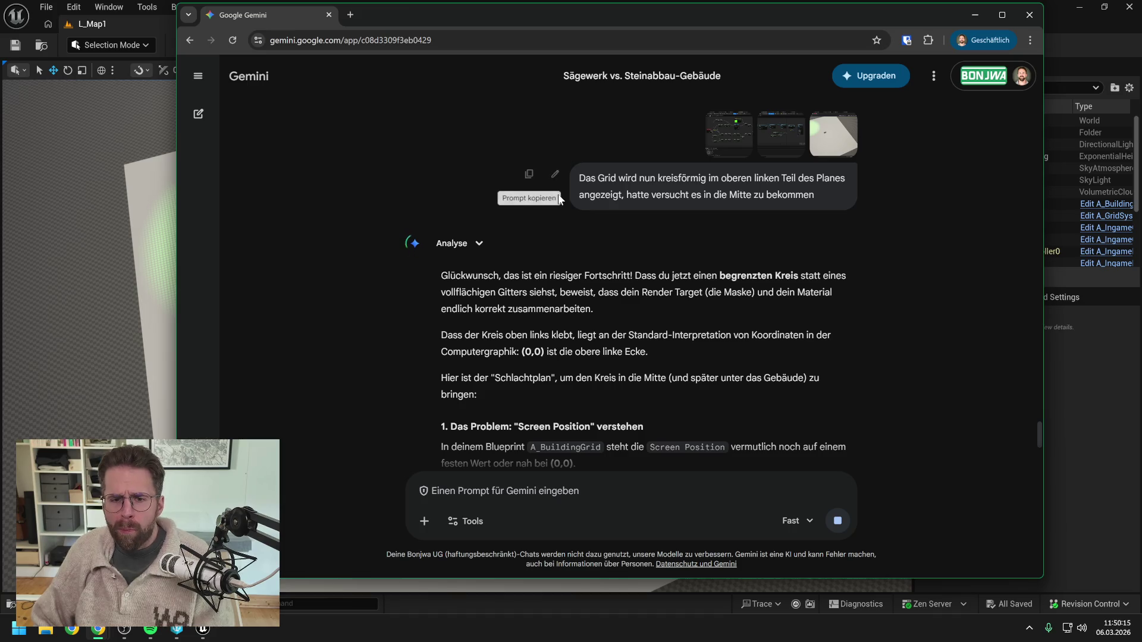
{"action": "scroll", "coordinate": [653, 289], "scroll_direction": "down", "scroll_amount": 1}
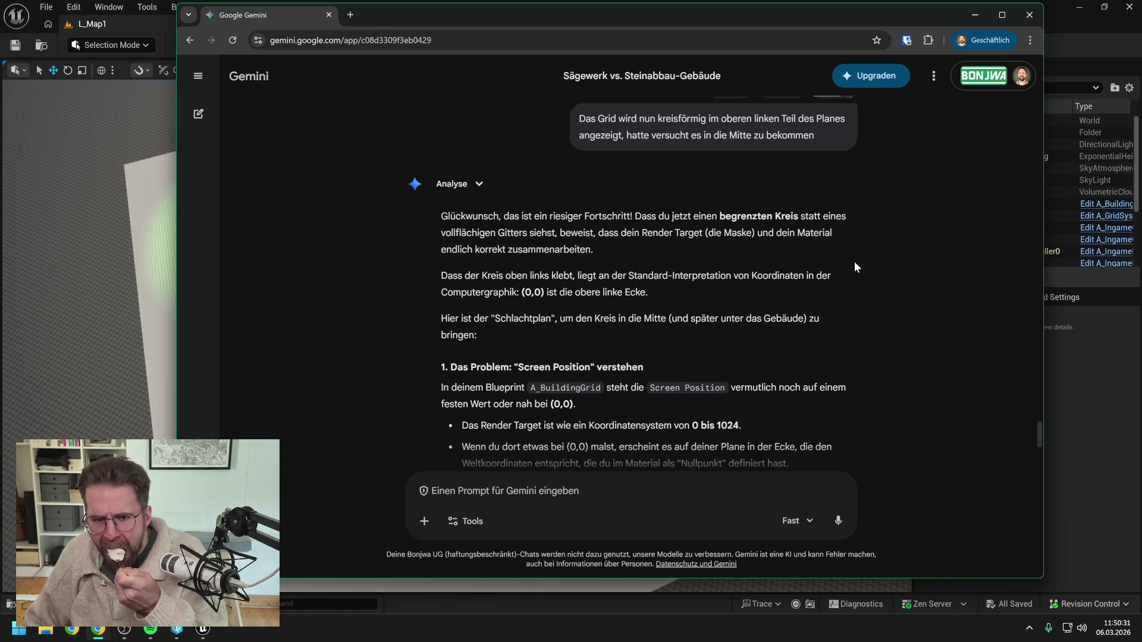
{"action": "scroll", "coordinate": [854, 262], "scroll_direction": "down", "scroll_amount": 2}
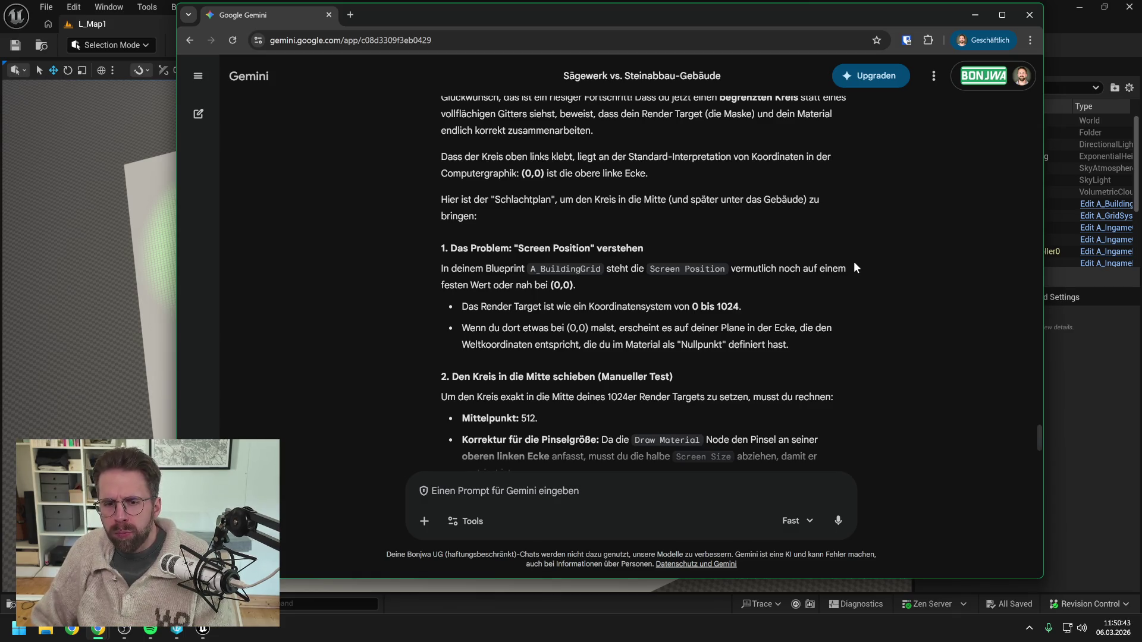
{"action": "scroll", "coordinate": [854, 268], "scroll_direction": "down", "scroll_amount": 2}
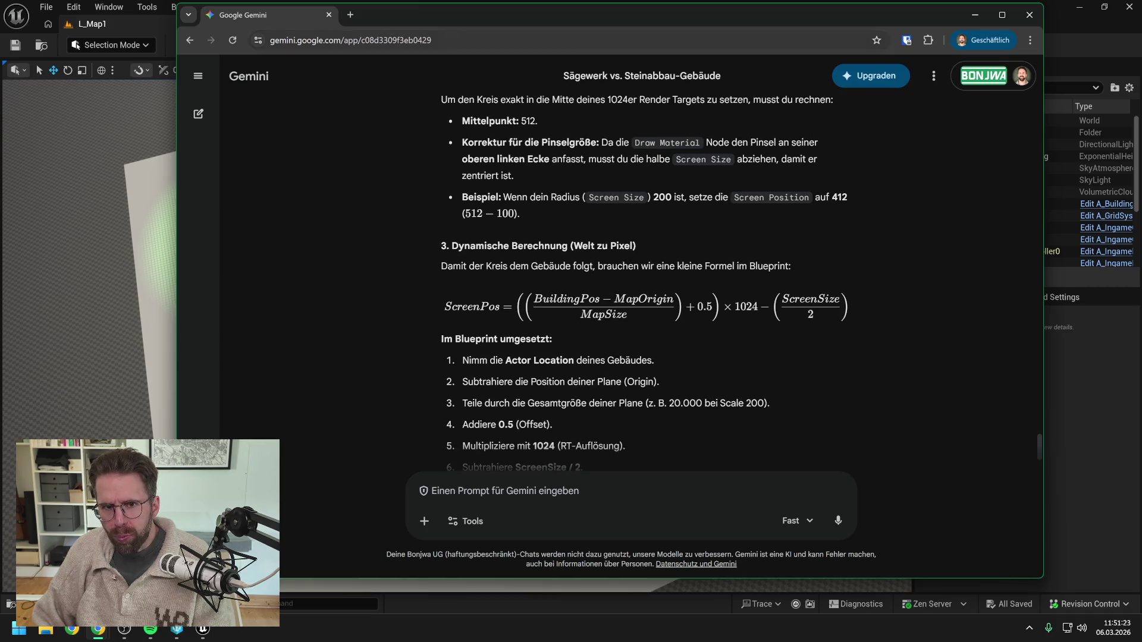
{"action": "key", "text": "alt+Tab"}
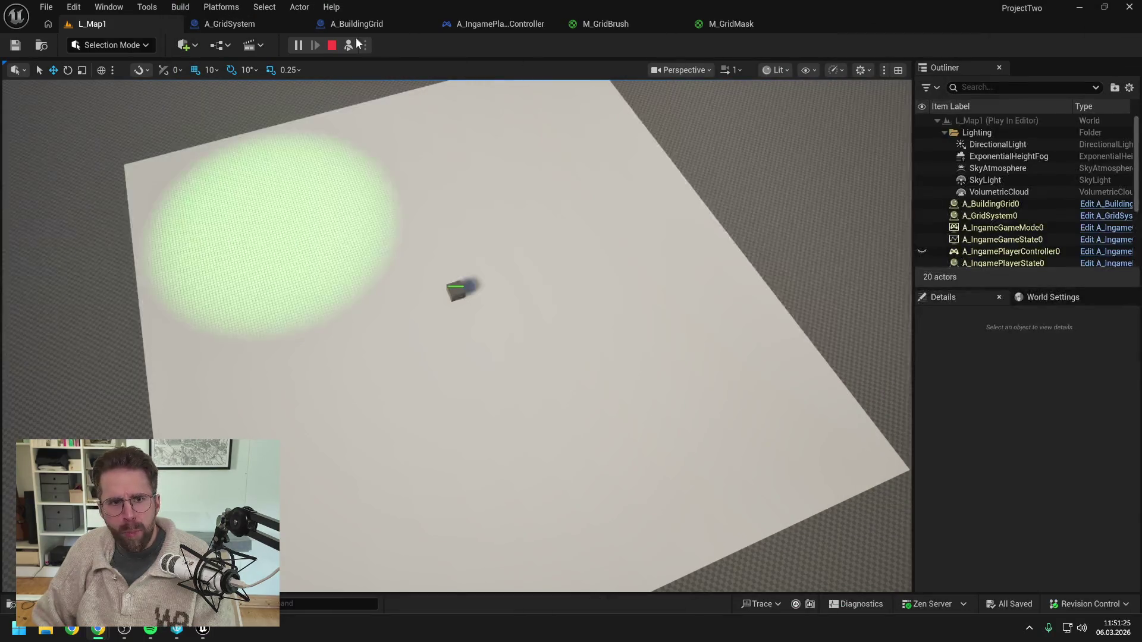
- Glance at A_IngamePlayerController's input mapping nodes, then go back to A_BuildingGrid's EventGraph
{"action": "left_click", "coordinate": [489, 23]}
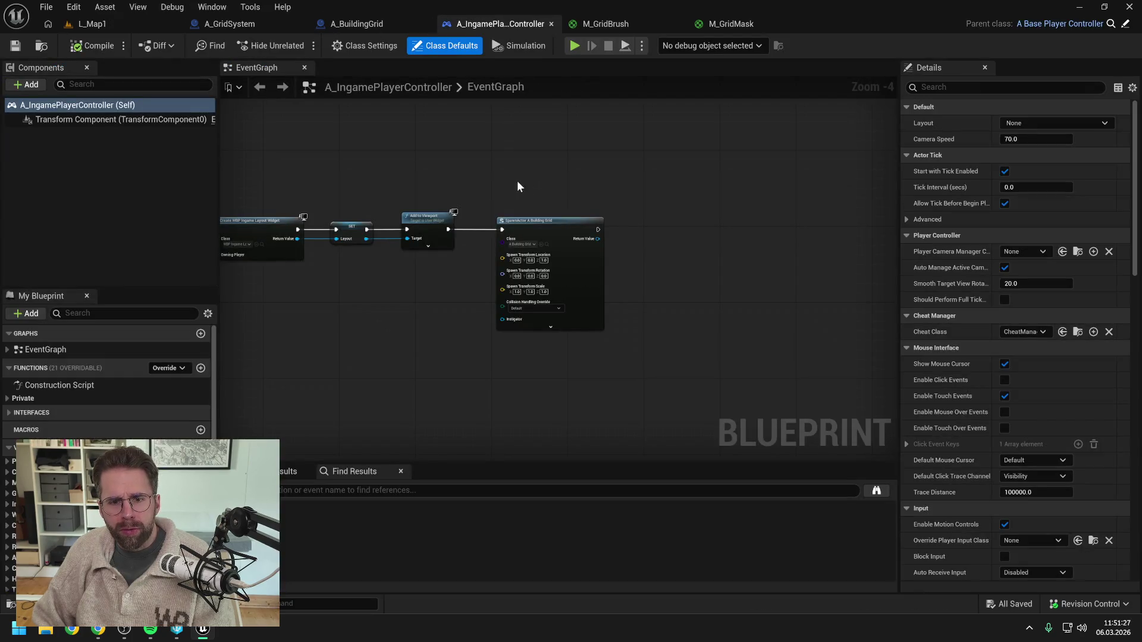
{"action": "left_click_drag", "start_coordinate": [380, 158], "coordinate": [656, 156]}
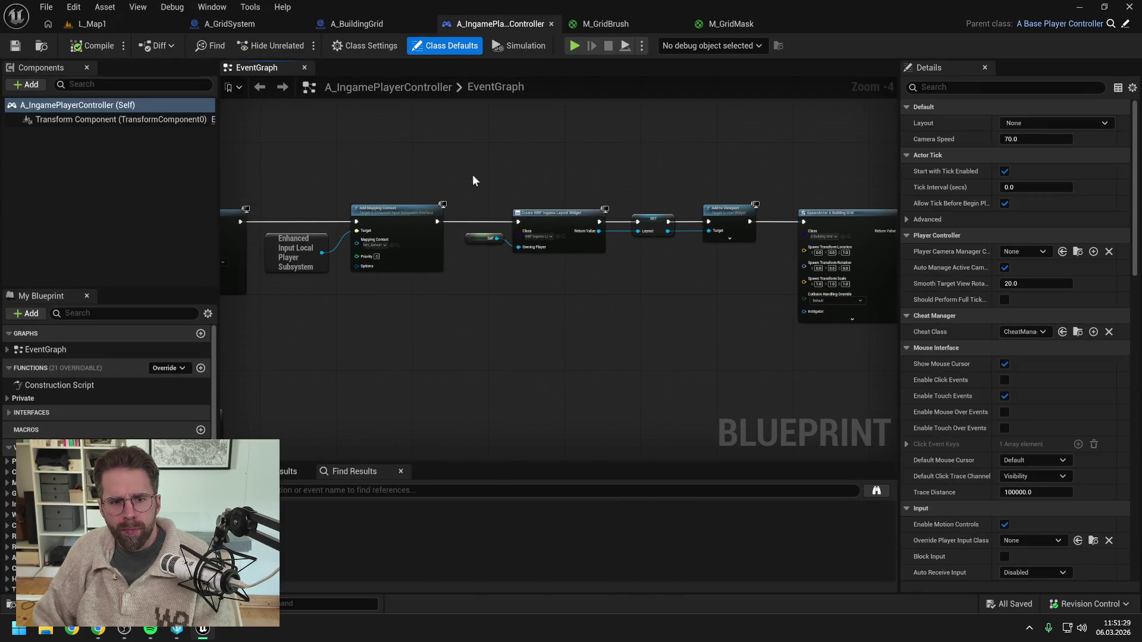
{"action": "left_click", "coordinate": [355, 23]}
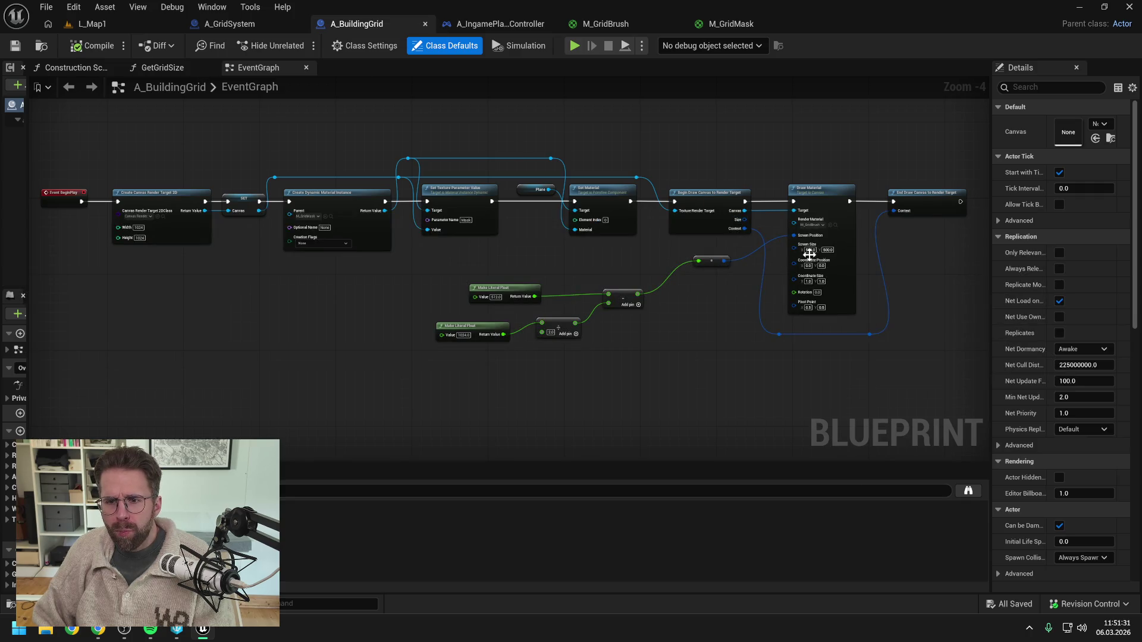
{"action": "scroll", "coordinate": [807, 254], "scroll_direction": "up", "scroll_amount": 2}
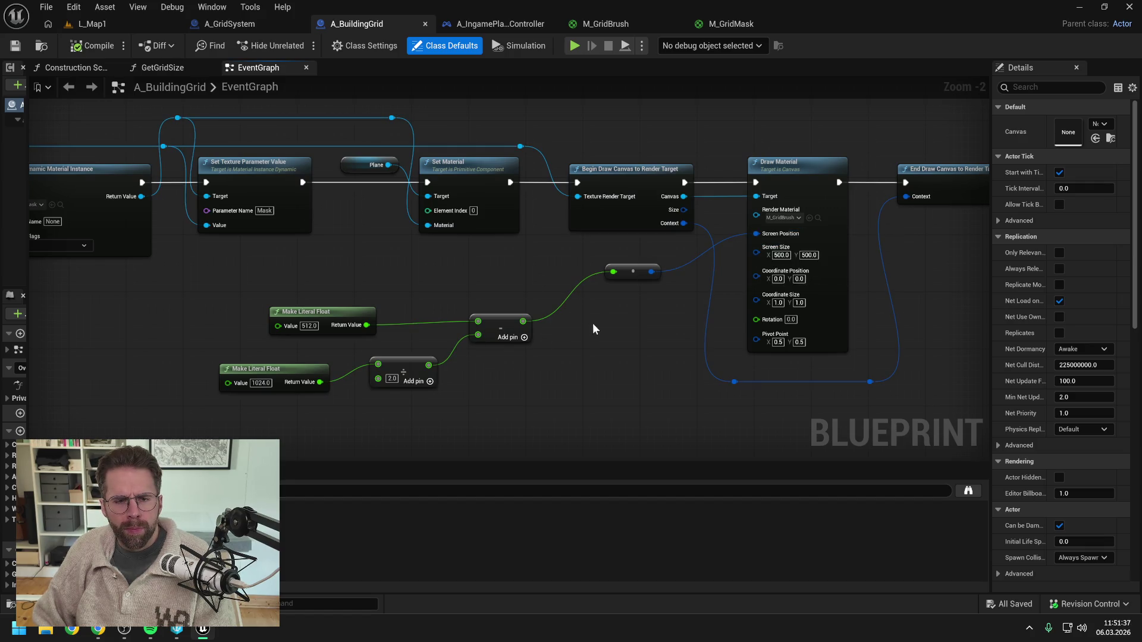
- Disconnect Draw Material's Screen Position wire, set it to 512, 512, and compile
{"action": "left_click", "coordinate": [756, 233], "text": "alt"}
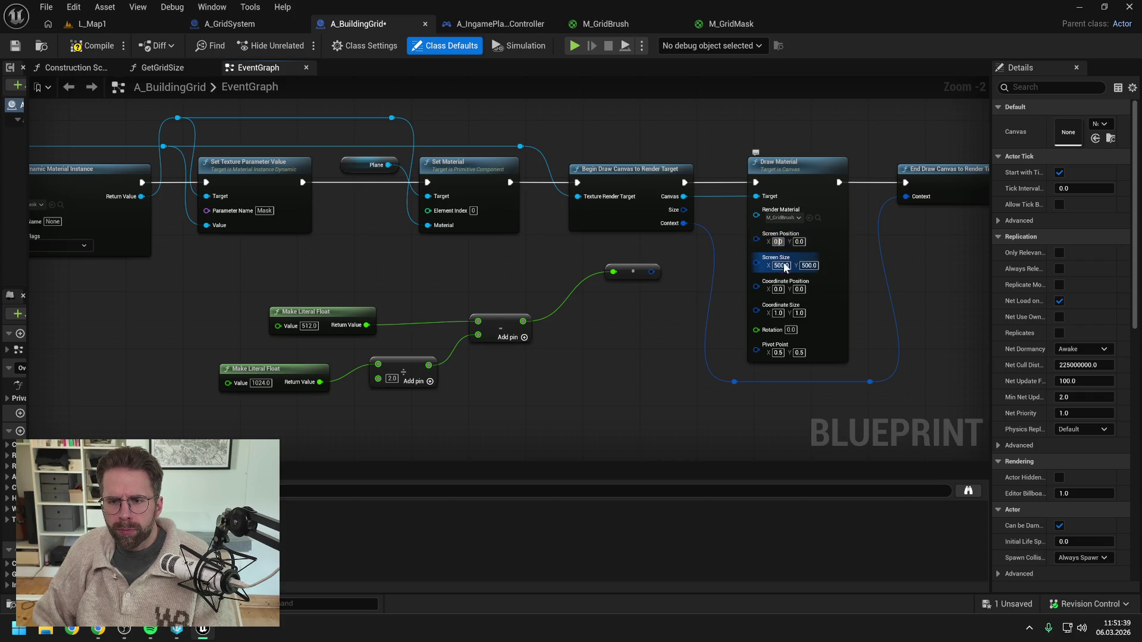
{"action": "type", "text": "512"}
{"action": "key", "text": "Tab"}
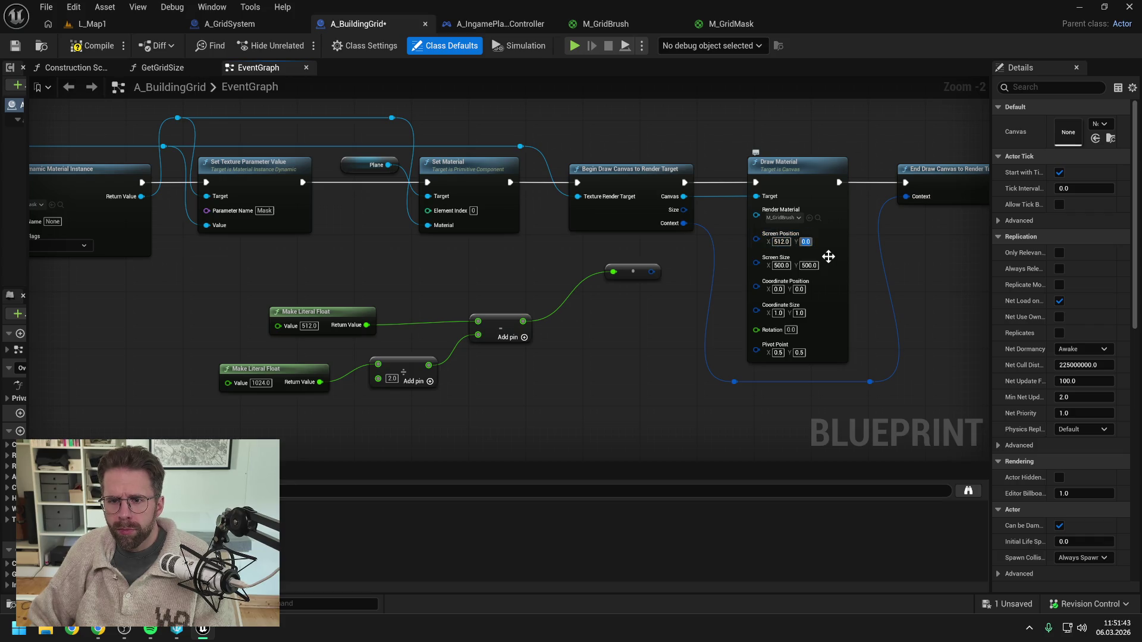
{"action": "type", "text": "512"}
{"action": "key", "text": "Return"}
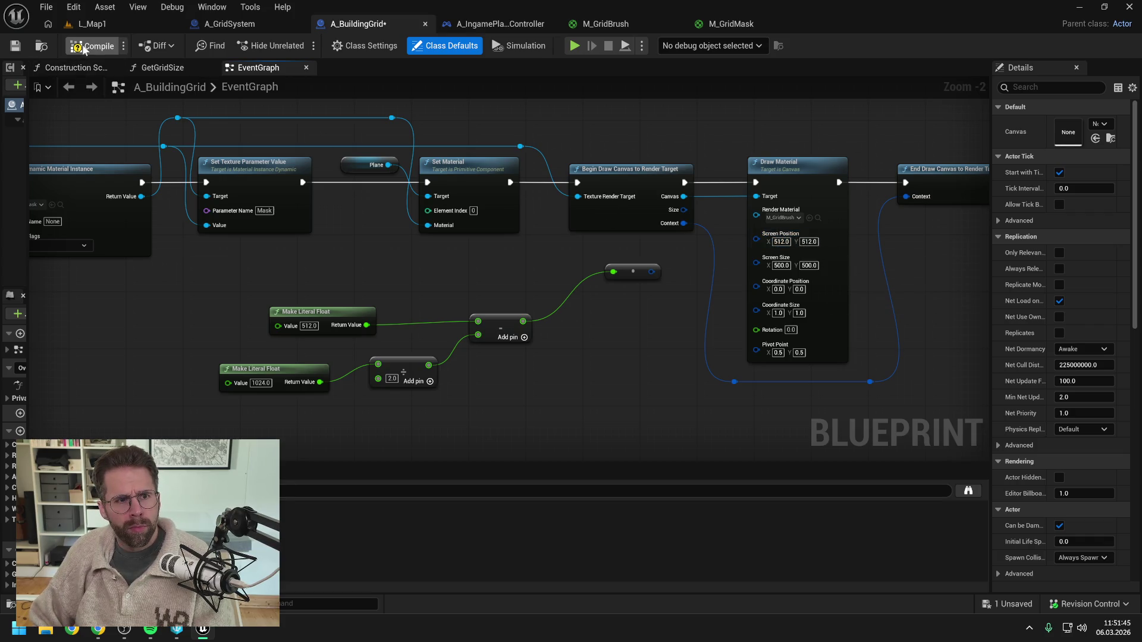
{"action": "left_click", "coordinate": [84, 49]}
- Play-test L_Map1, eject to inspect where the green circle lands, then stop playing
{"action": "left_click", "coordinate": [107, 24]}
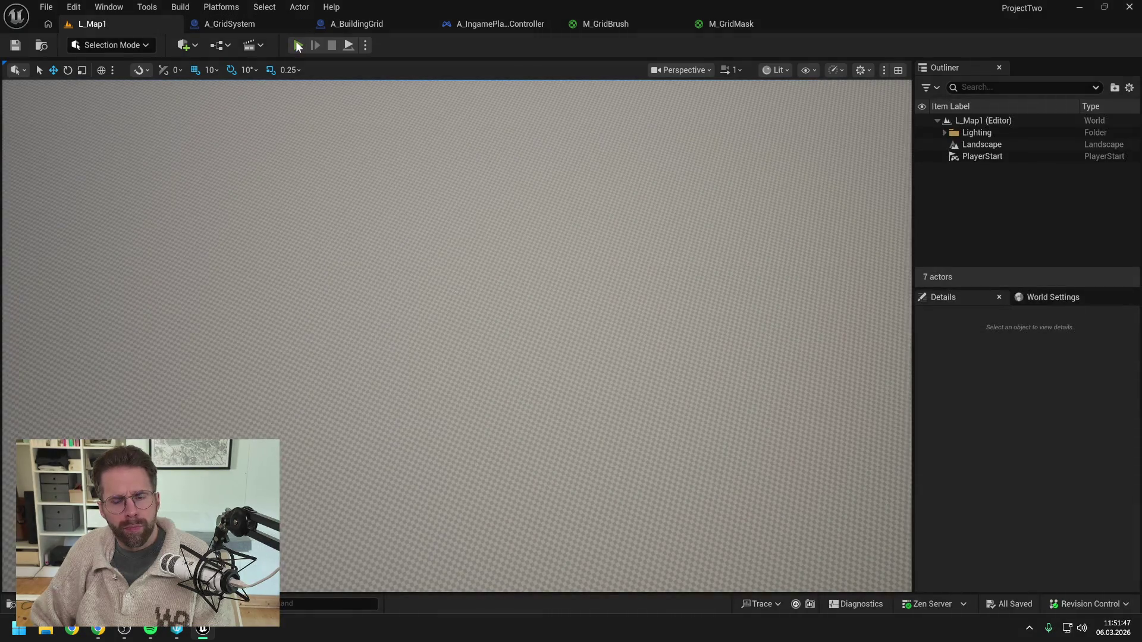
{"action": "left_click", "coordinate": [295, 42]}
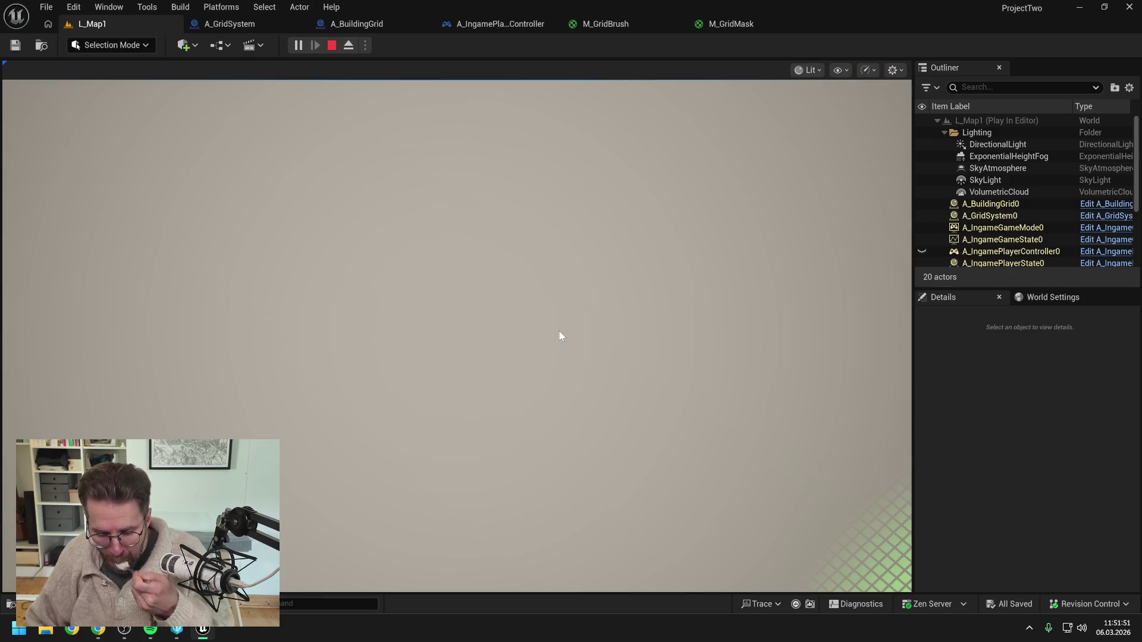
{"action": "key", "text": "F8"}
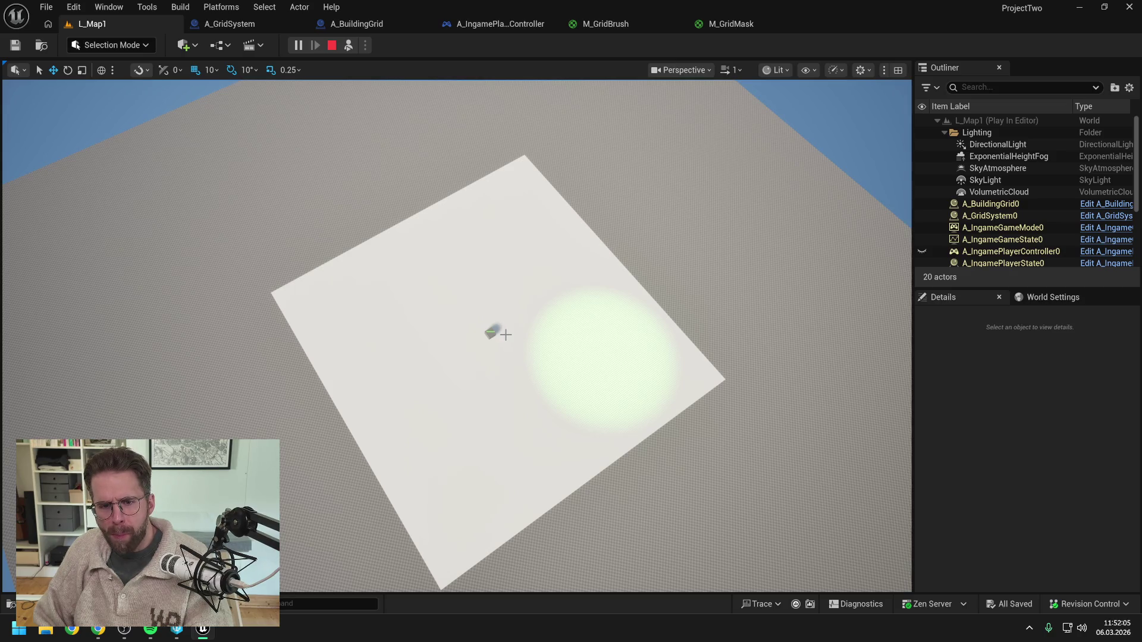
{"action": "key", "text": "Escape"}
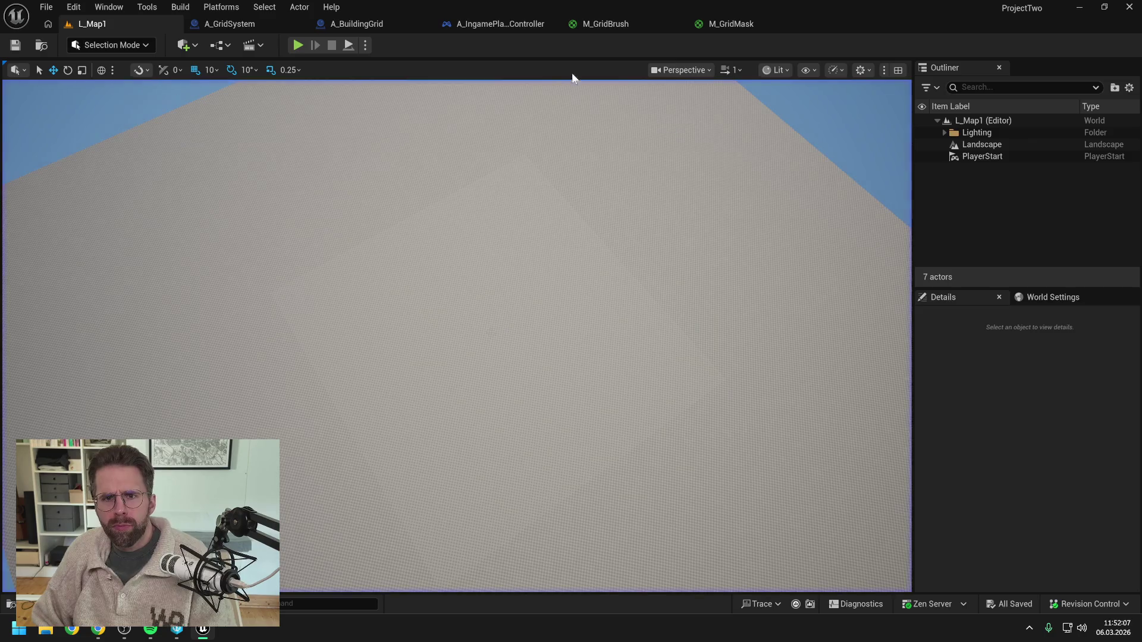
{"action": "left_click", "coordinate": [726, 24]}
- Move through the editor tabs back to the A_BuildingGrid EventGraph
{"action": "left_click", "coordinate": [628, 23]}
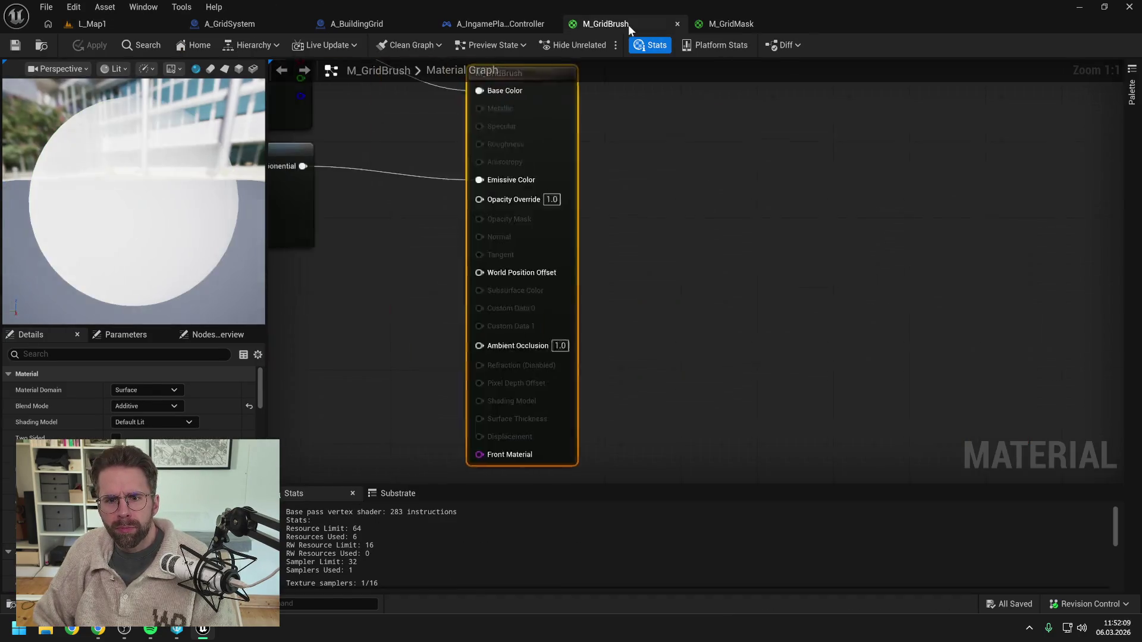
{"action": "left_click", "coordinate": [505, 22]}
{"action": "left_click", "coordinate": [380, 22]}
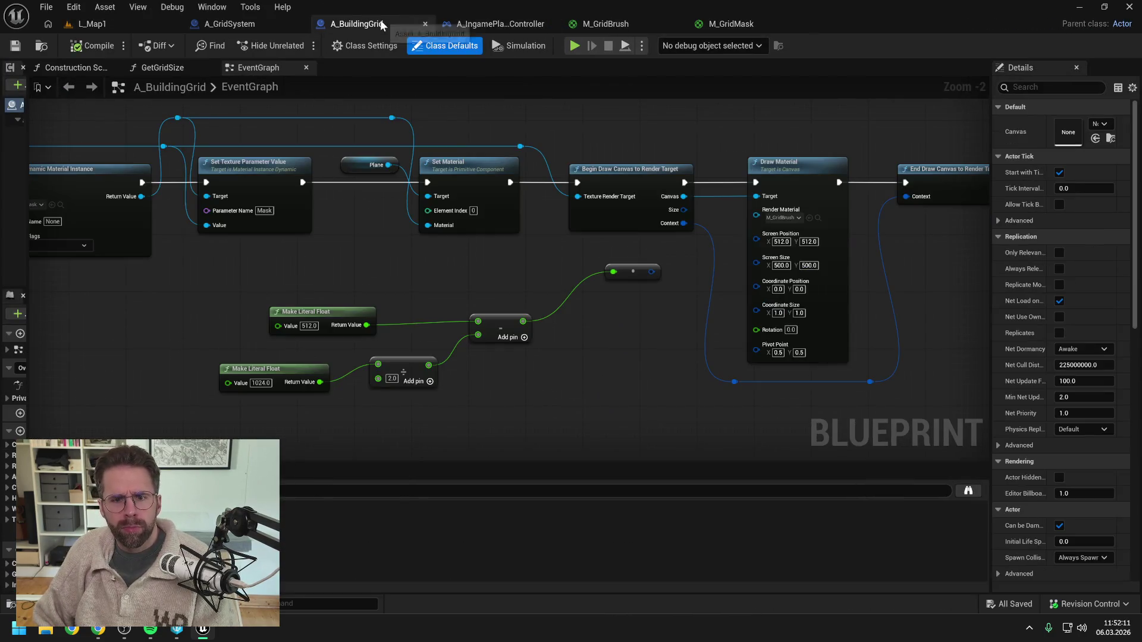
{"action": "left_click_drag", "start_coordinate": [550, 275], "coordinate": [565, 262]}
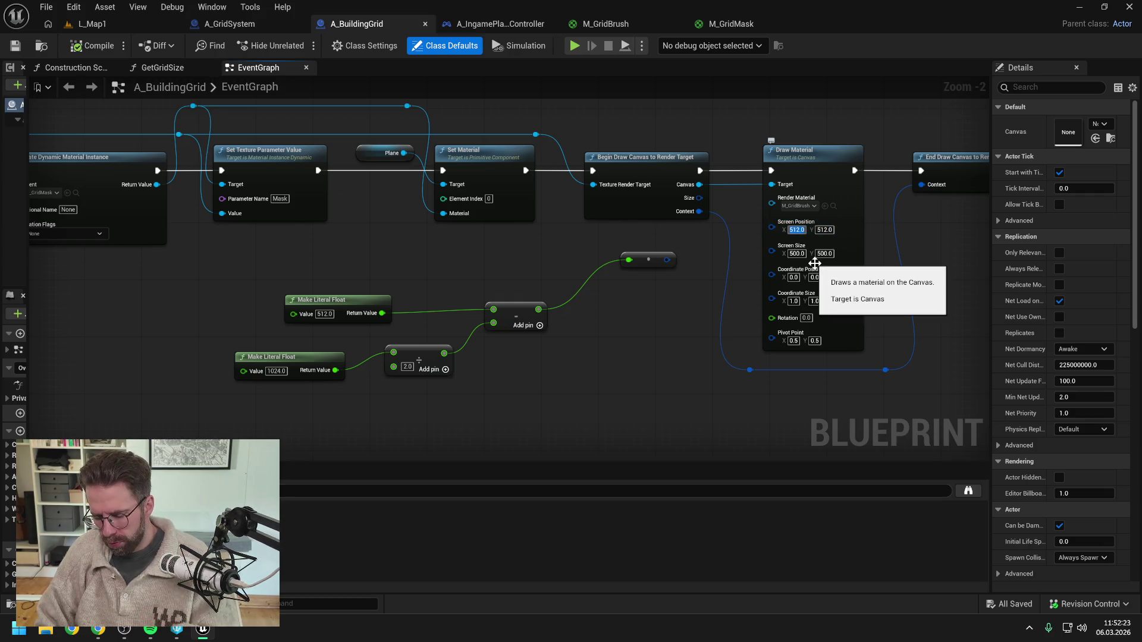
- Change Draw Material's Screen Position to 256, 256, compile and save with Ctrl+S
{"action": "type", "text": "256"}
{"action": "key", "text": "Tab"}
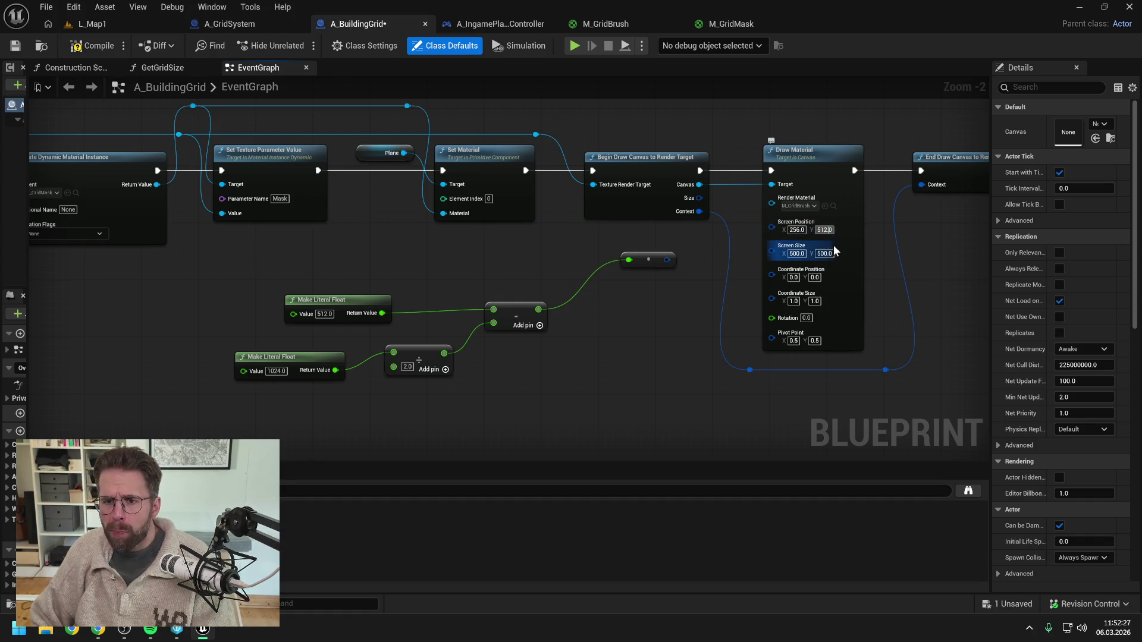
{"action": "type", "text": "256"}
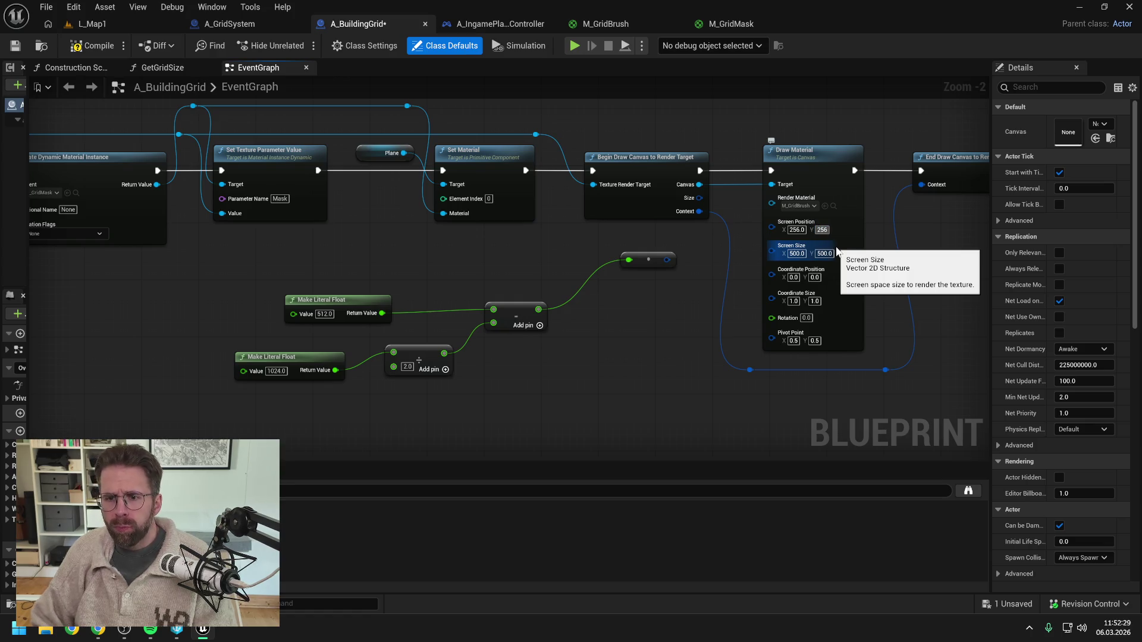
{"action": "key", "text": "Return"}
{"action": "left_click", "coordinate": [96, 45]}
{"action": "key", "text": "ctrl+s"}
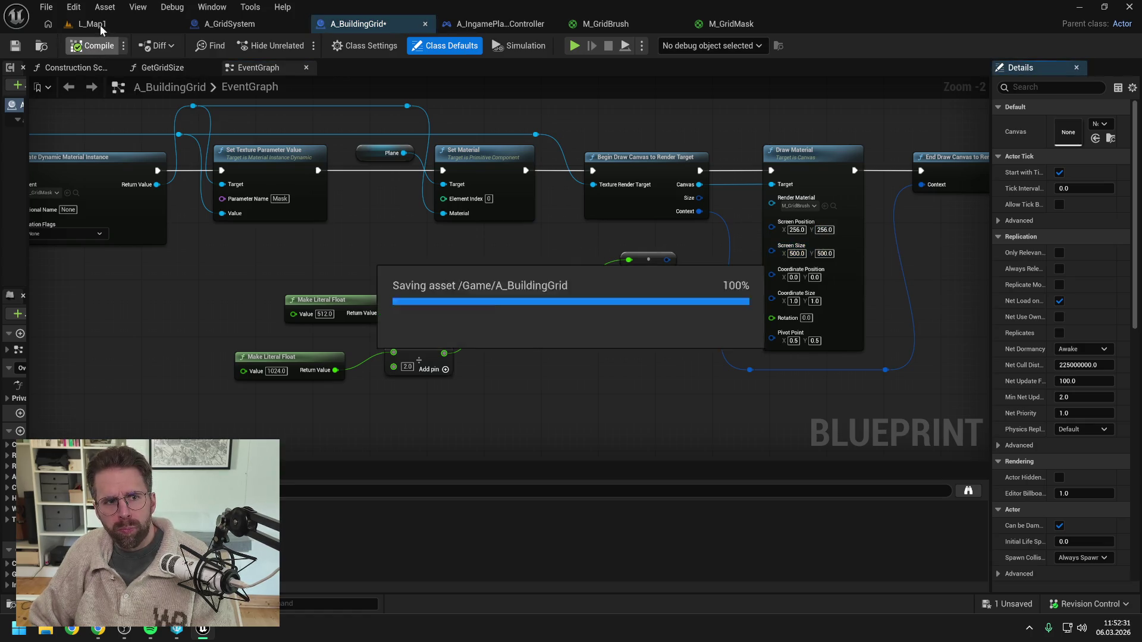
{"action": "left_click", "coordinate": [100, 25]}
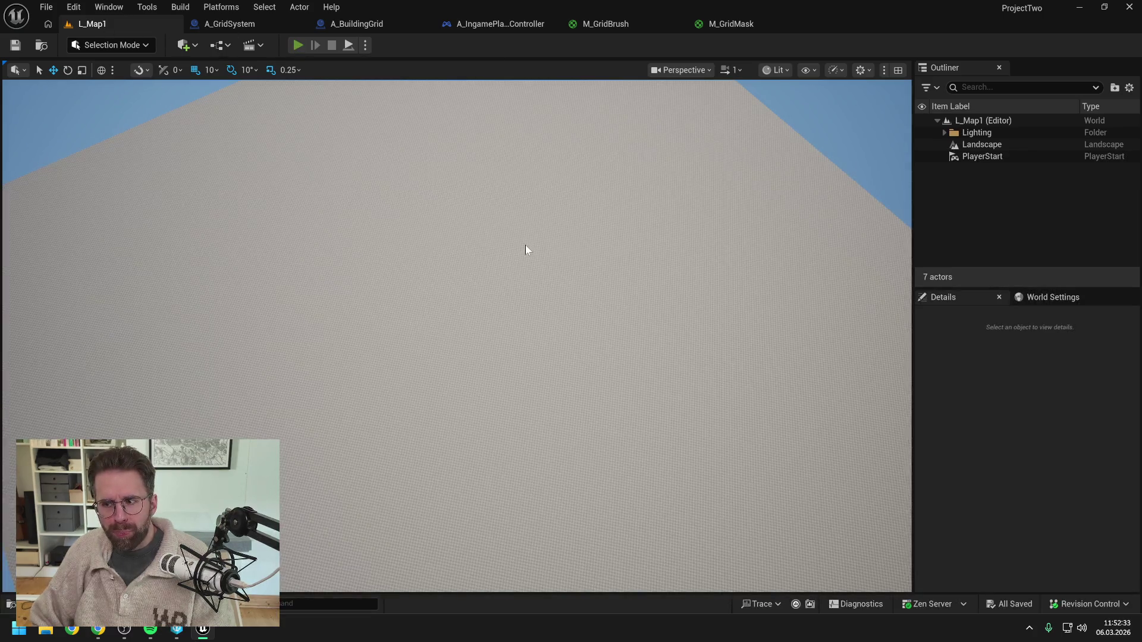
{"action": "key", "text": "alt+p"}
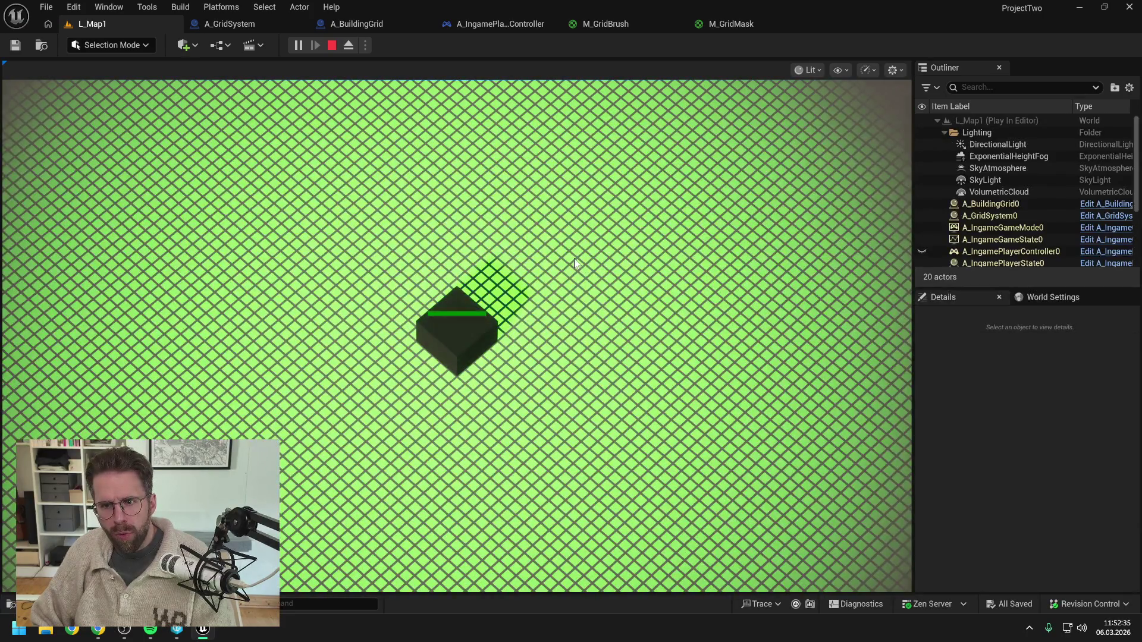
{"action": "key", "text": "F8"}
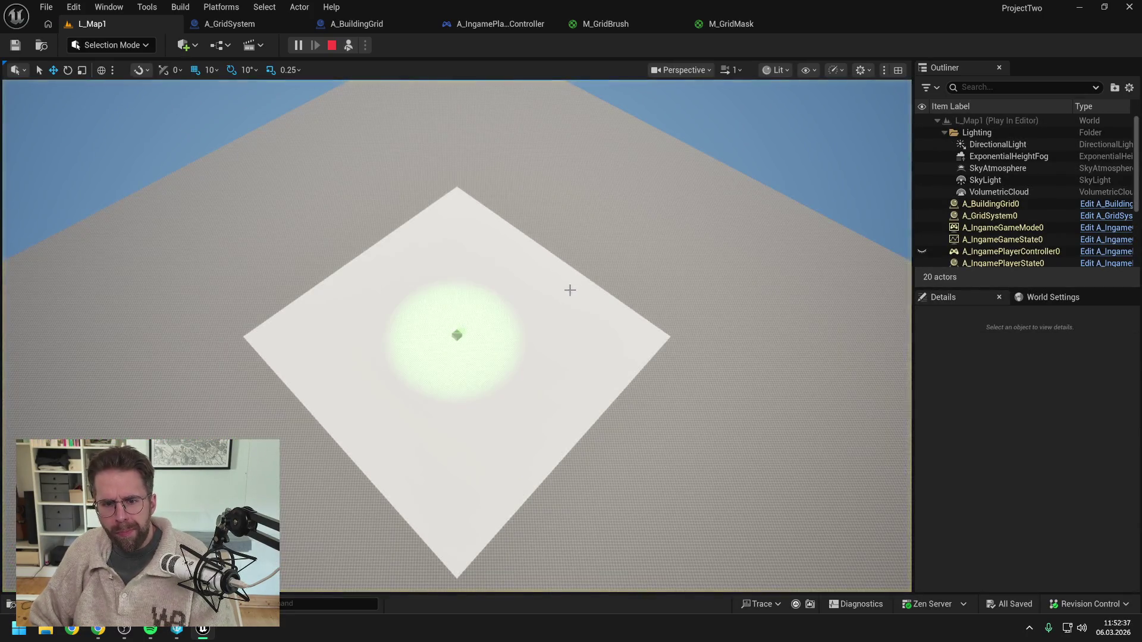
{"action": "scroll", "coordinate": [456, 336], "scroll_direction": "up", "scroll_amount": 5}
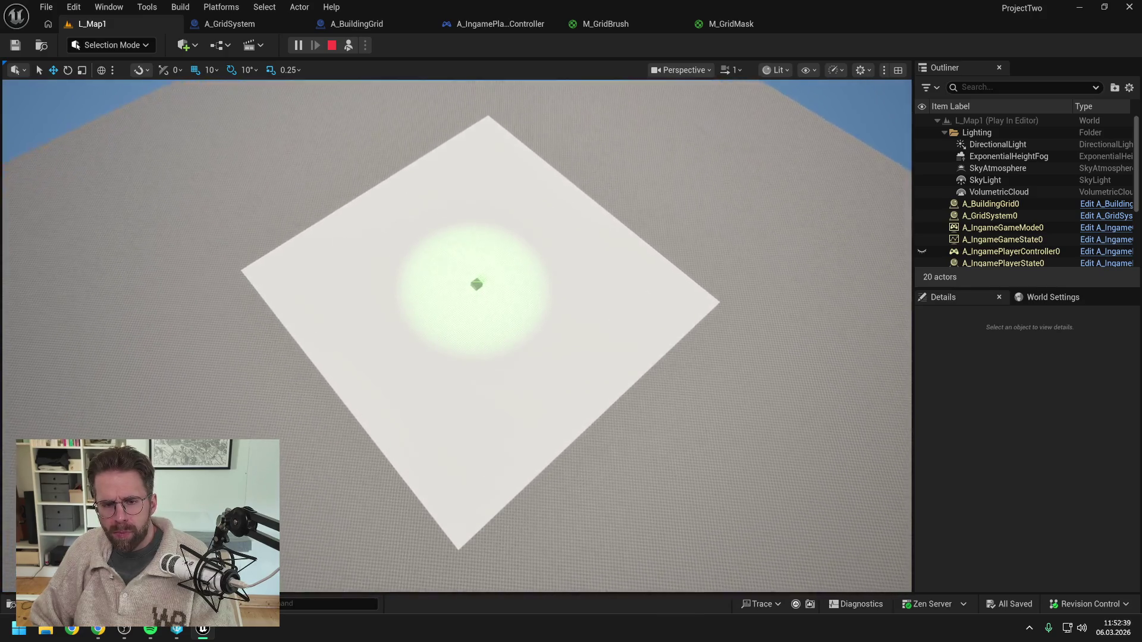
{"action": "scroll", "coordinate": [456, 336], "scroll_direction": "up", "scroll_amount": 4}
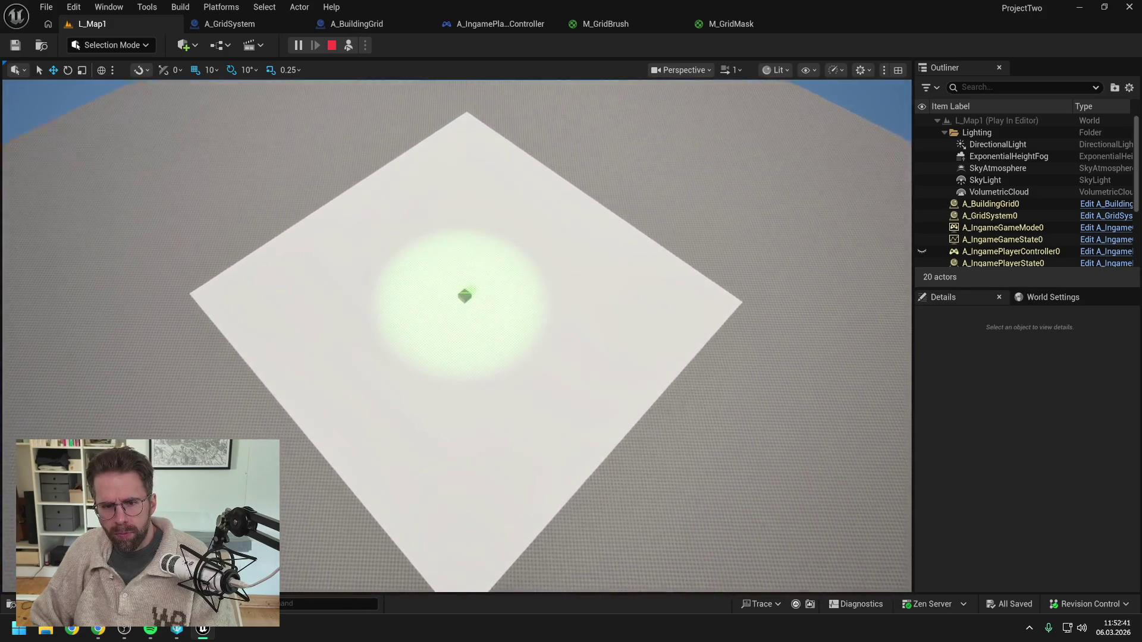
{"action": "scroll", "coordinate": [457, 336], "scroll_direction": "up", "scroll_amount": 4}
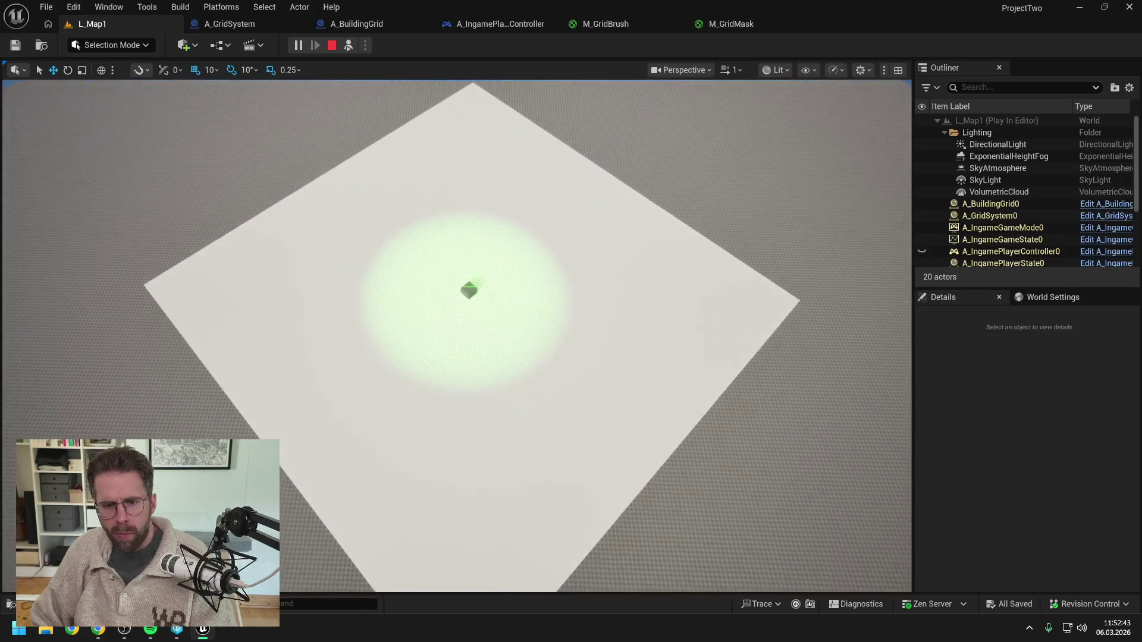
{"action": "scroll", "coordinate": [456, 336], "scroll_direction": "up", "scroll_amount": 4}
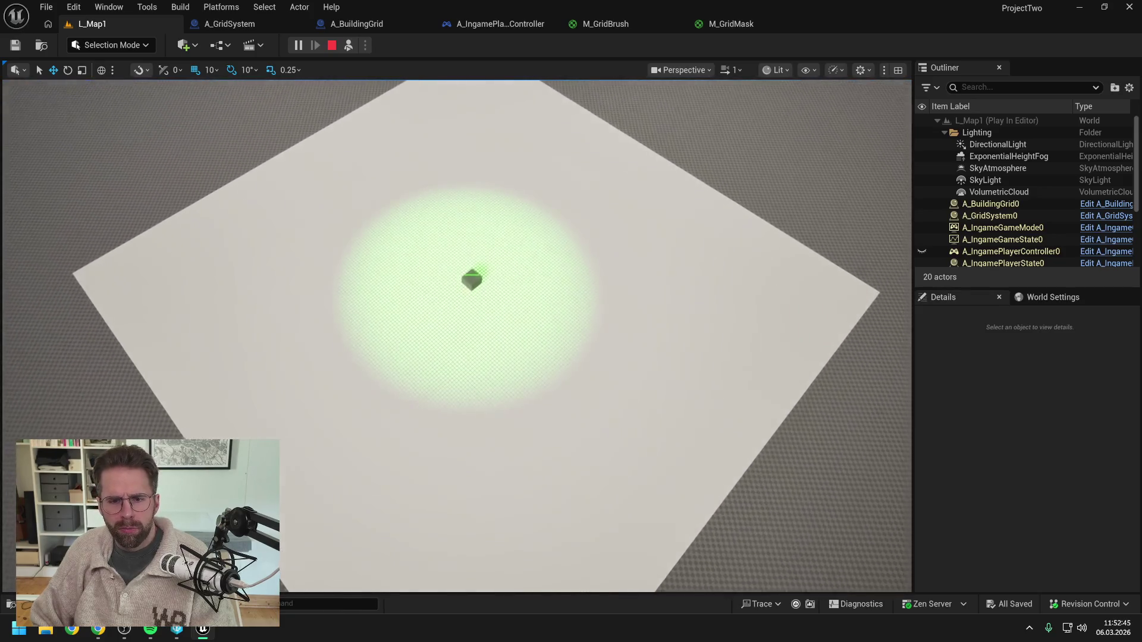
{"action": "scroll", "coordinate": [457, 336], "scroll_direction": "up", "scroll_amount": 4}
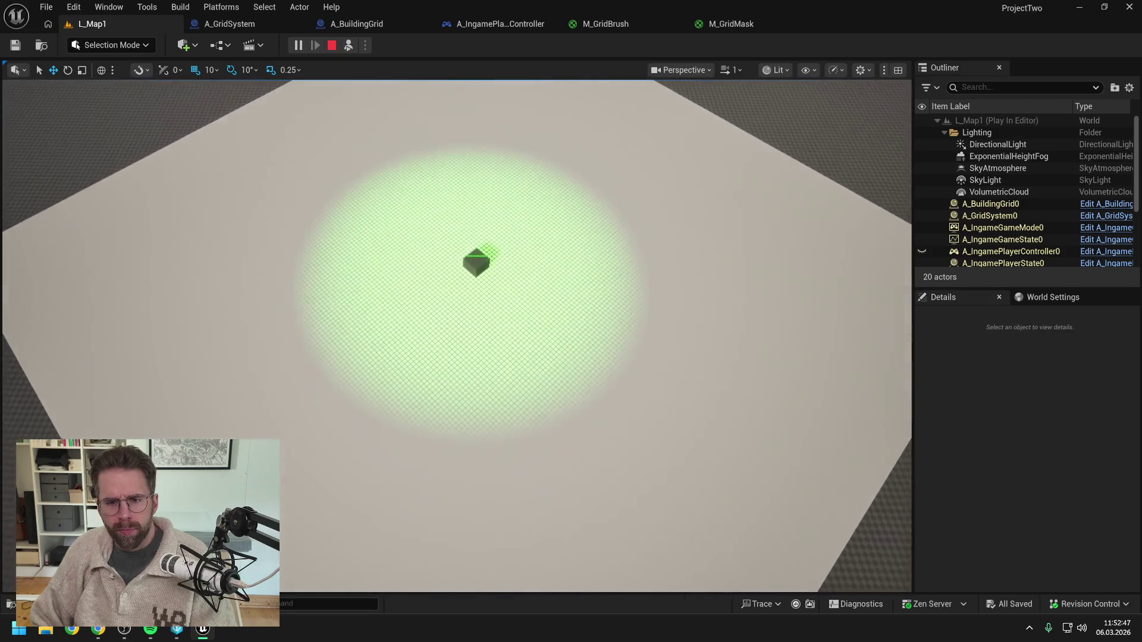
{"action": "scroll", "coordinate": [457, 336], "scroll_direction": "up", "scroll_amount": 4}
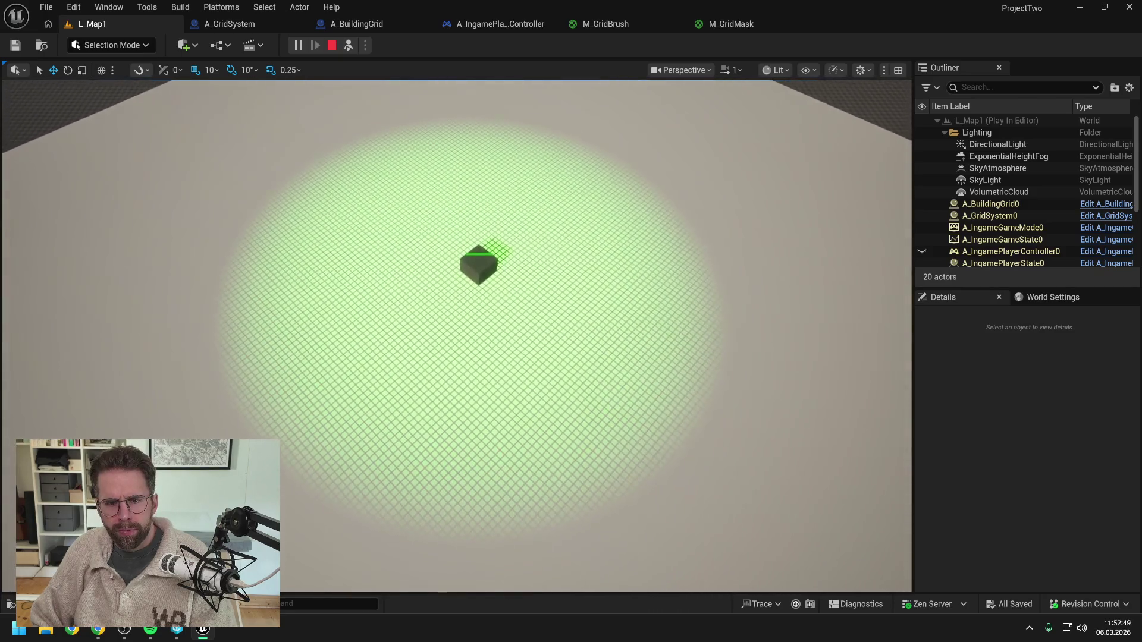
{"action": "scroll", "coordinate": [456, 336], "scroll_direction": "up", "scroll_amount": 1}
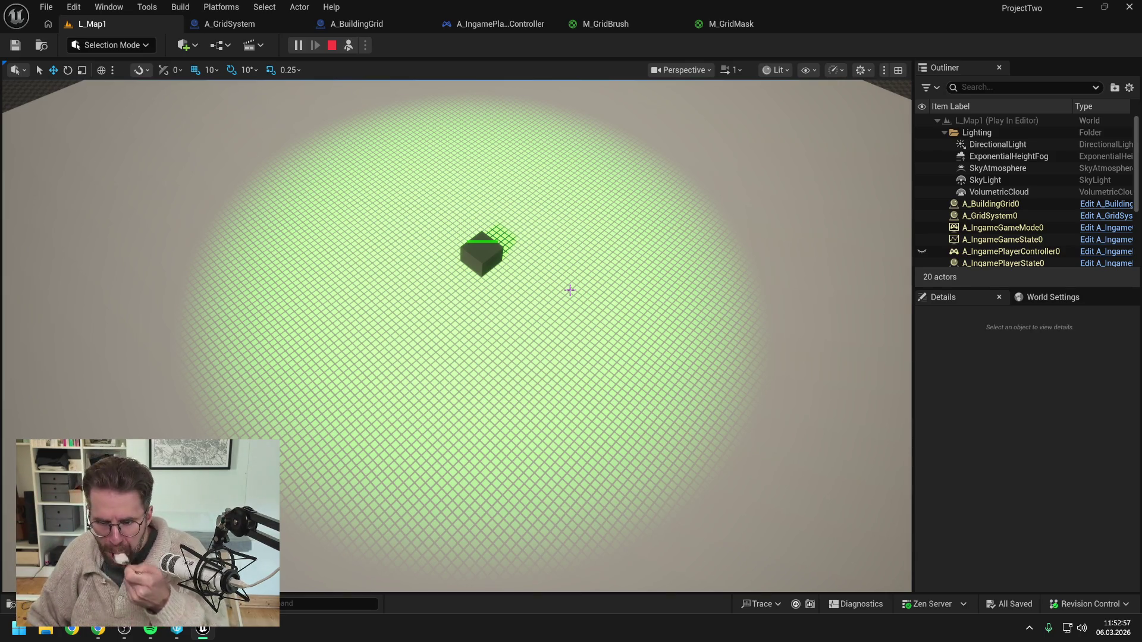
{"action": "key", "text": "Escape"}
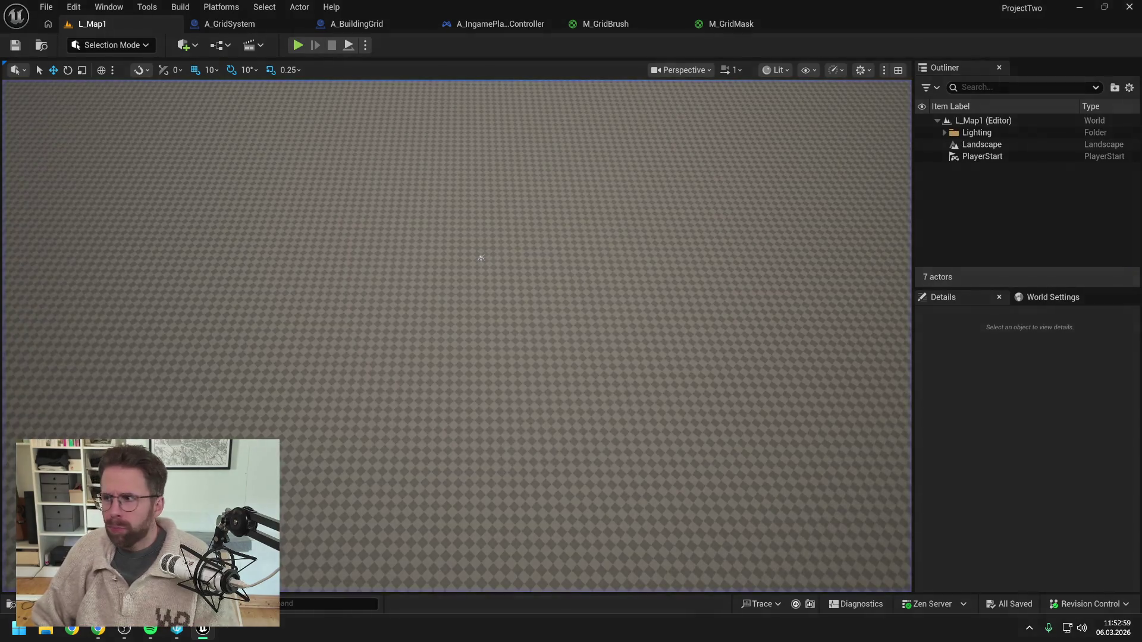
- Type a German follow-up asking to show only tiles inside the radius, not a fading mask
{"action": "key", "text": "alt+Tab"}
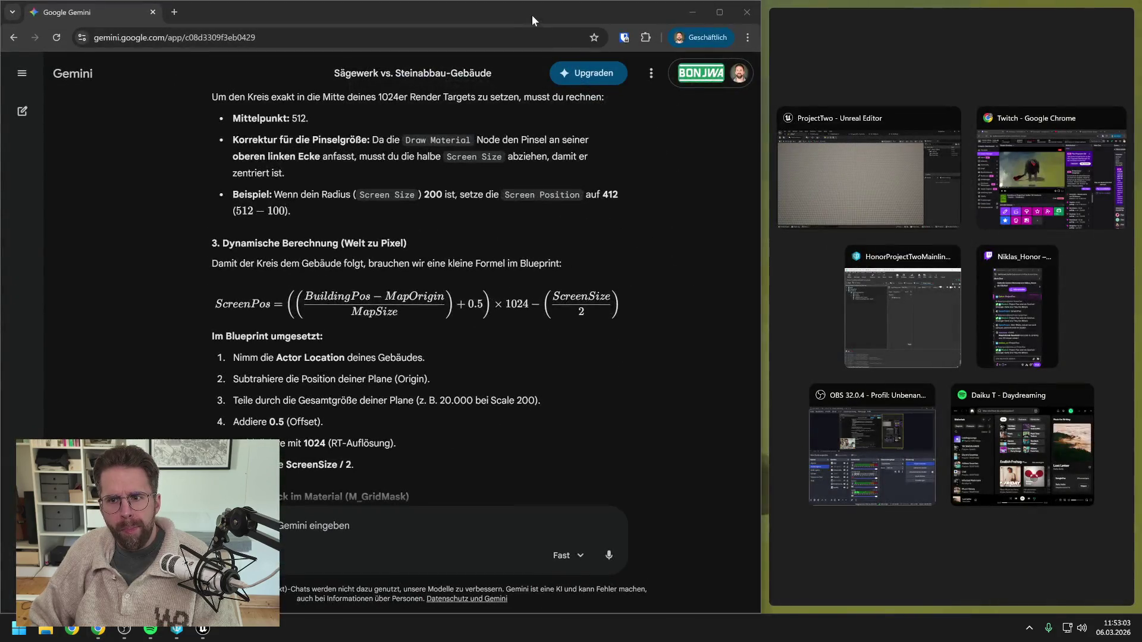
{"action": "left_click_drag", "start_coordinate": [532, 16], "coordinate": [532, 26]}
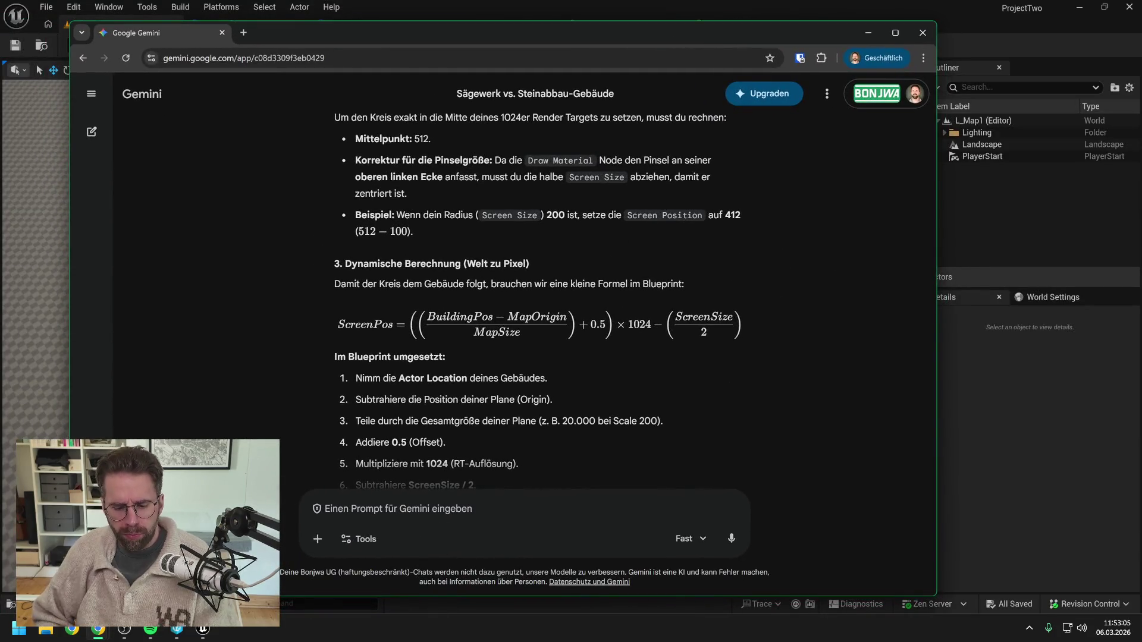
{"action": "type", "text": "ok, wie ich den Kreis "}
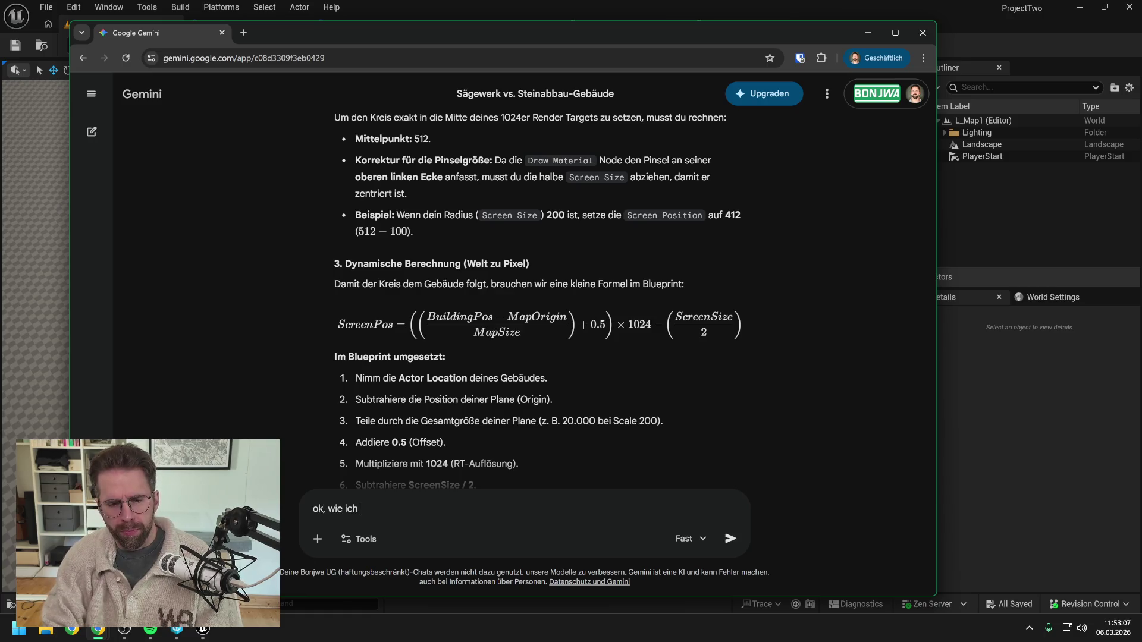
{"action": "type", "text": "positionier"}
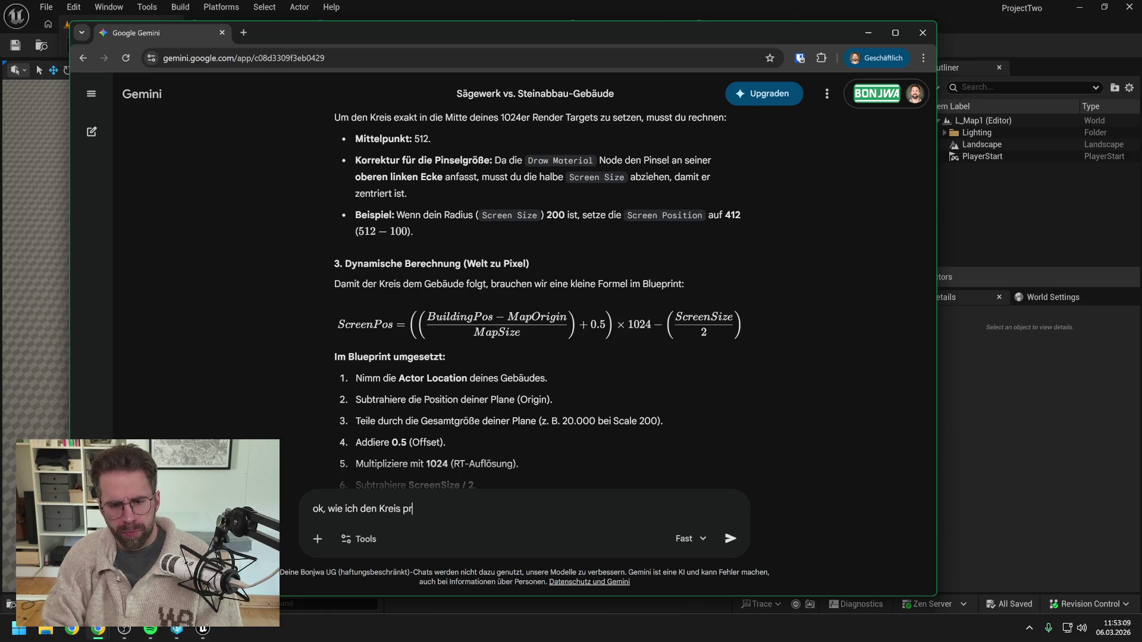
{"action": "type", "text": "e verstehe ich, im näch"}
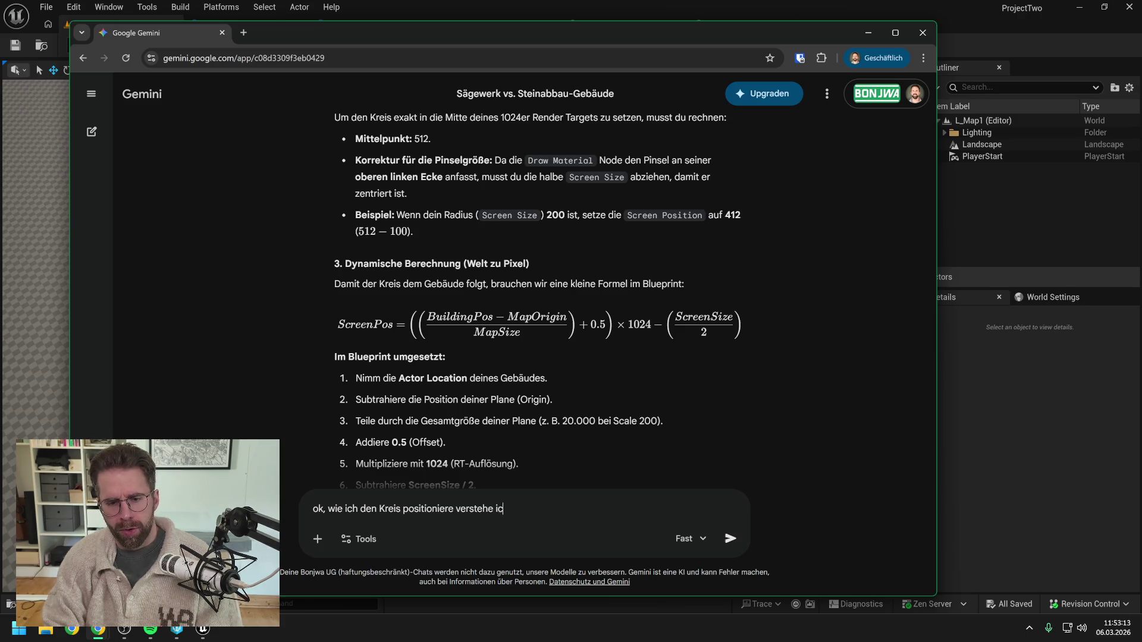
{"action": "type", "text": "sten"}
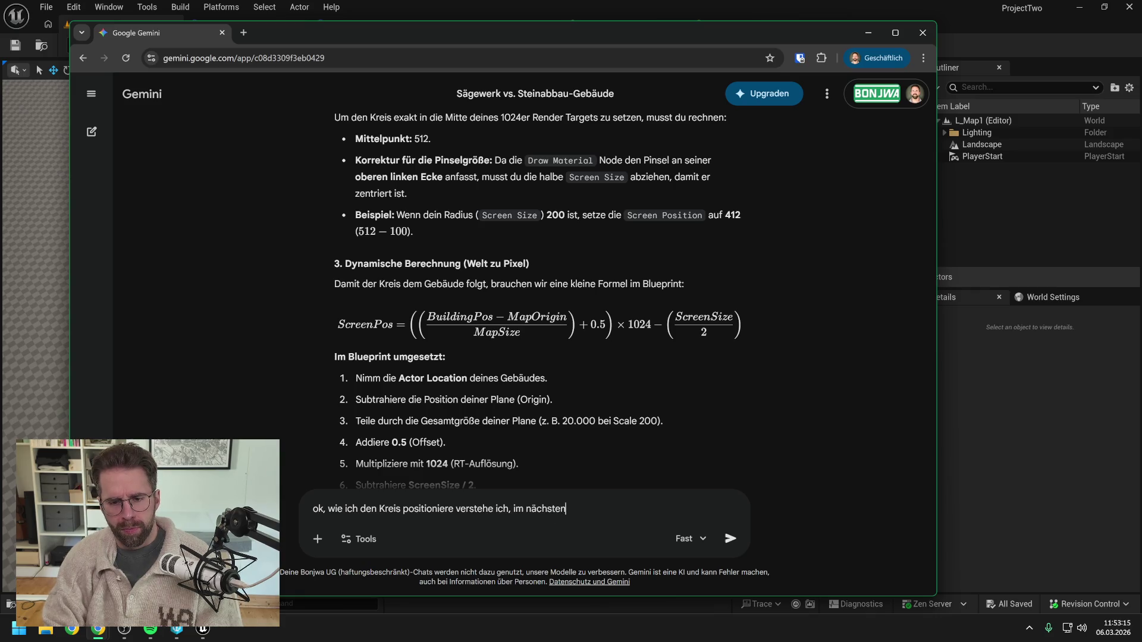
{"action": "type", "text": " Schritt möchte"}
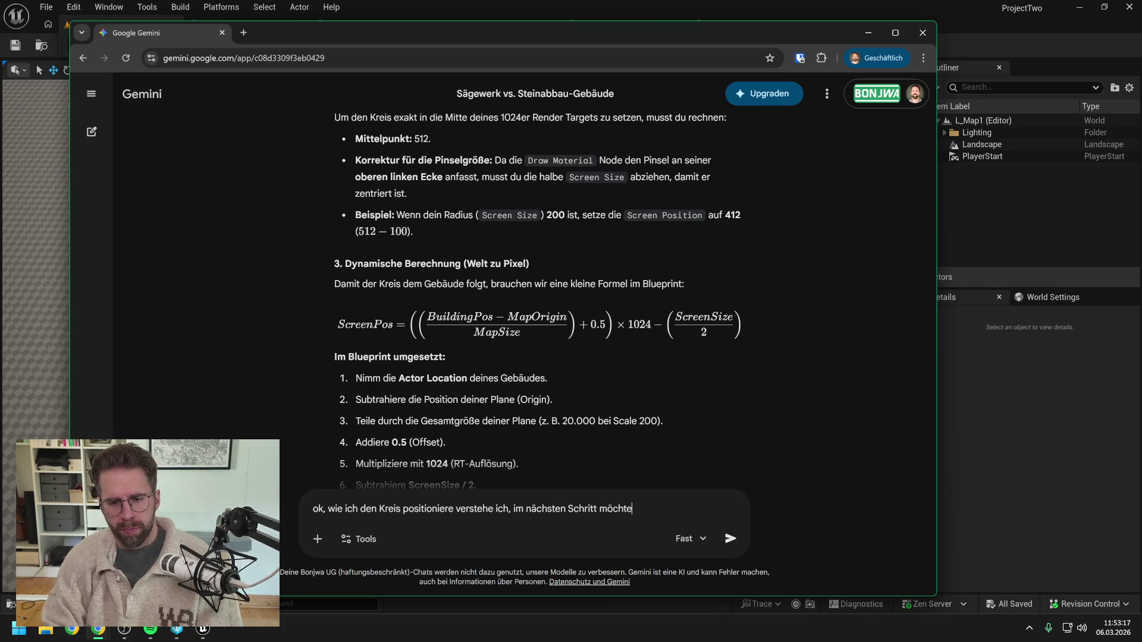
{"action": "type", "text": "n wir, das"}
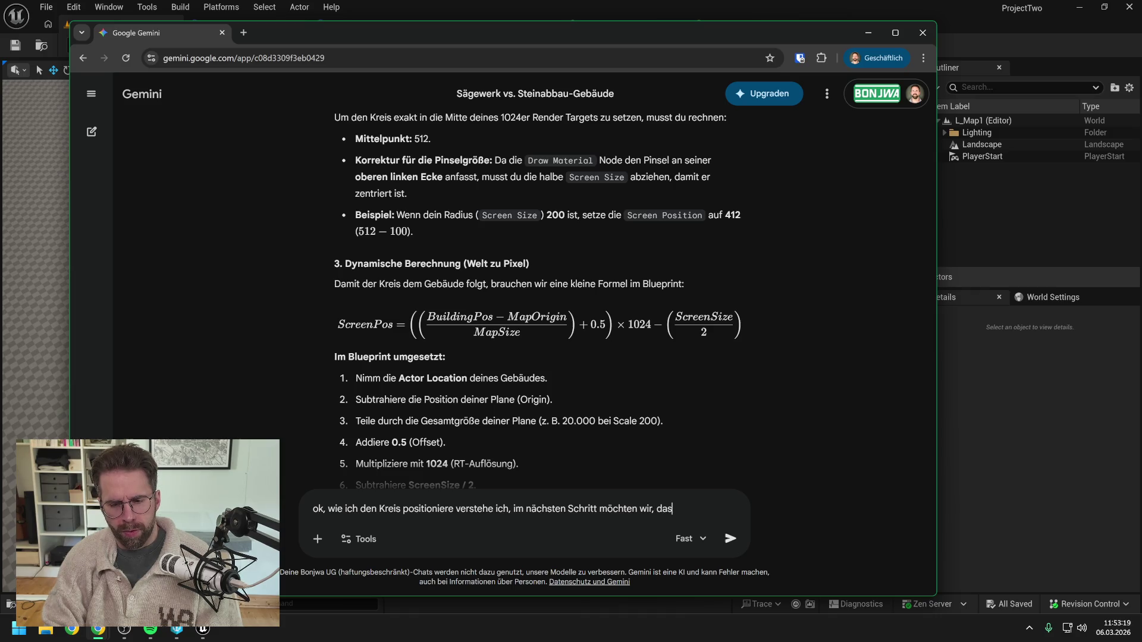
{"action": "type", "text": "s nur Kacheln angezeigt "}
{"action": "type", "text": "wir"}
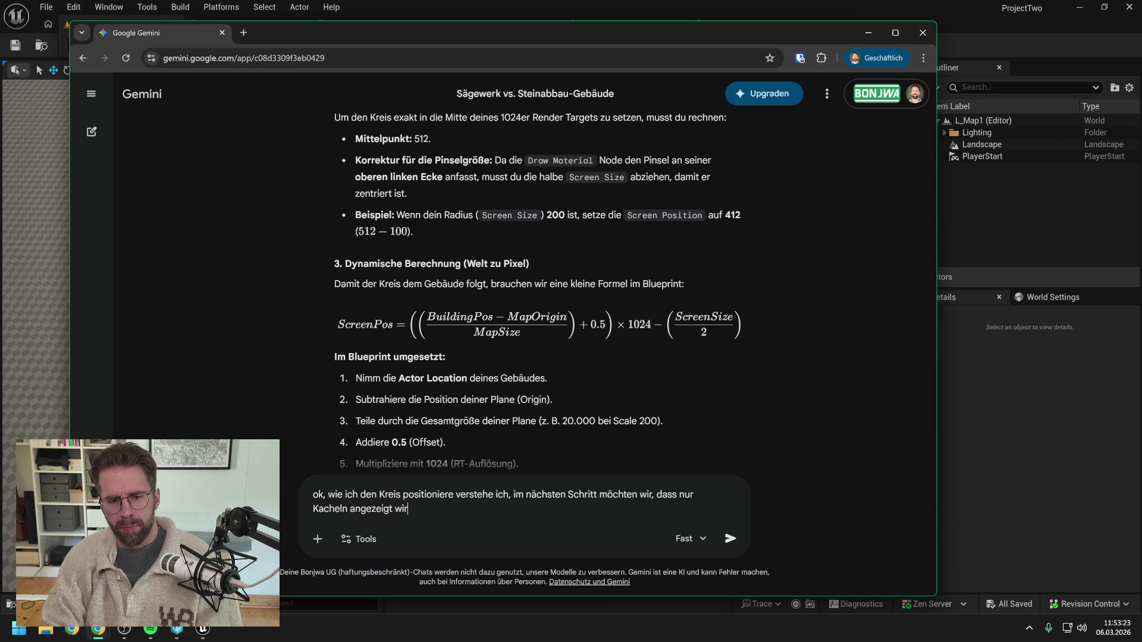
{"action": "type", "text": "erden, d"}
{"action": "type", "text": "ess"}
{"action": "key", "text": "BackSpace"}
{"action": "key", "text": "BackSpace"}
{"action": "key", "text": "BackSpace"}
{"action": "type", "text": "e W"}
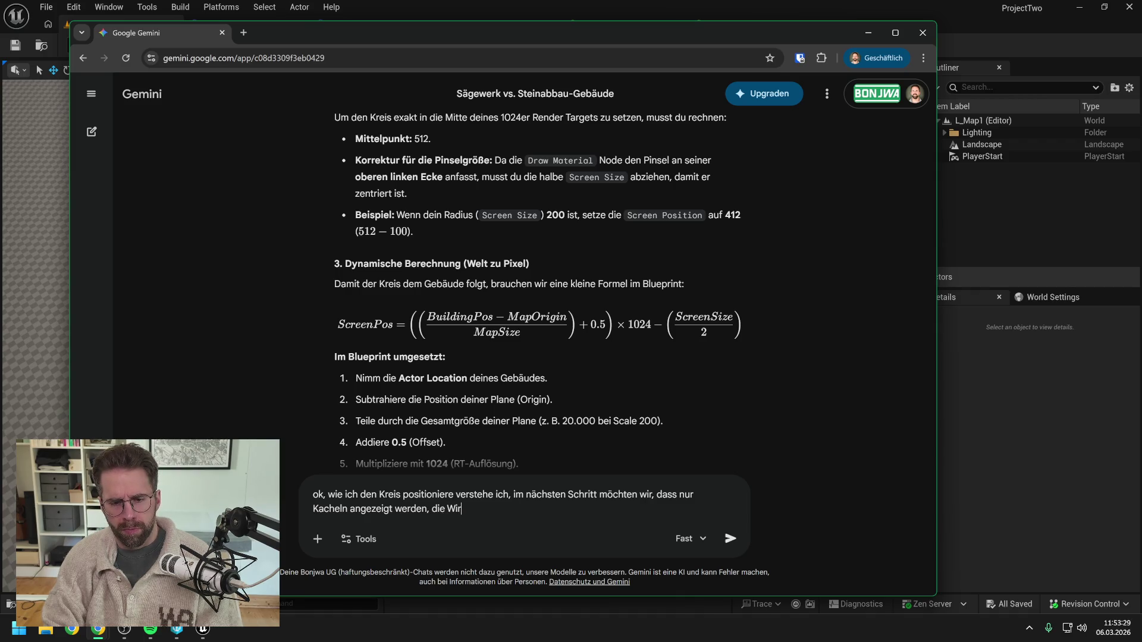
{"action": "type", "text": "rklich im R"}
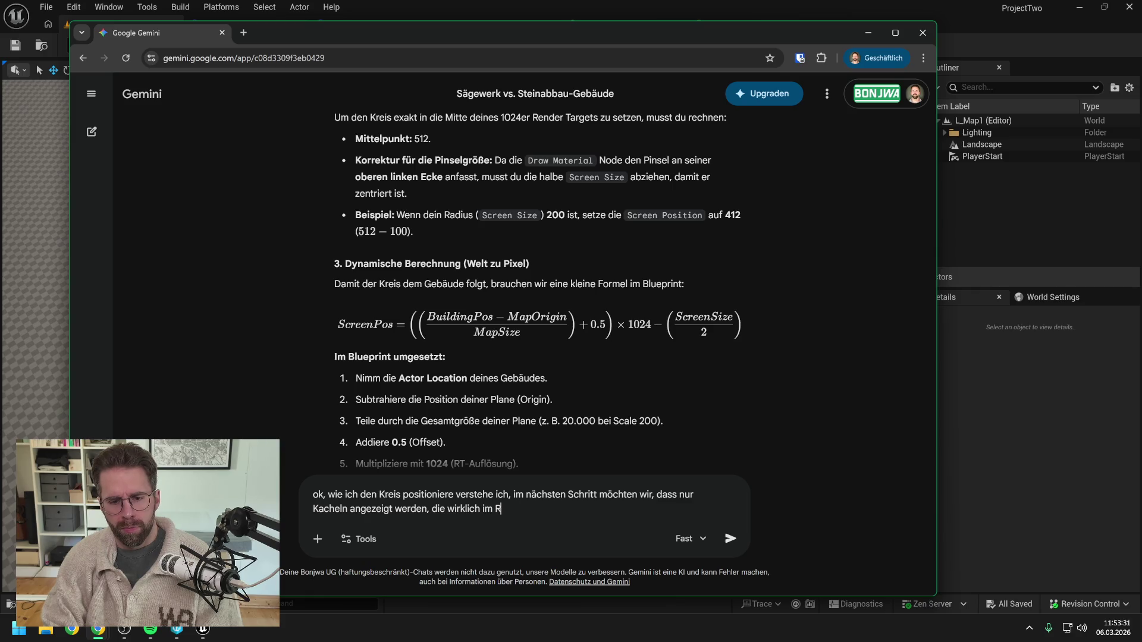
{"action": "type", "text": "adius sind. Alkt"}
{"action": "type", "text": "tuel"}
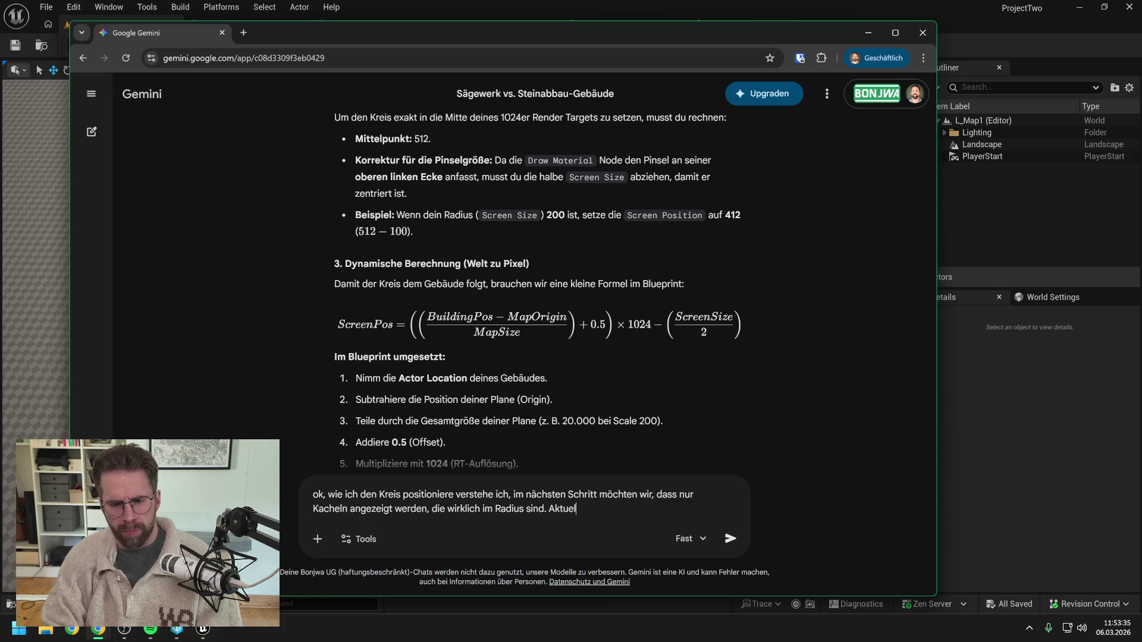
{"action": "type", "text": "l fa"}
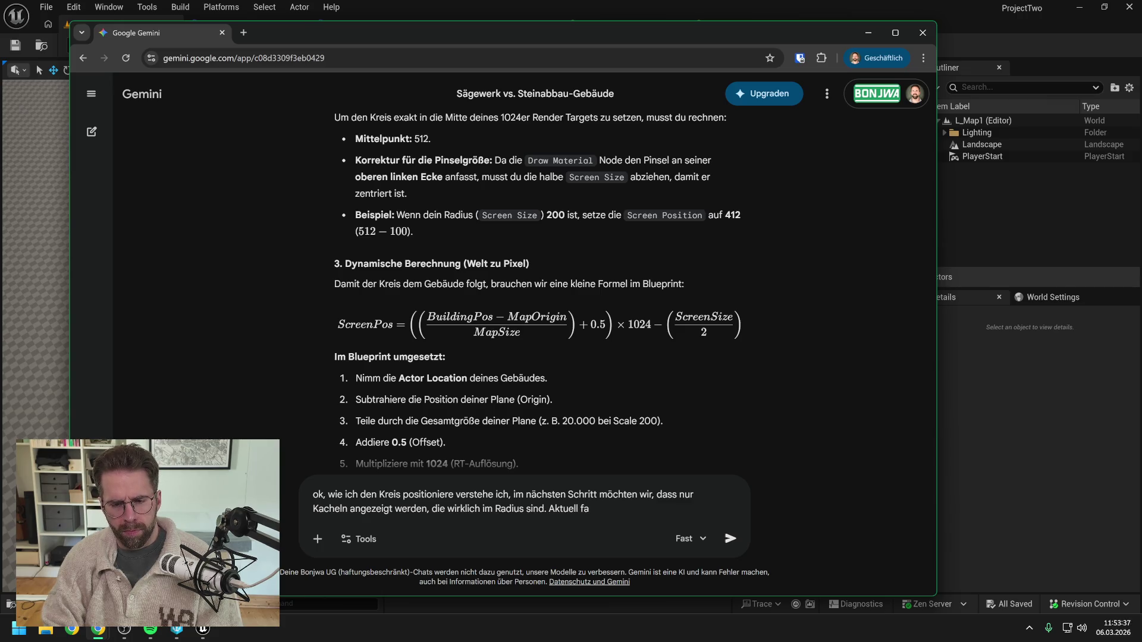
{"action": "key", "text": "BackSpace"}
{"action": "key", "text": "BackSpace"}
{"action": "type", "text": "maskiert der Kreis "}
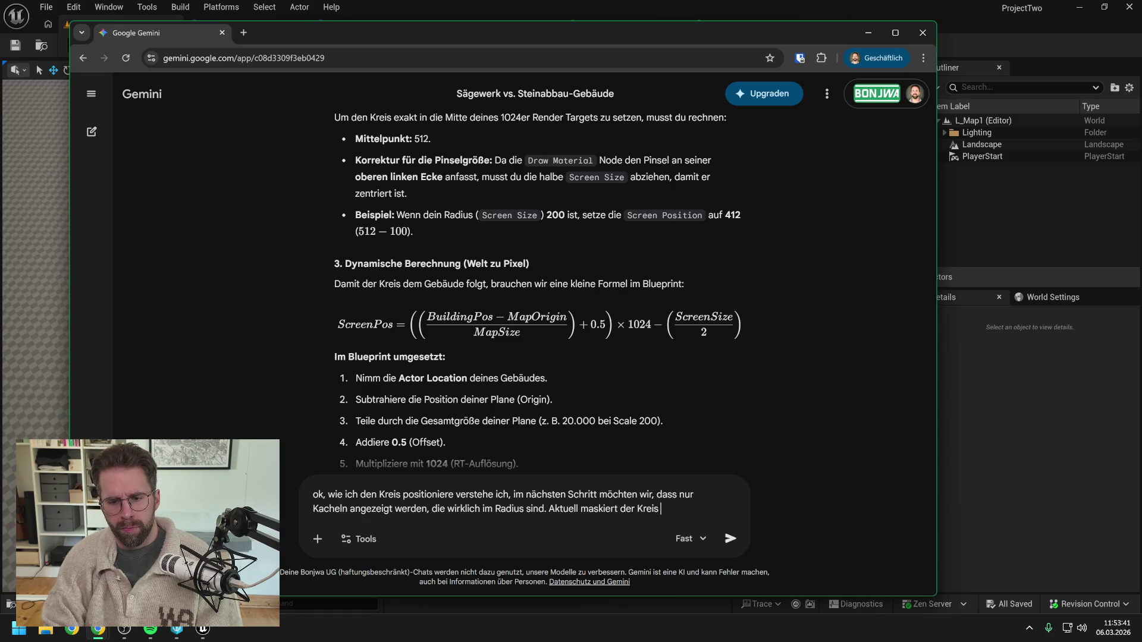
{"action": "type", "text": "einfach "}
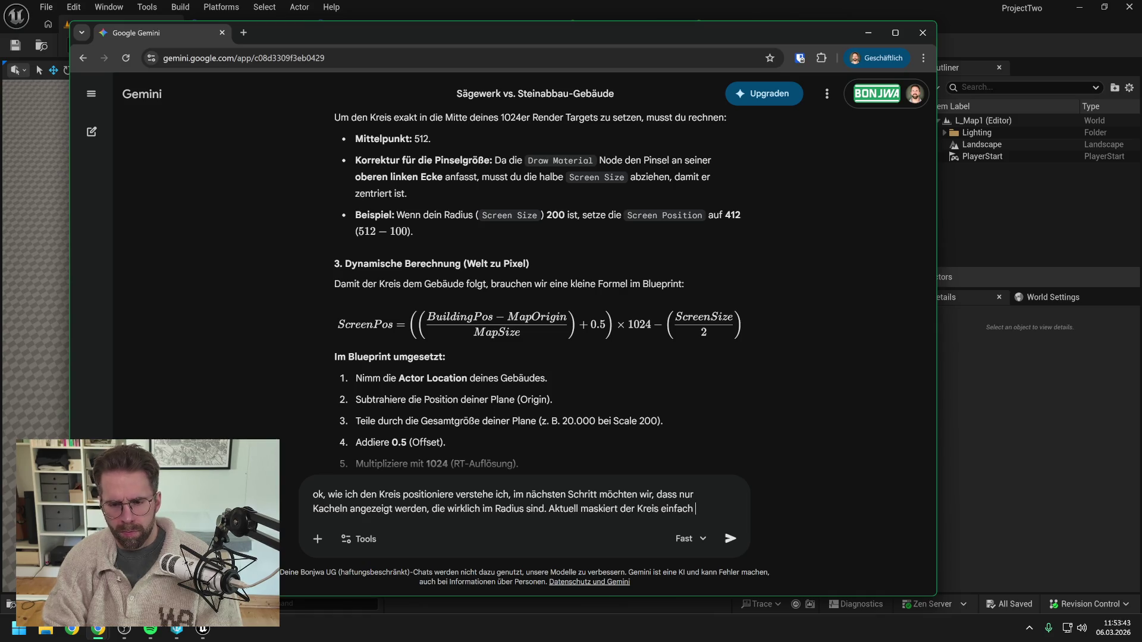
{"action": "type", "text": "alle und fadet"}
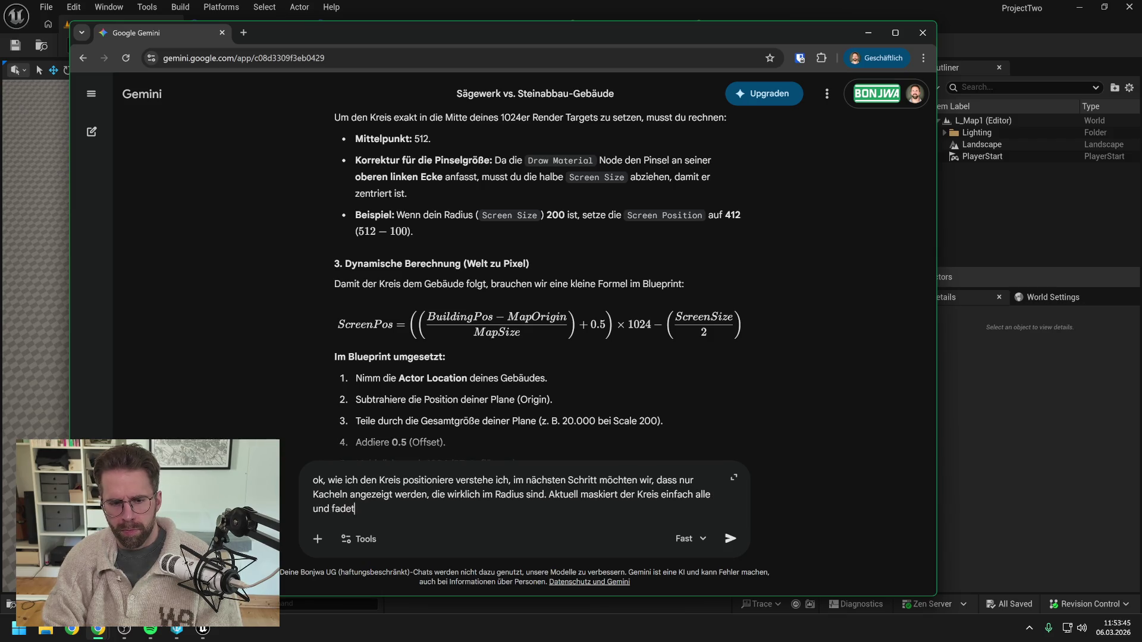
{"action": "type", "text": " an den Rändern aus"}
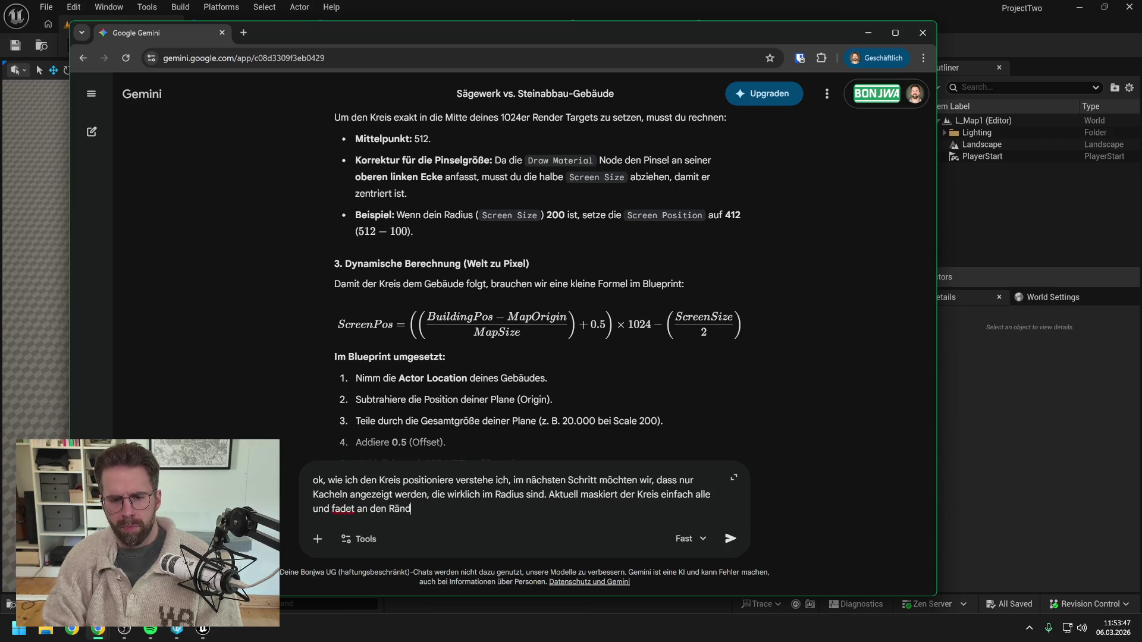
- Paste a screenshot into the prompt and send the question to Gemini
{"action": "key", "text": "shift+Return"}
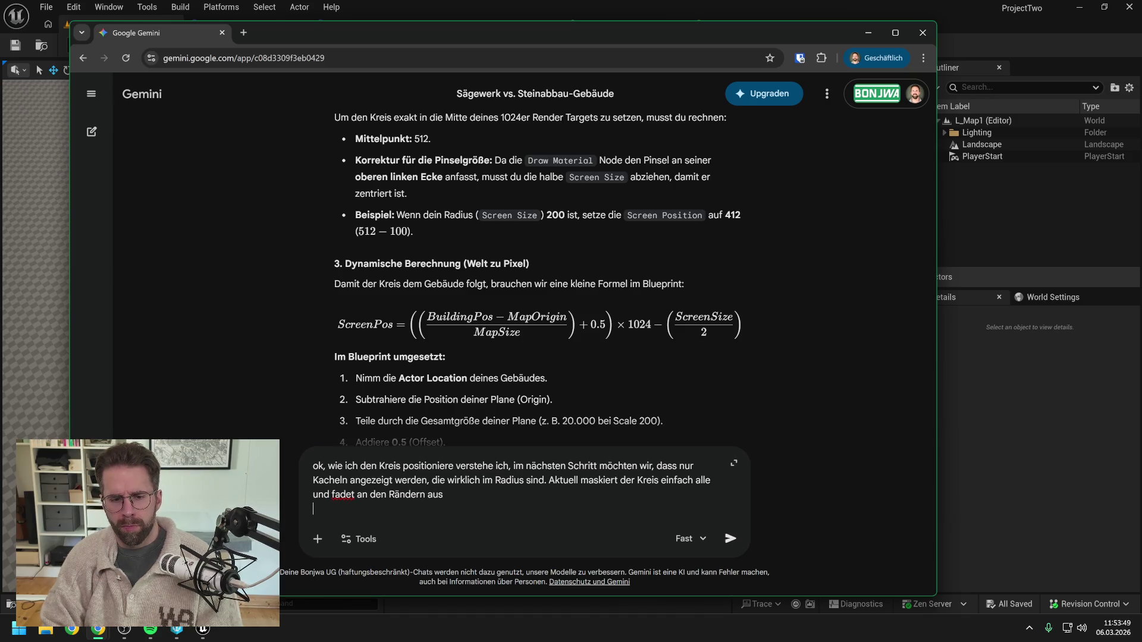
{"action": "key", "text": "ctrl+v"}
{"action": "key", "text": "Return"}
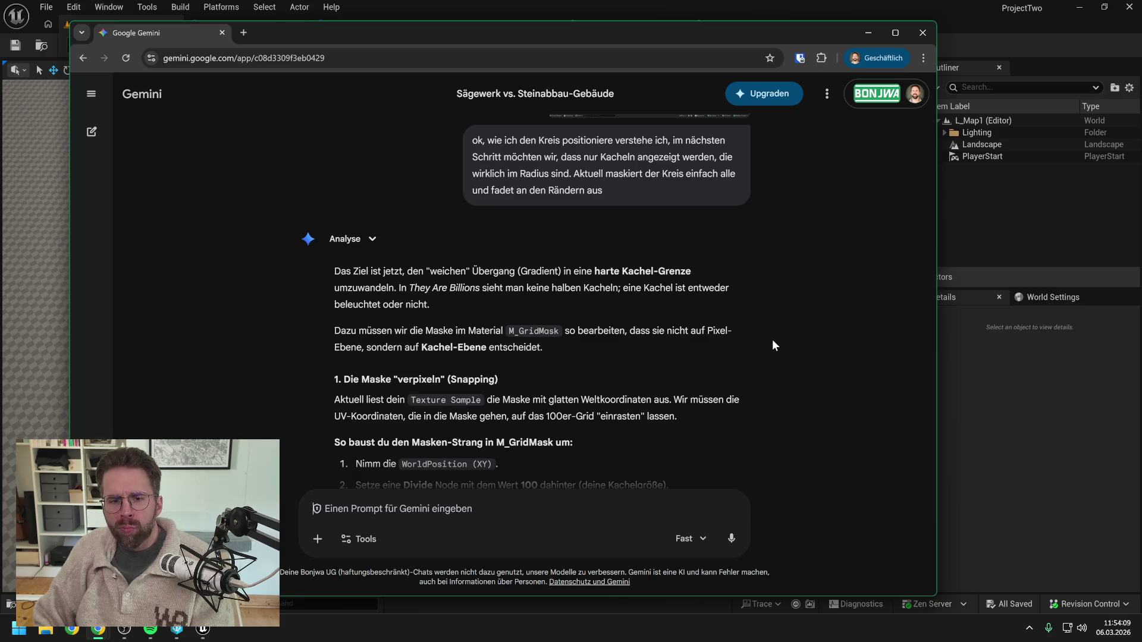
- Read Gemini's answer on Floor-based tile snapping, the Step node, SphereMask hardness and the M_GridMask node chain
{"action": "scroll", "coordinate": [772, 339], "scroll_direction": "down", "scroll_amount": 2}
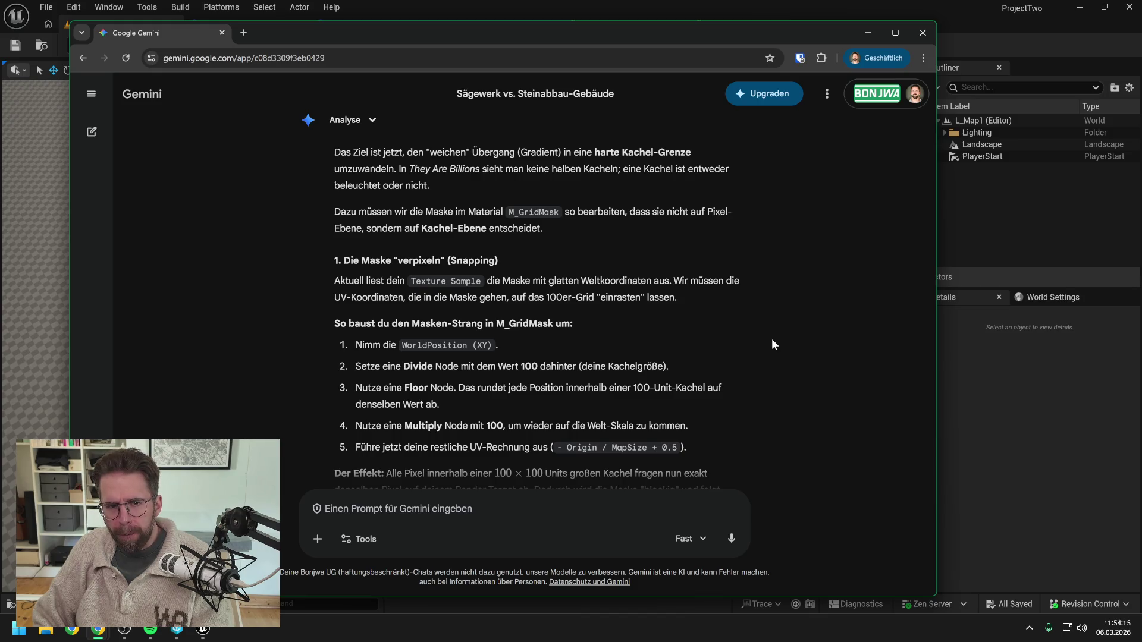
{"action": "scroll", "coordinate": [770, 331], "scroll_direction": "down", "scroll_amount": 1}
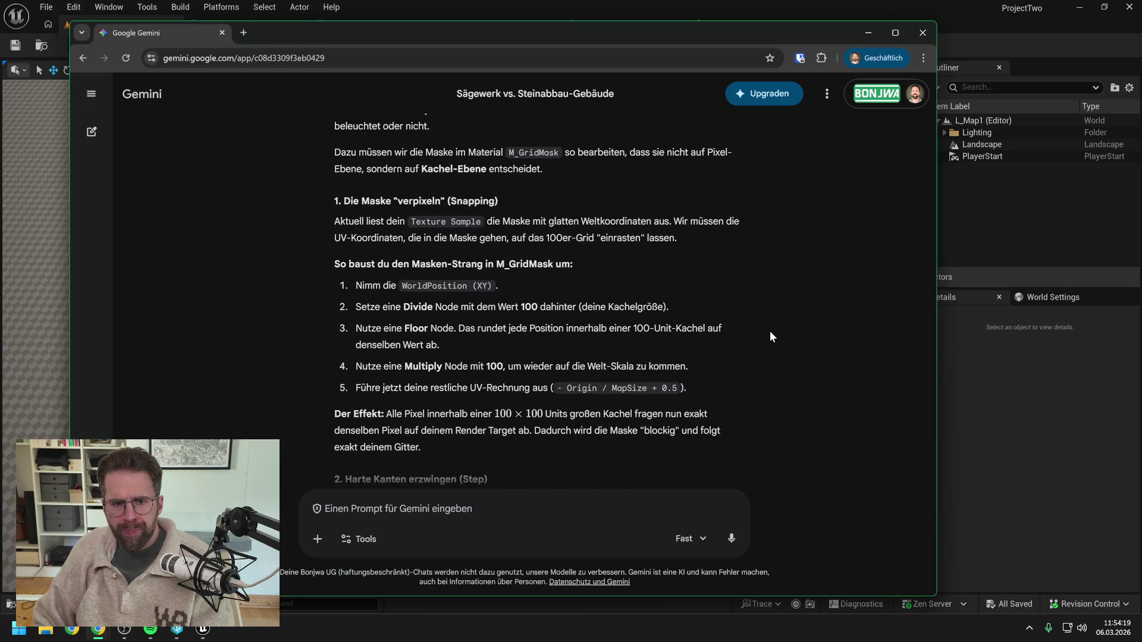
{"action": "scroll", "coordinate": [770, 332], "scroll_direction": "down", "scroll_amount": 1}
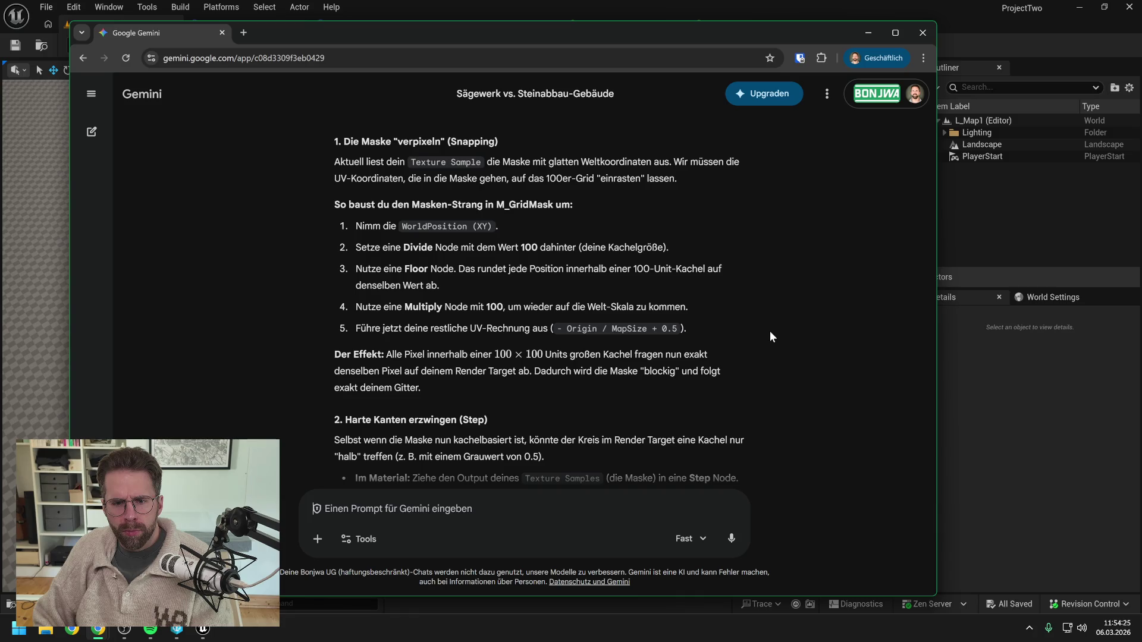
{"action": "scroll", "coordinate": [770, 332], "scroll_direction": "down", "scroll_amount": 1}
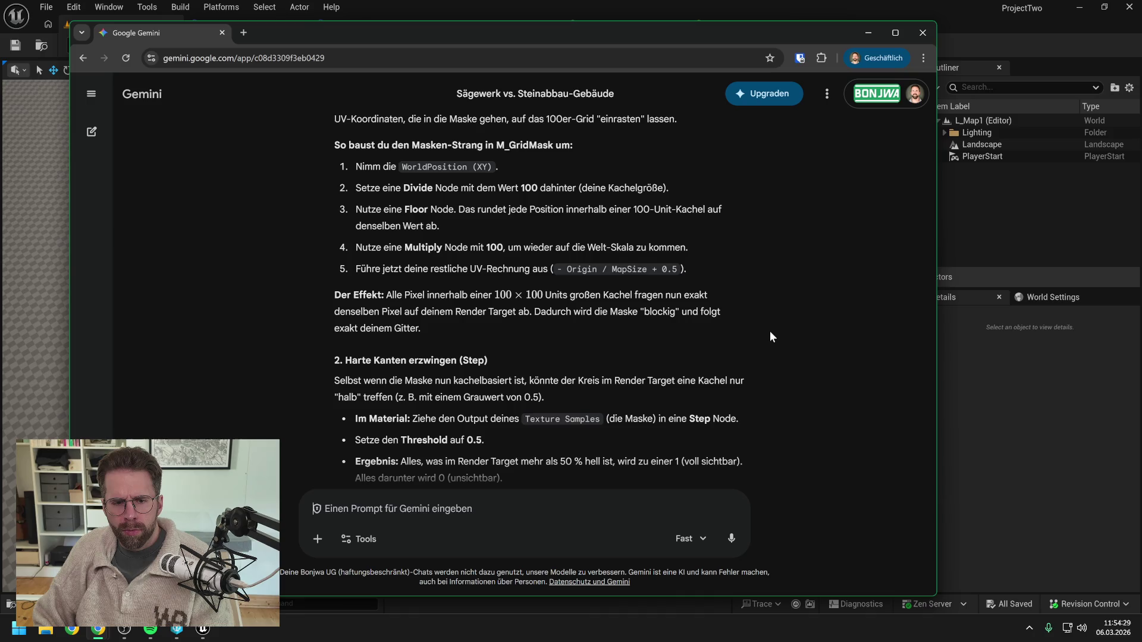
{"action": "scroll", "coordinate": [770, 332], "scroll_direction": "down", "scroll_amount": 2}
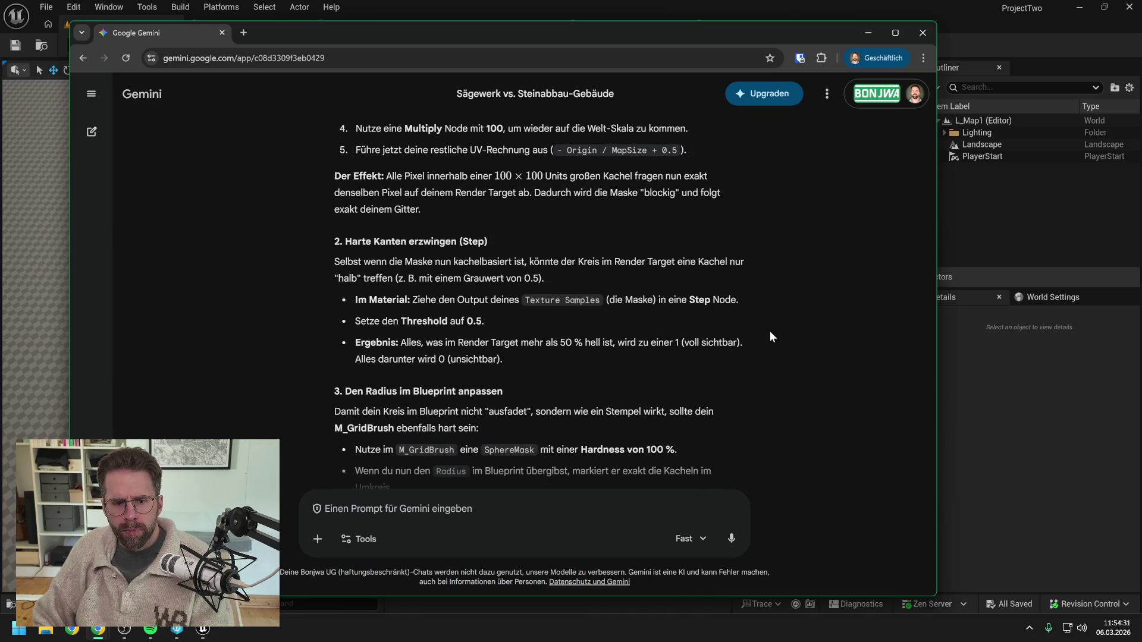
{"action": "scroll", "coordinate": [770, 331], "scroll_direction": "down", "scroll_amount": 2}
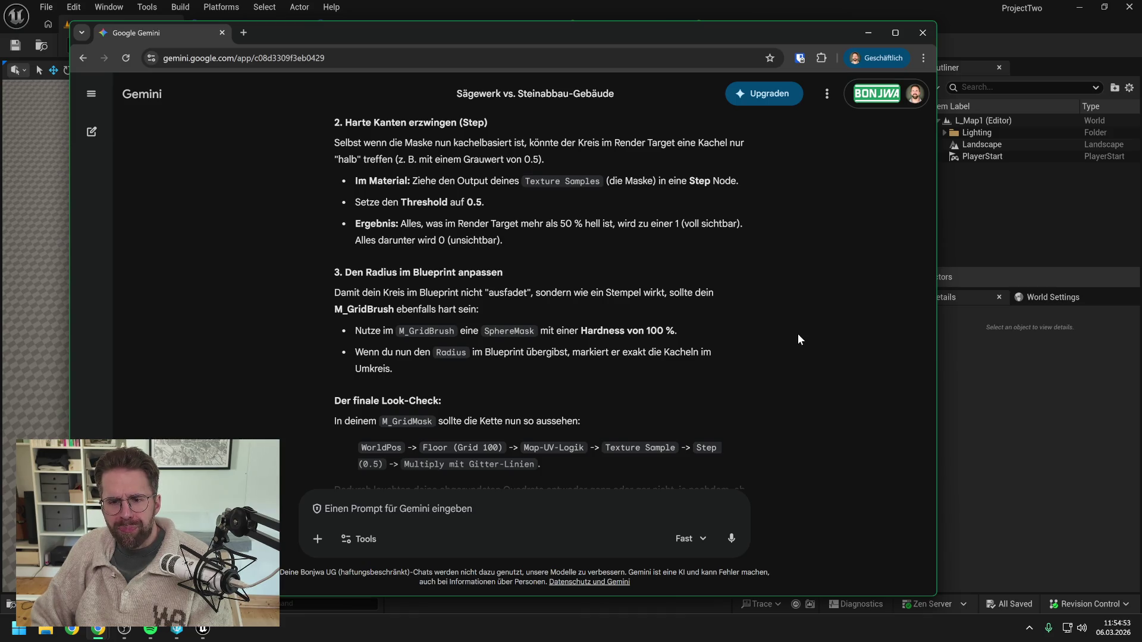
{"action": "scroll", "coordinate": [790, 323], "scroll_direction": "down", "scroll_amount": 2}
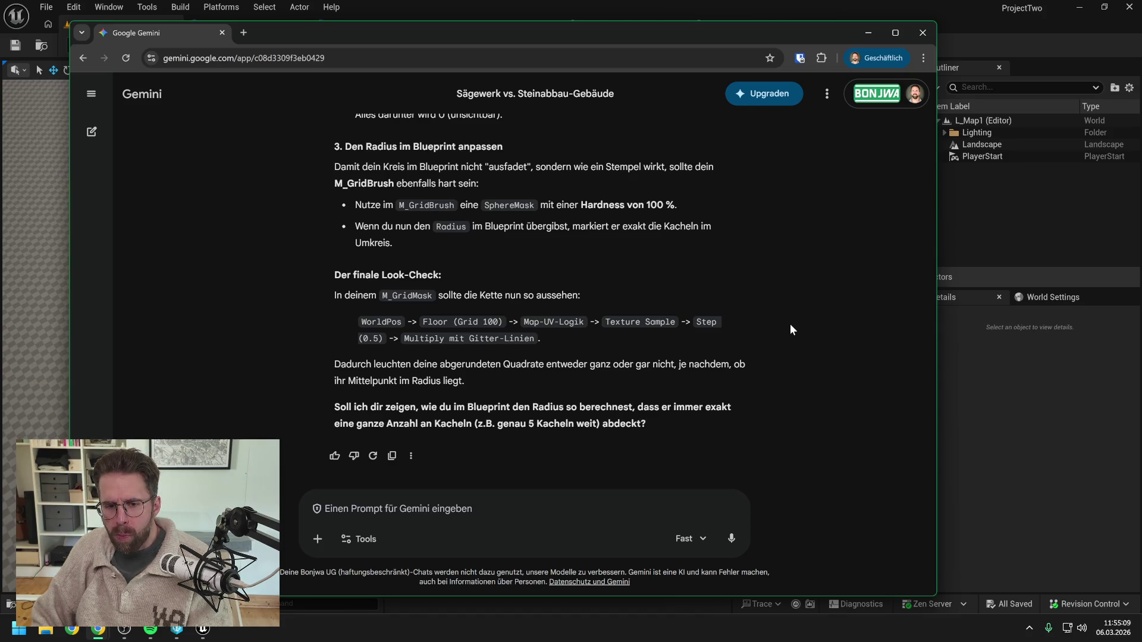
{"action": "scroll", "coordinate": [791, 325], "scroll_direction": "up", "scroll_amount": 20}
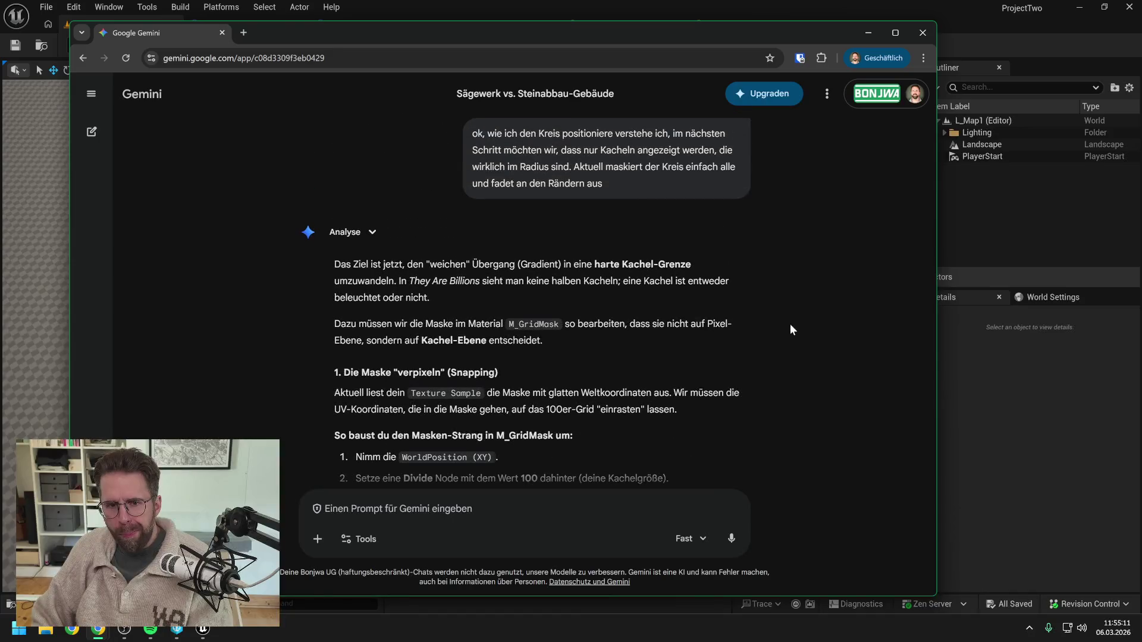
{"action": "scroll", "coordinate": [790, 325], "scroll_direction": "down", "scroll_amount": 3}
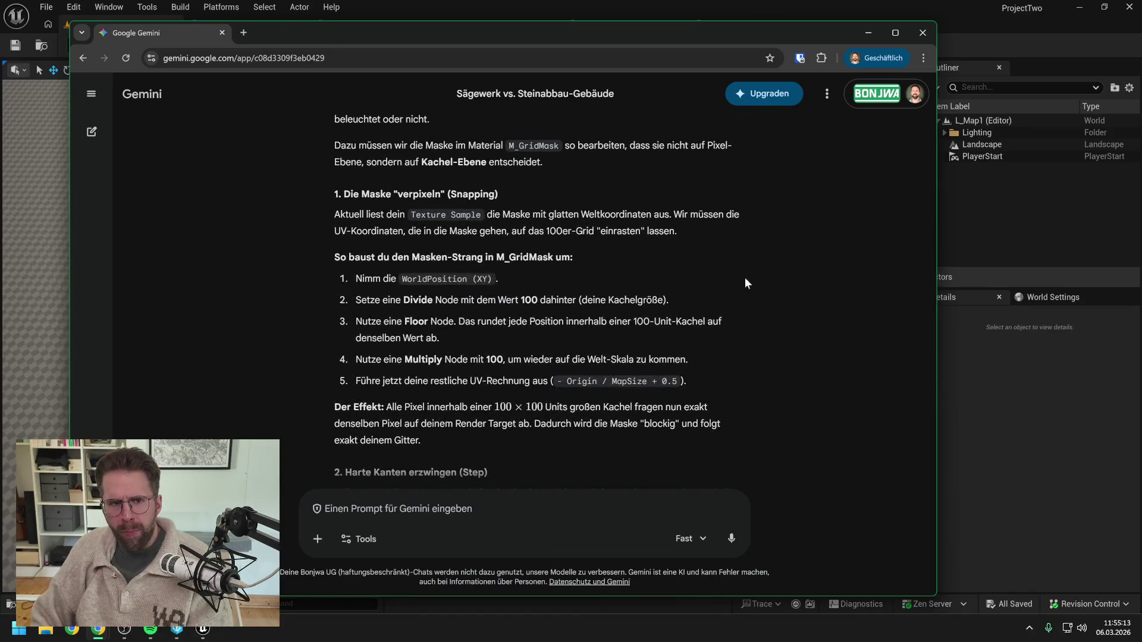
{"action": "key", "text": "alt+Tab"}
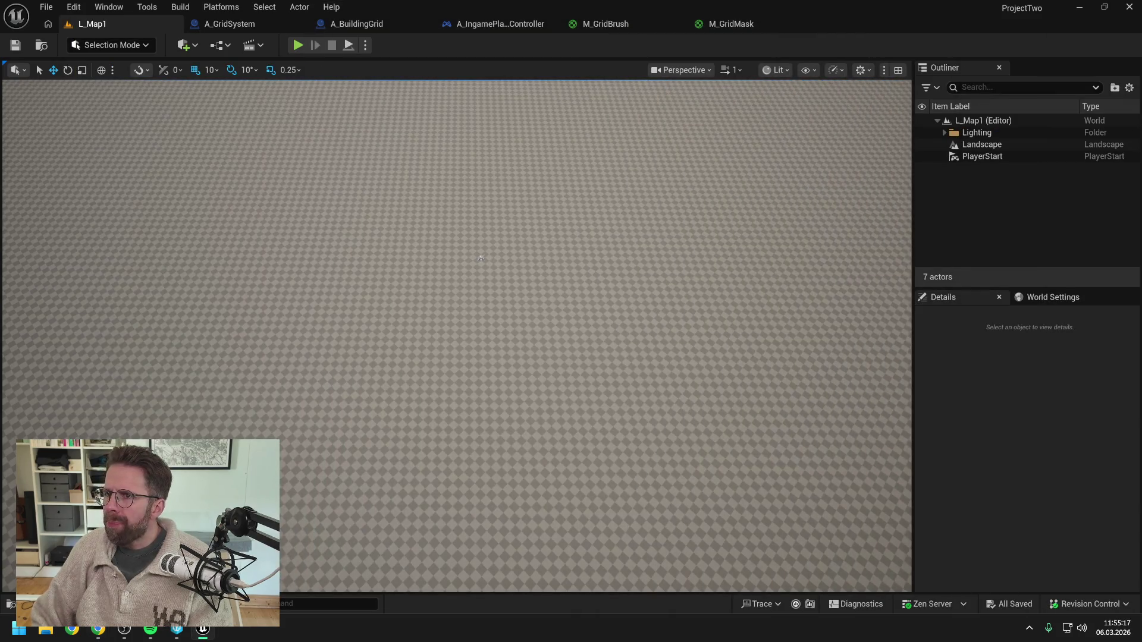
- Quit Unreal Editor and Perforce P4V, leaving the desktop with the Start menu open
{"action": "left_click", "coordinate": [1129, 8]}
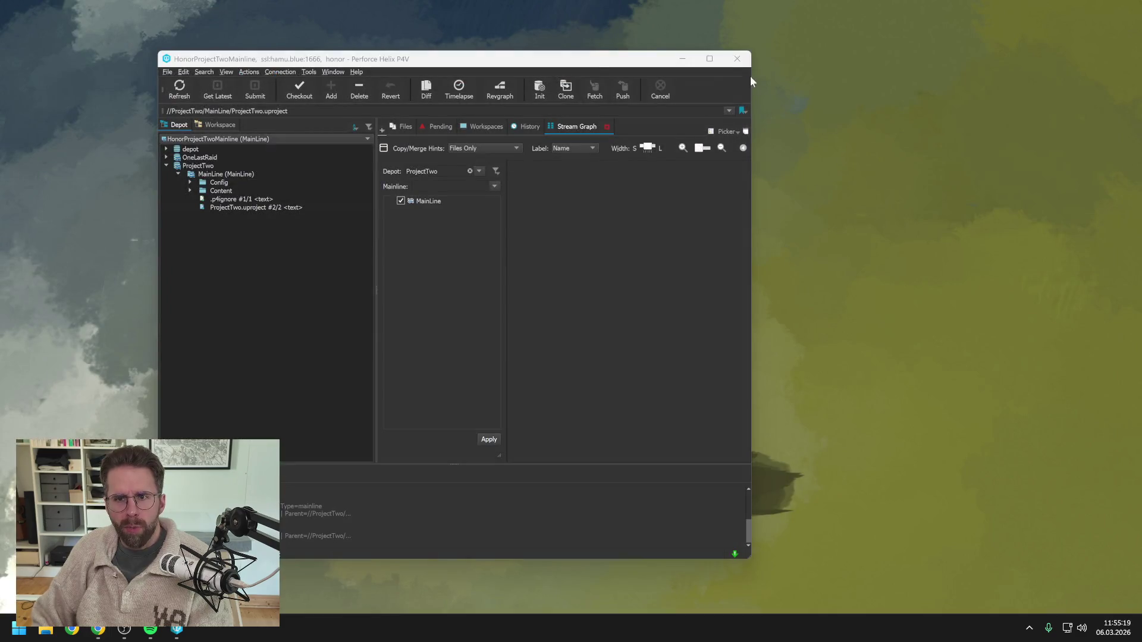
{"action": "left_click", "coordinate": [737, 59]}
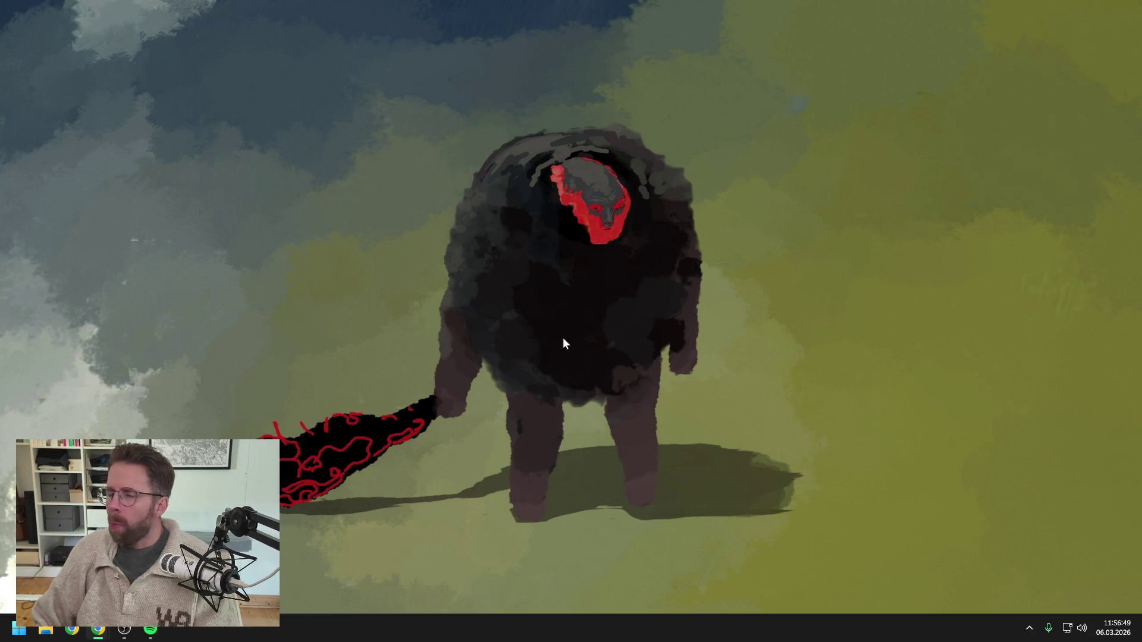
{"action": "left_click", "coordinate": [18, 629]}
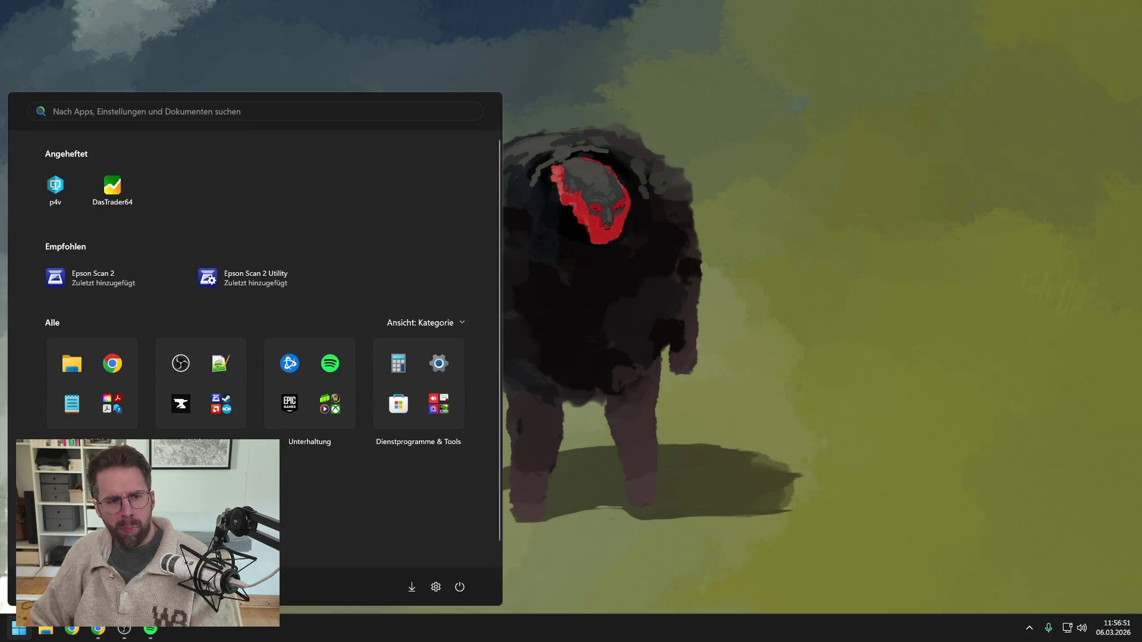
- Launch Burning Crusade Classic from Battle.net to character selection, then pause the YouTube video
{"action": "type", "text": "battle.net"}
{"action": "left_click", "coordinate": [106, 198]}
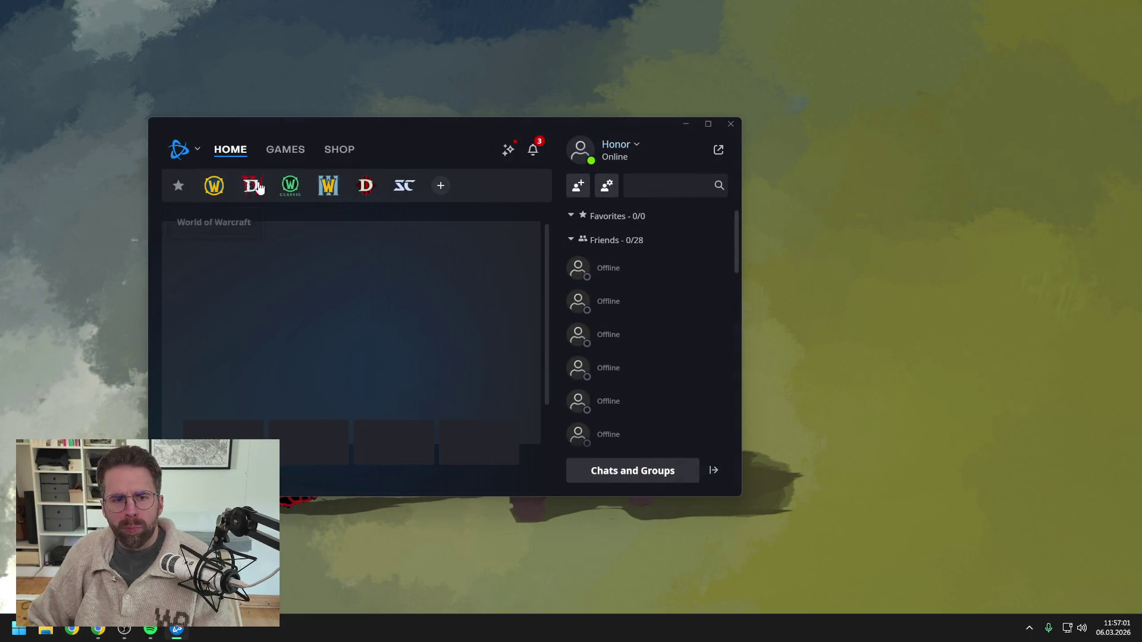
{"action": "left_click", "coordinate": [290, 188]}
{"action": "left_click", "coordinate": [244, 433]}
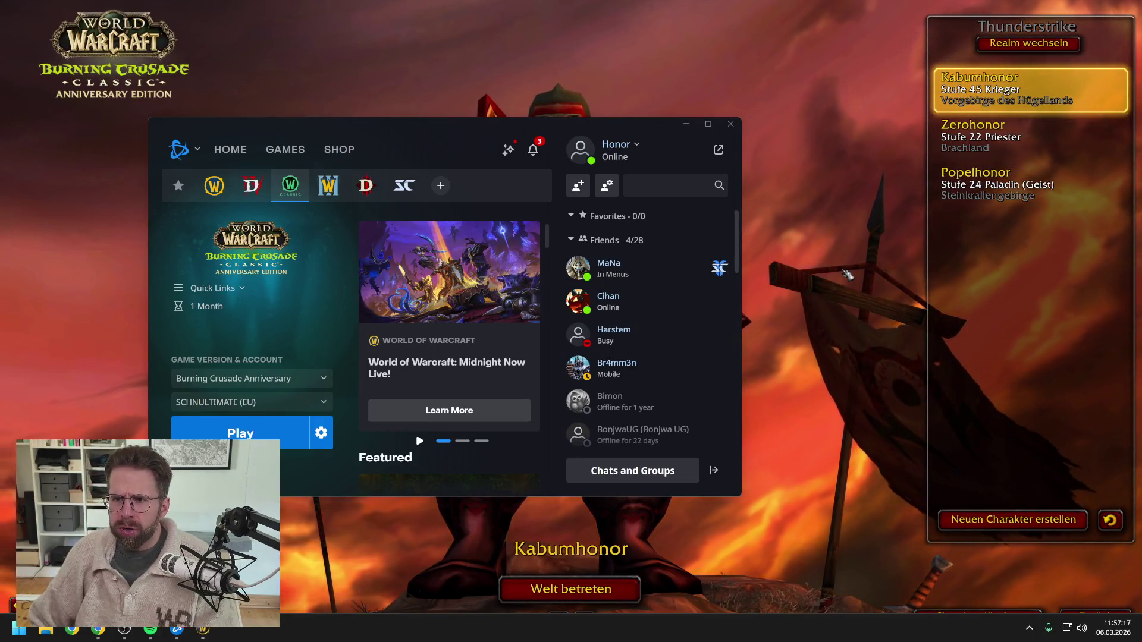
{"action": "left_click", "coordinate": [827, 274]}
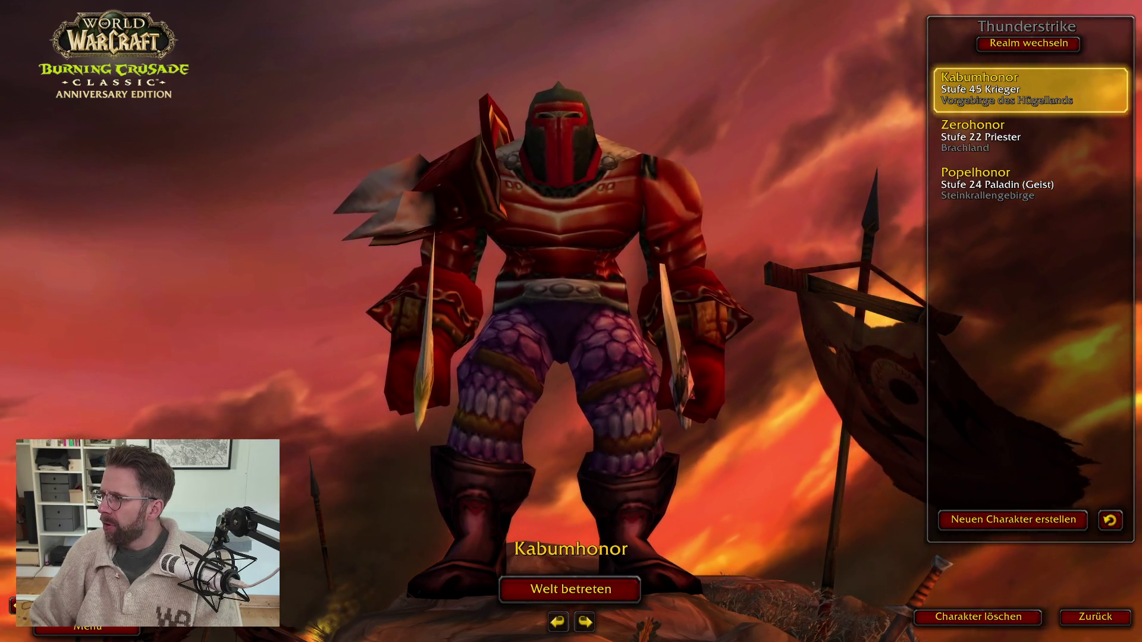
{"action": "key", "text": "alt+Tab"}
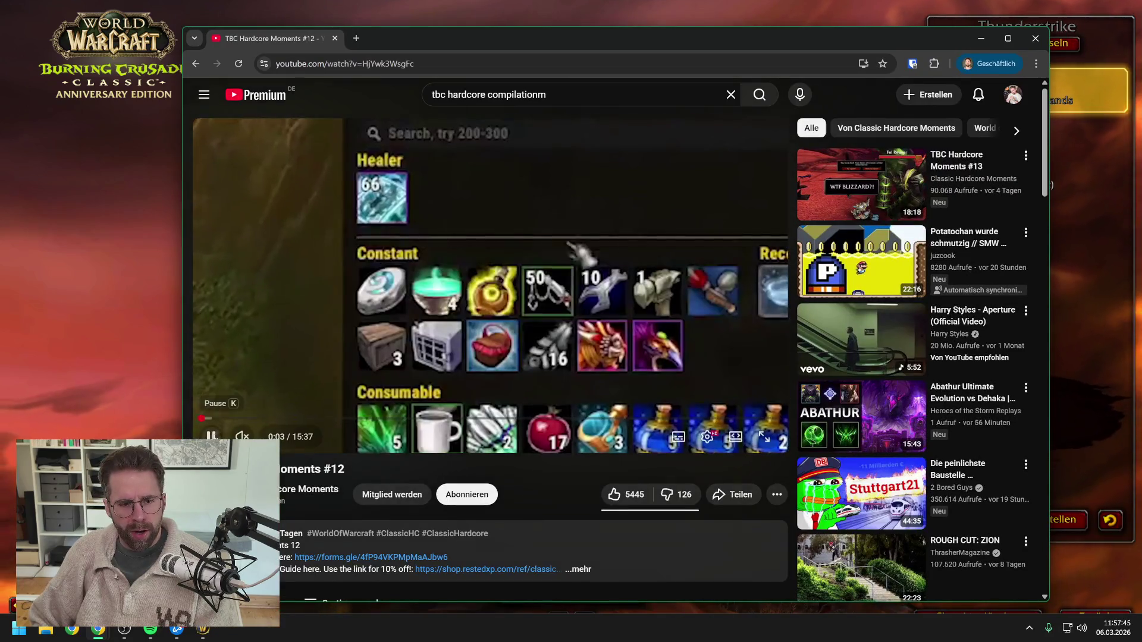
{"action": "left_click", "coordinate": [211, 436]}
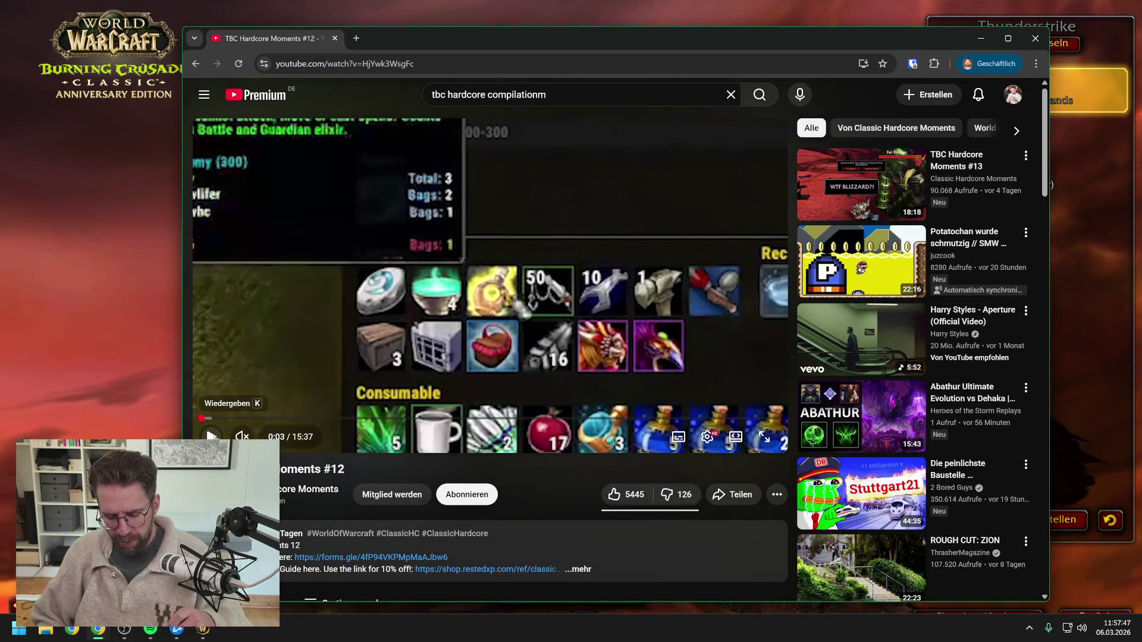